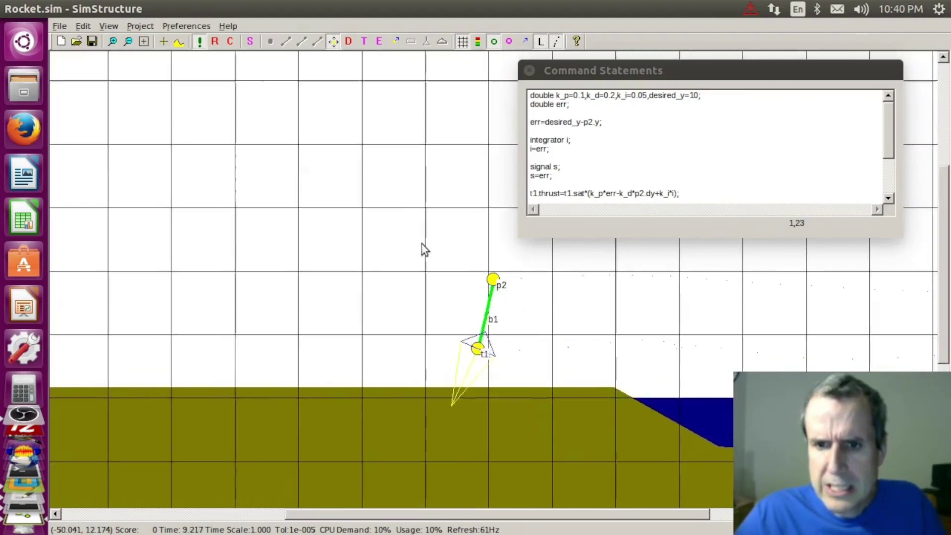
- Stop the run, space out the gain declarations, change k_d from 0.2 to 0.1 and rerun
click(218, 42)
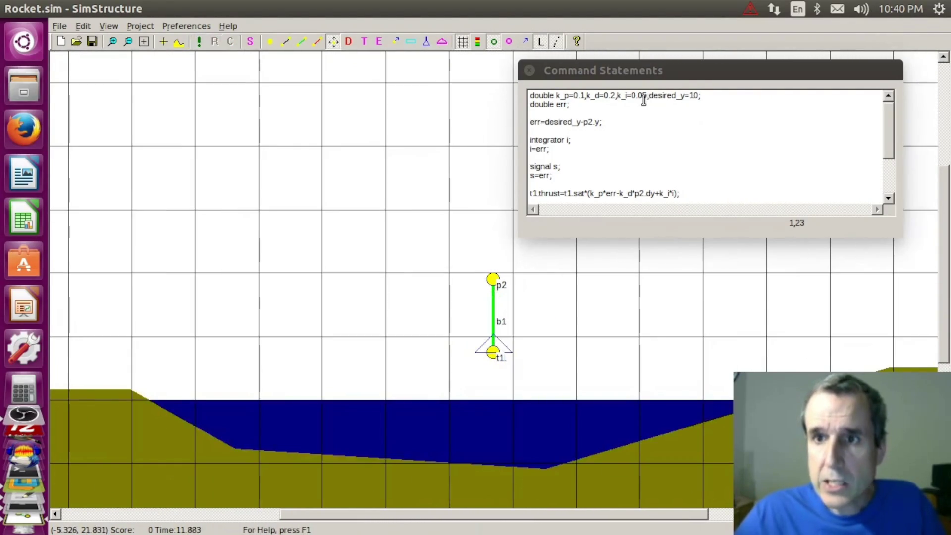
click(587, 97)
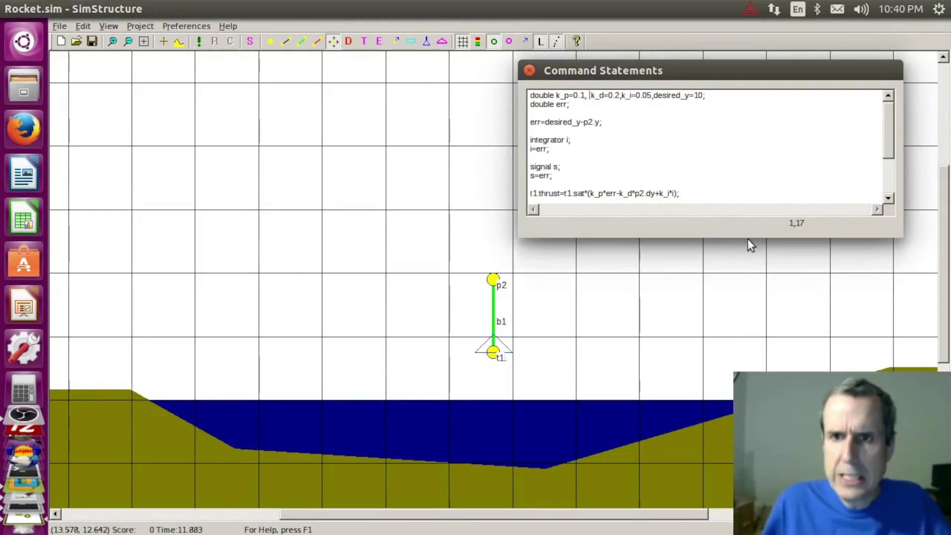
key(Left)
key(Left)
key(Left)
key(Right)
key(Right)
key(Right)
key(Right)
key(Right)
key(Right)
key(Right)
key(Right)
key(Right)
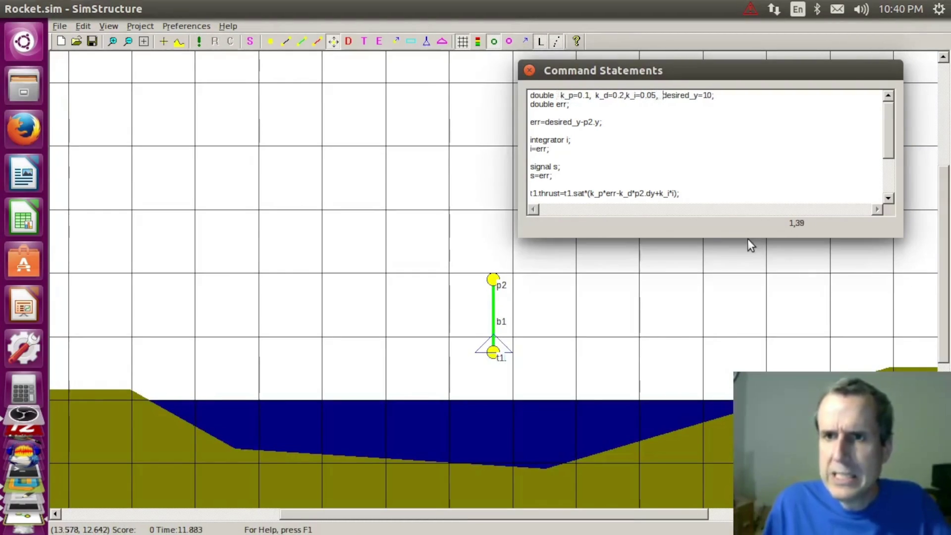
key(Left)
key(Left)
key(Left)
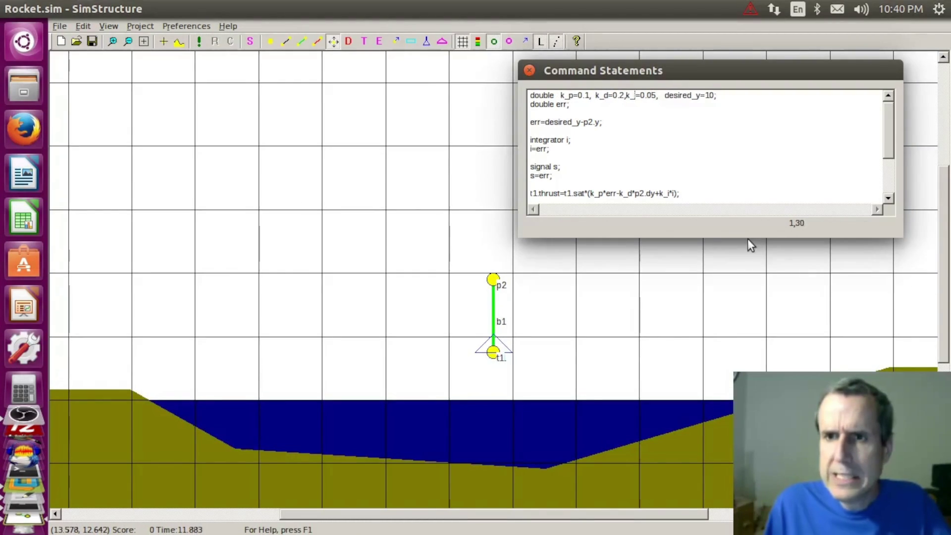
key(Right)
key(Right)
key(Right)
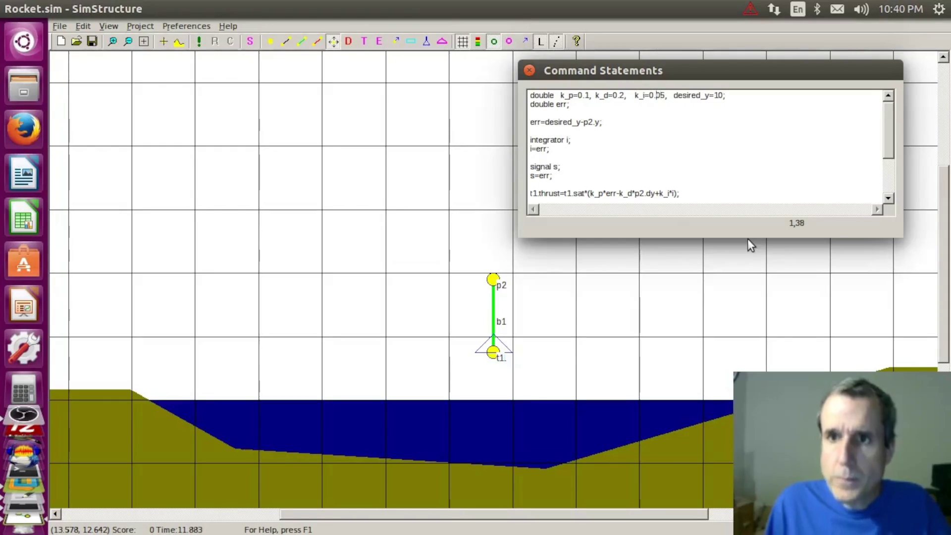
key(Left)
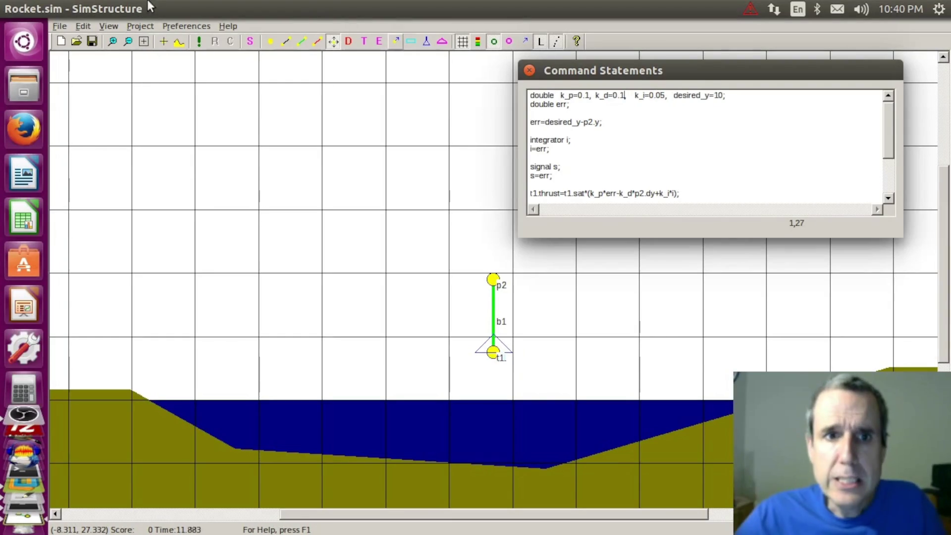
click(198, 43)
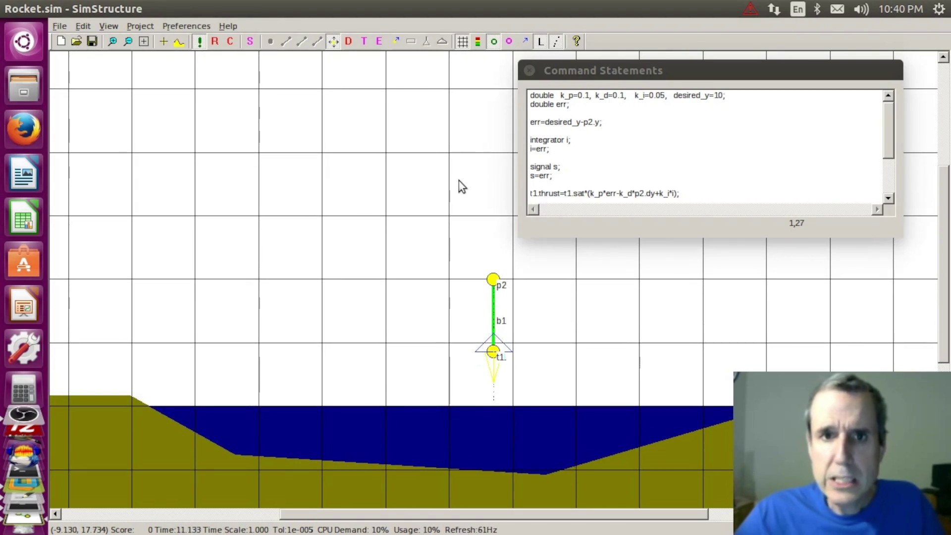
drag(483, 281, 375, 264)
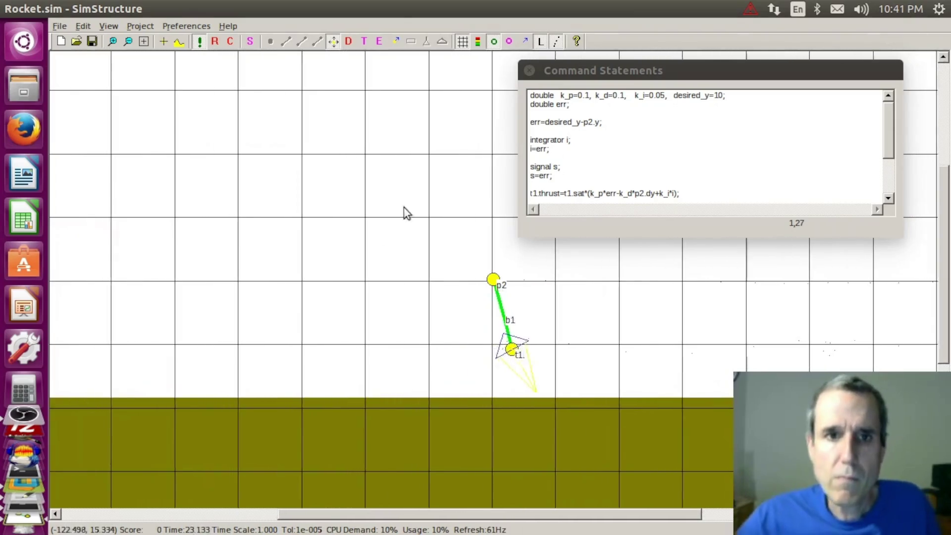
click(215, 43)
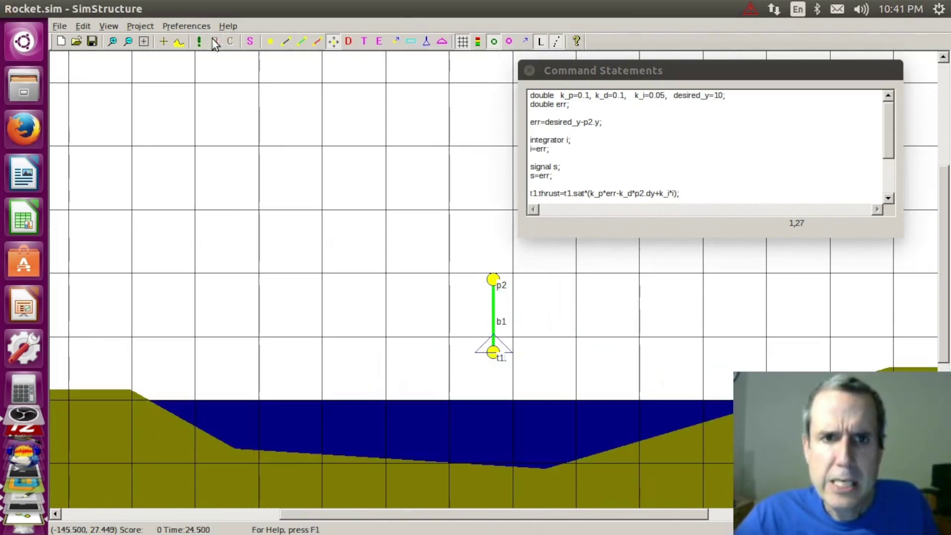
click(250, 42)
- Set the Display trails time from 0.25 to 0.05 s in the built-in variables
drag(467, 118, 295, 123)
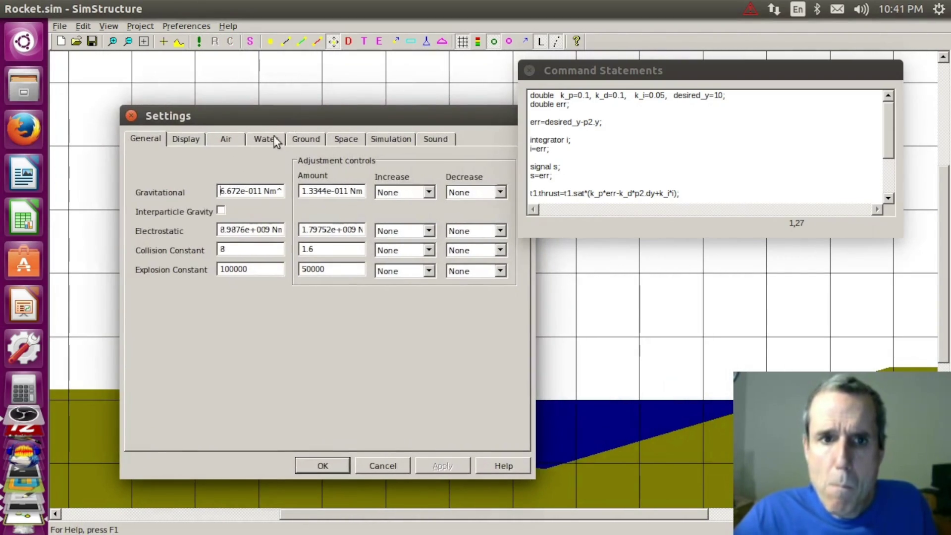
click(185, 139)
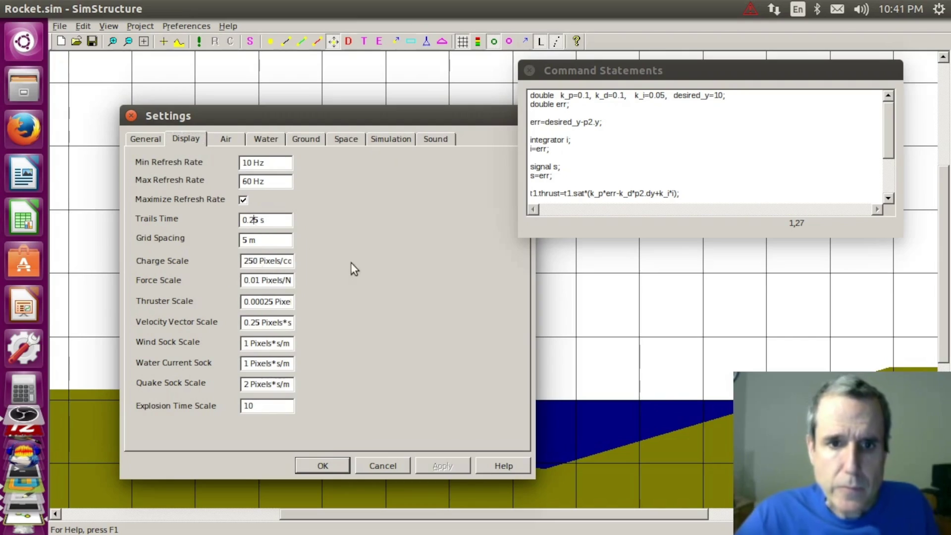
key(BackSpace)
text(0)
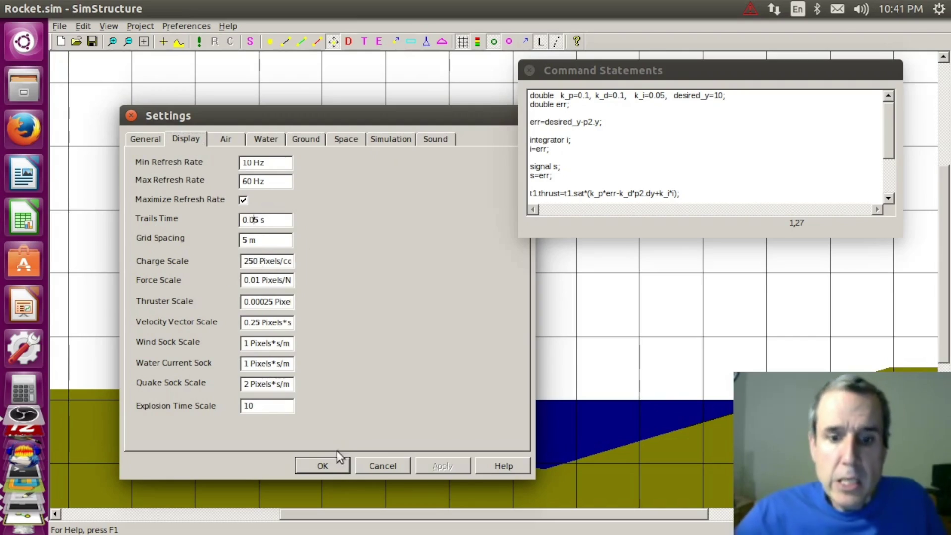
click(323, 465)
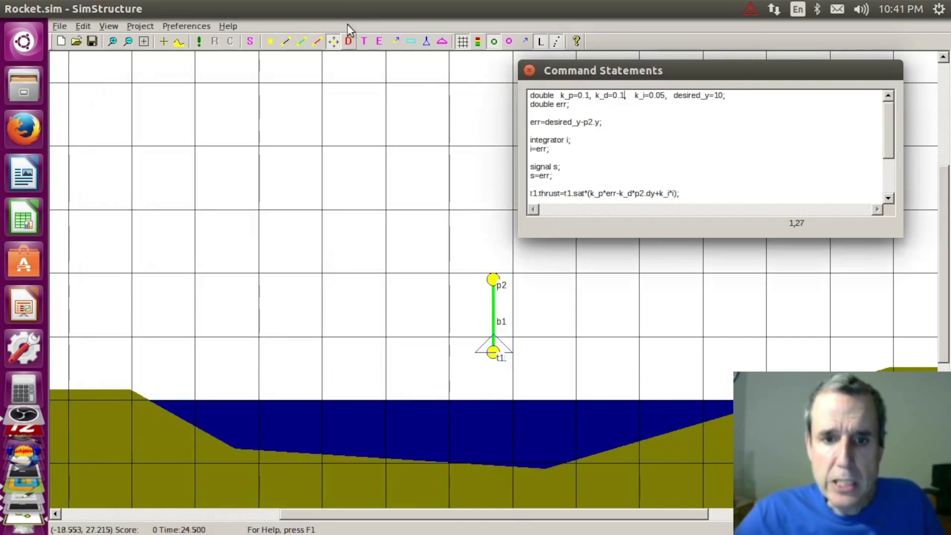
- Run the rocket with the shorter trails, then stop and reset it
click(198, 42)
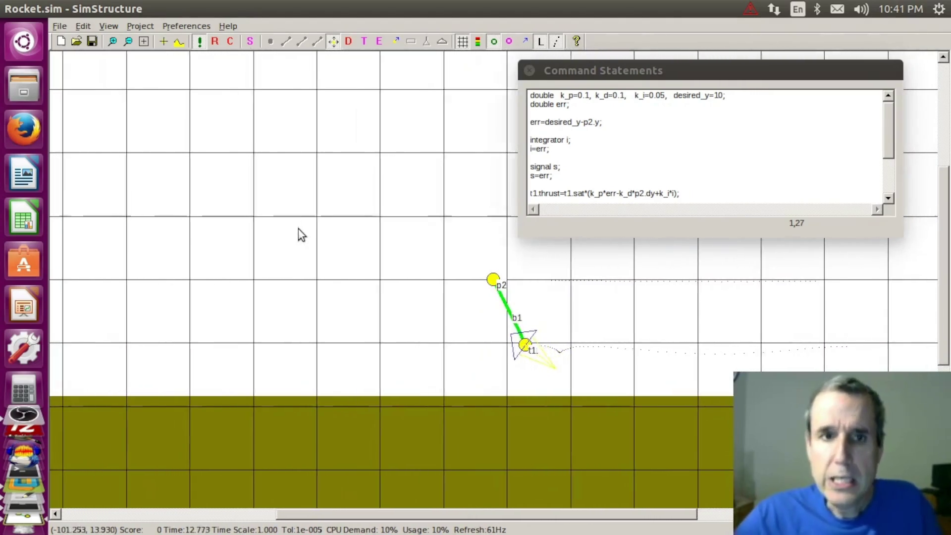
click(213, 42)
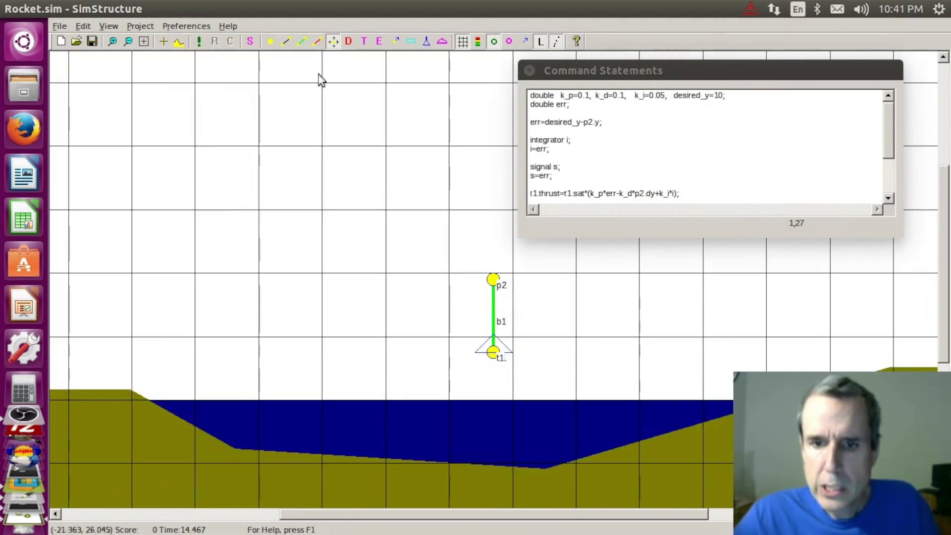
- Edit the thruster angle line to t1.angle=-a-0.1*b1.spin; with a quick check run
click(646, 178)
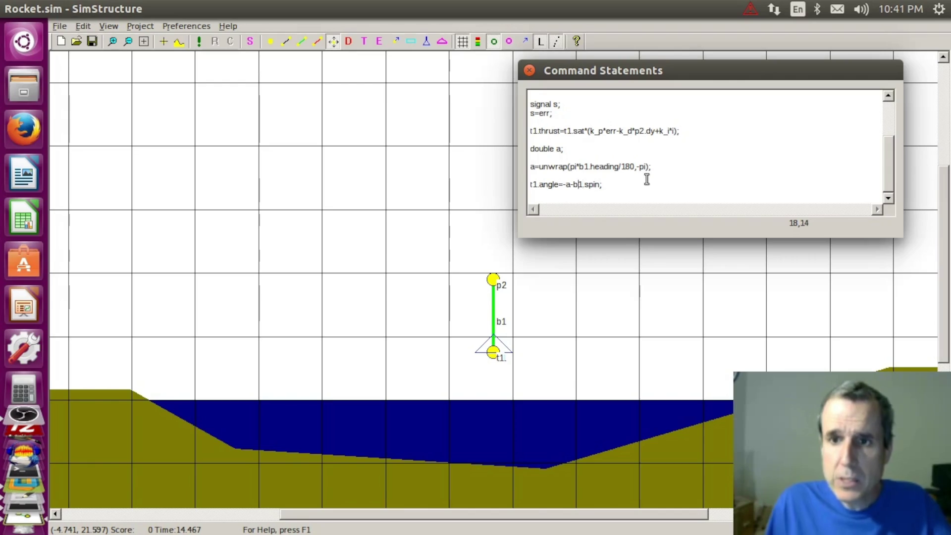
click(200, 42)
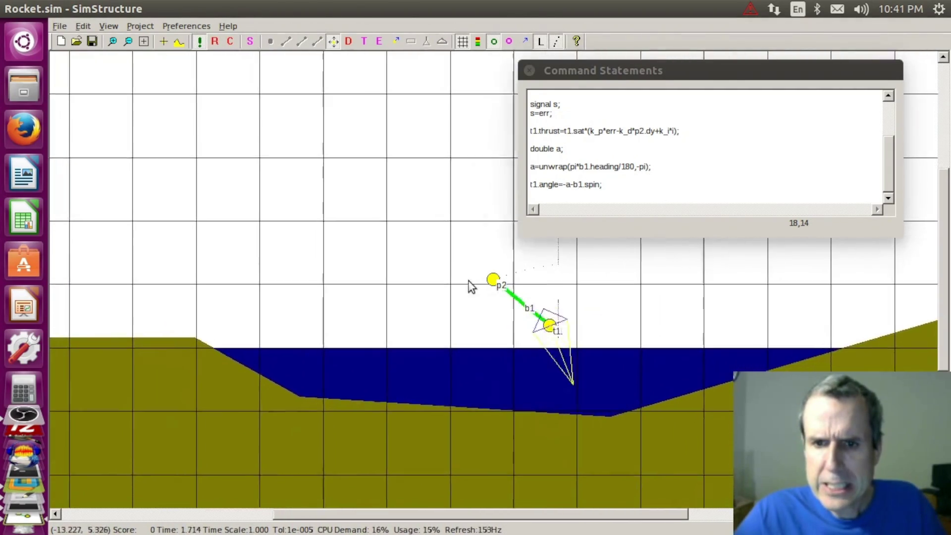
click(214, 42)
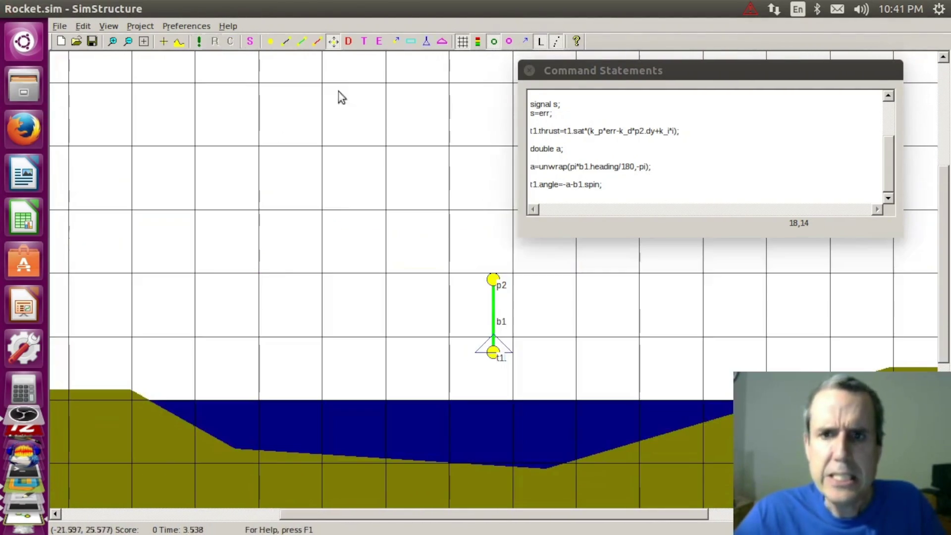
click(583, 186)
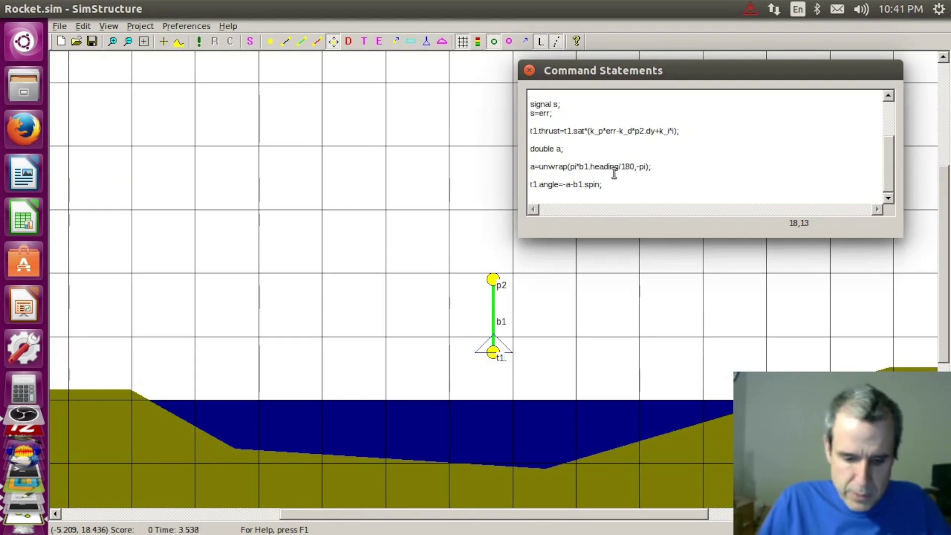
text(0.1*)
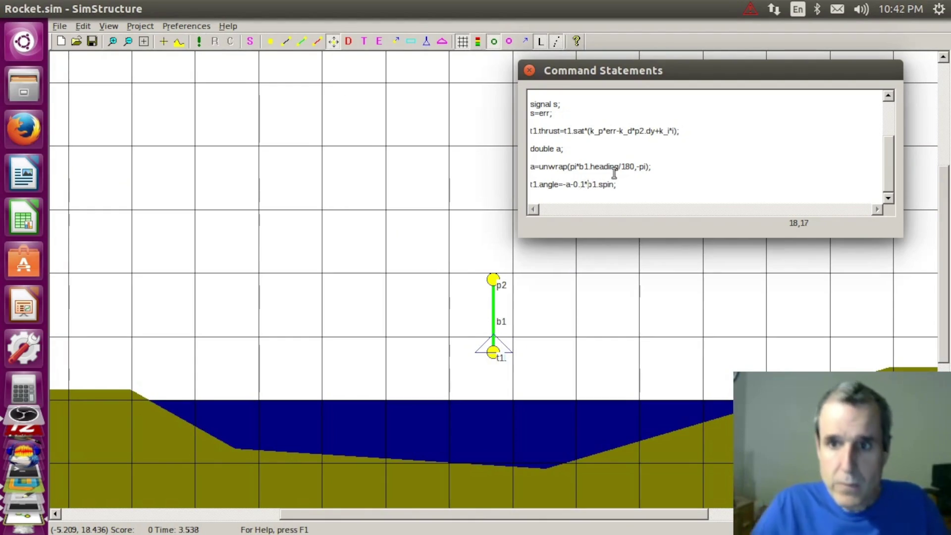
- Run the rocket with the 0.1*b1.spin term twice, resetting after each topple
click(200, 41)
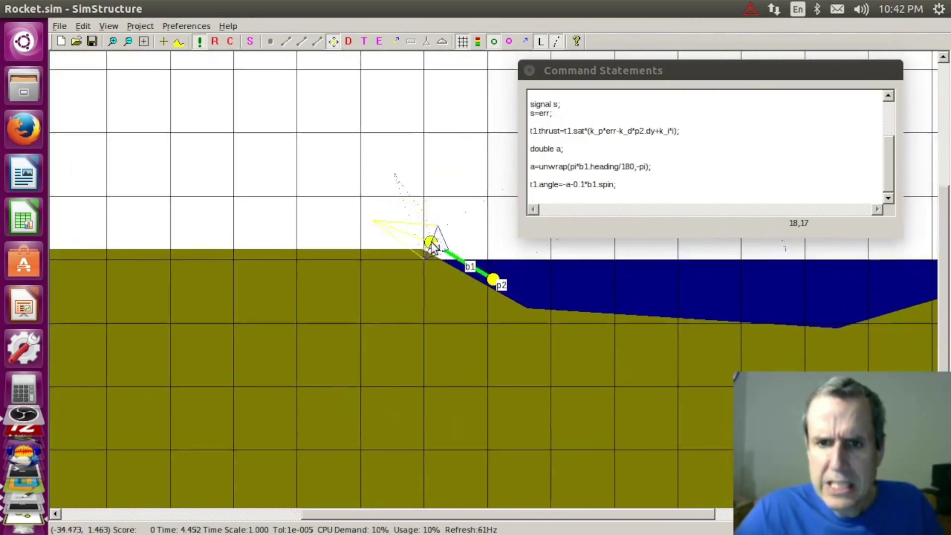
click(215, 41)
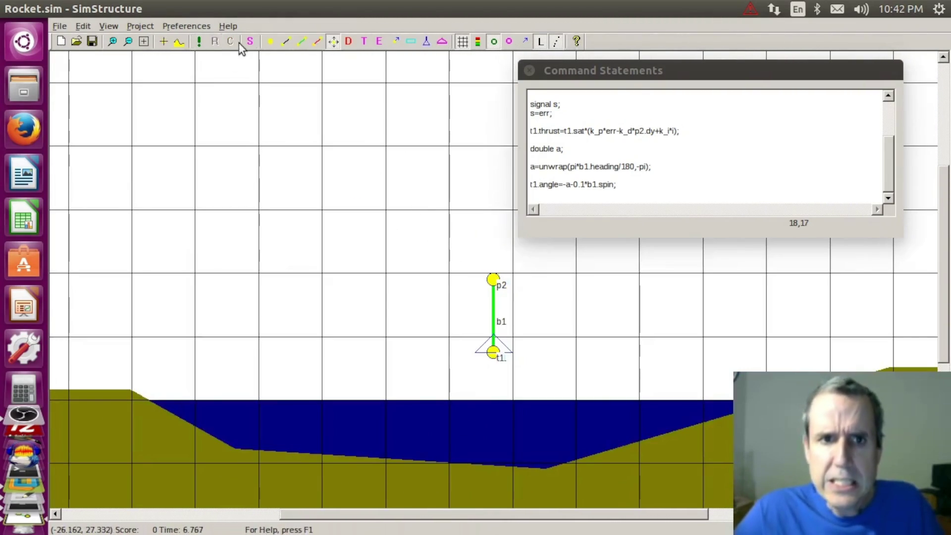
click(201, 41)
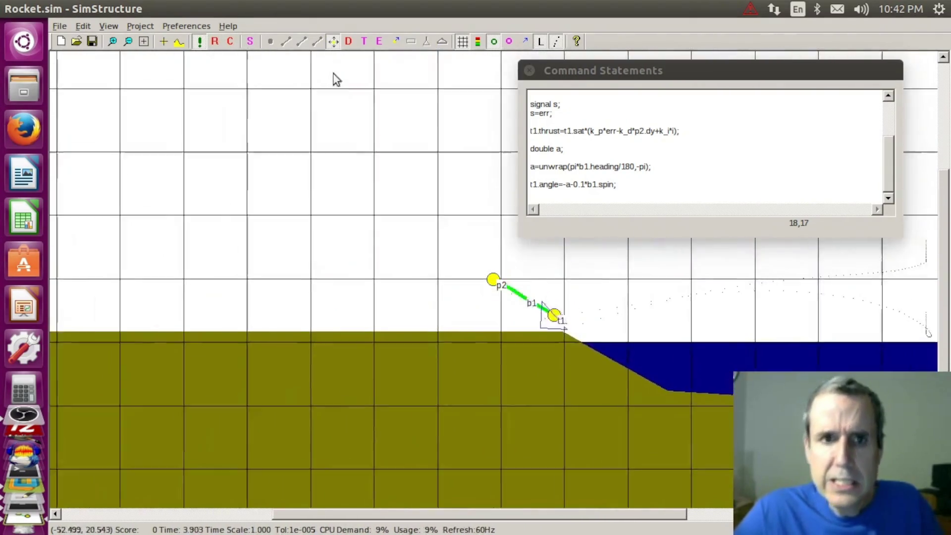
click(215, 39)
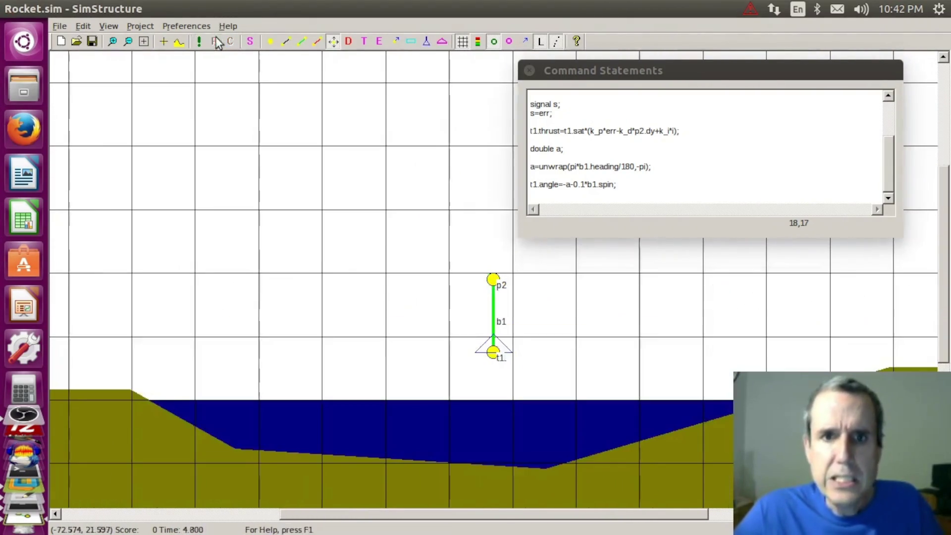
- Change the spin gain to 0.01, run, drag the rocket to test recovery, then stop
click(640, 185)
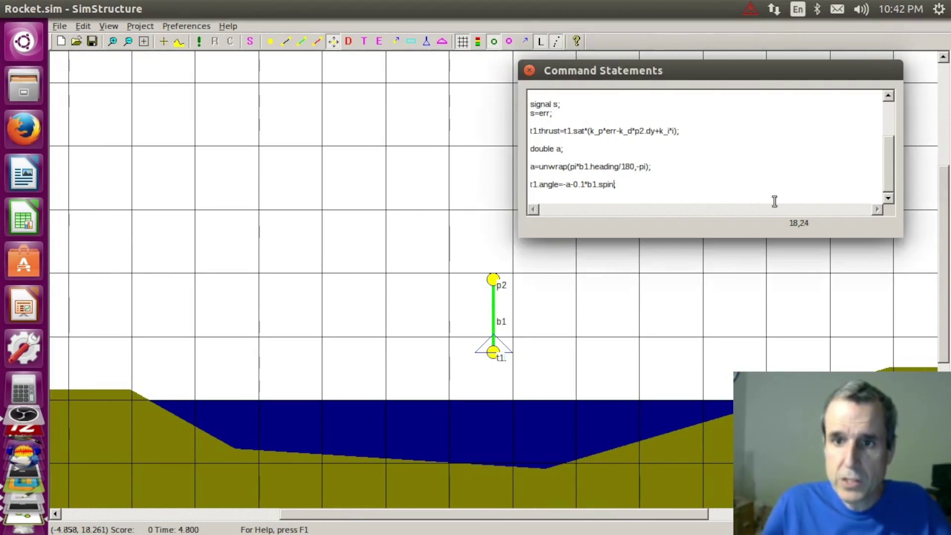
key(Left)
key(Left)
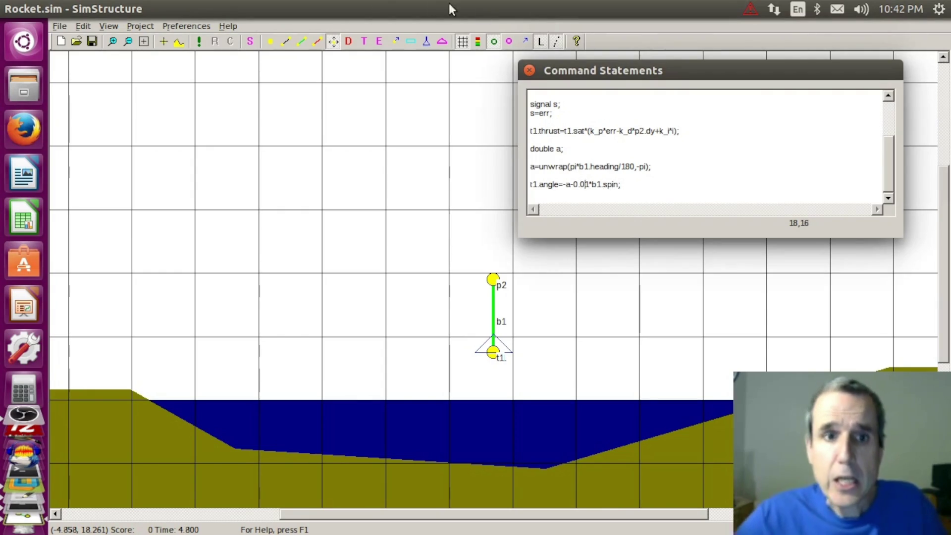
click(200, 42)
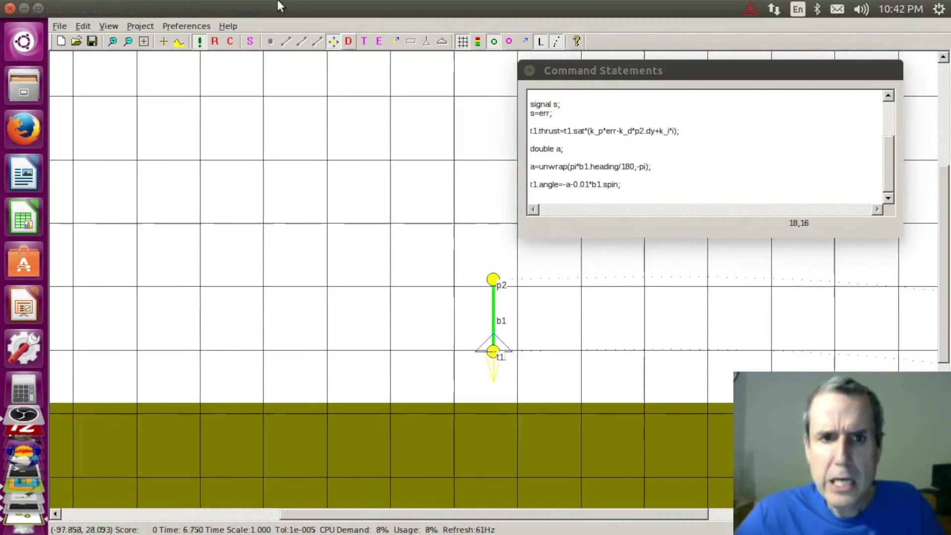
drag(493, 278, 481, 281)
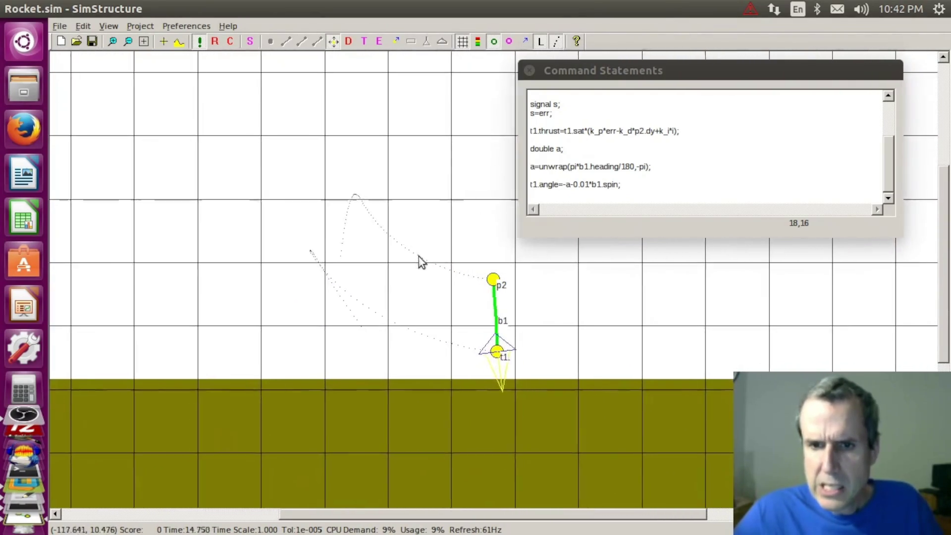
click(215, 41)
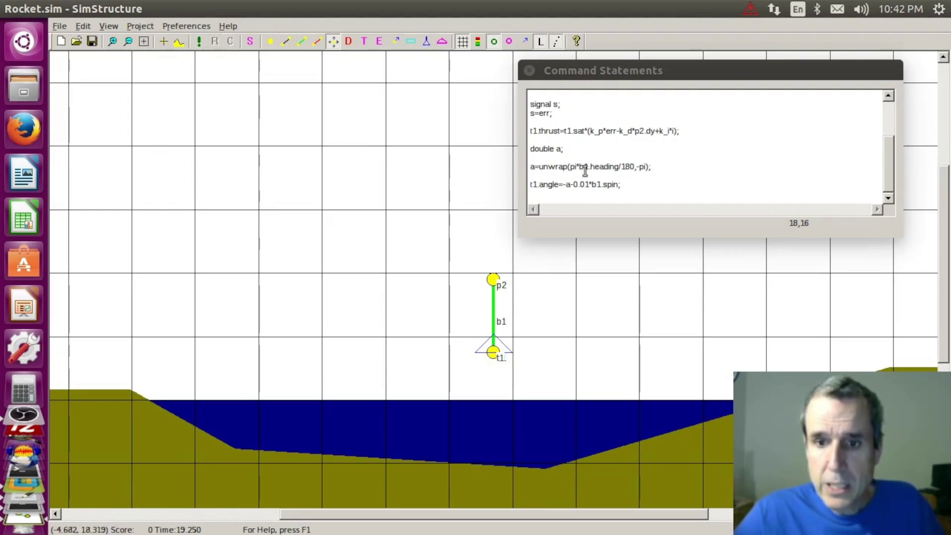
- Place a new particle p3 on the rocket body with default properties
click(271, 43)
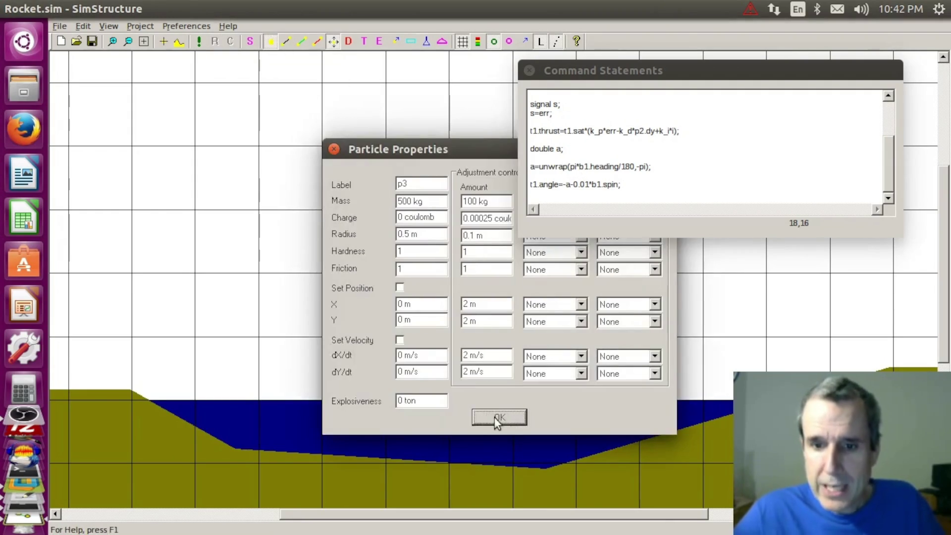
click(494, 417)
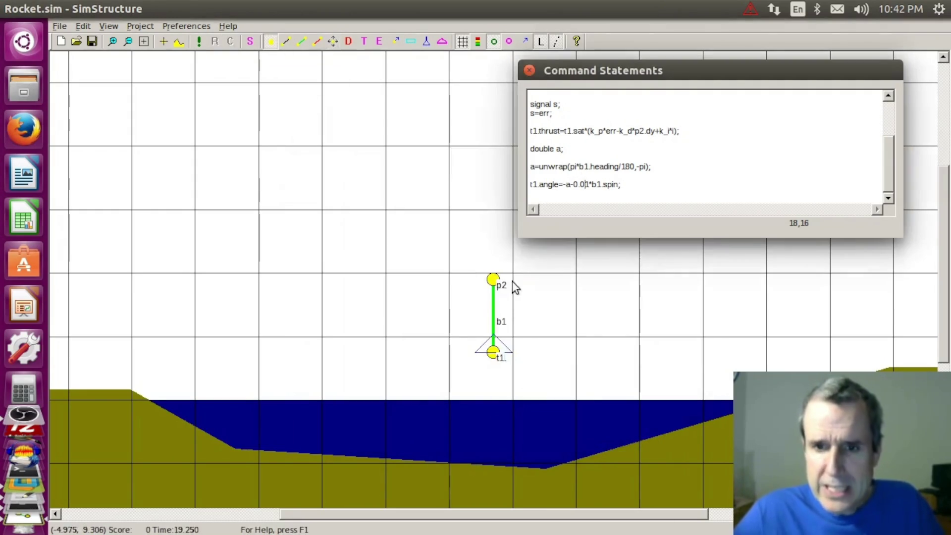
click(494, 303)
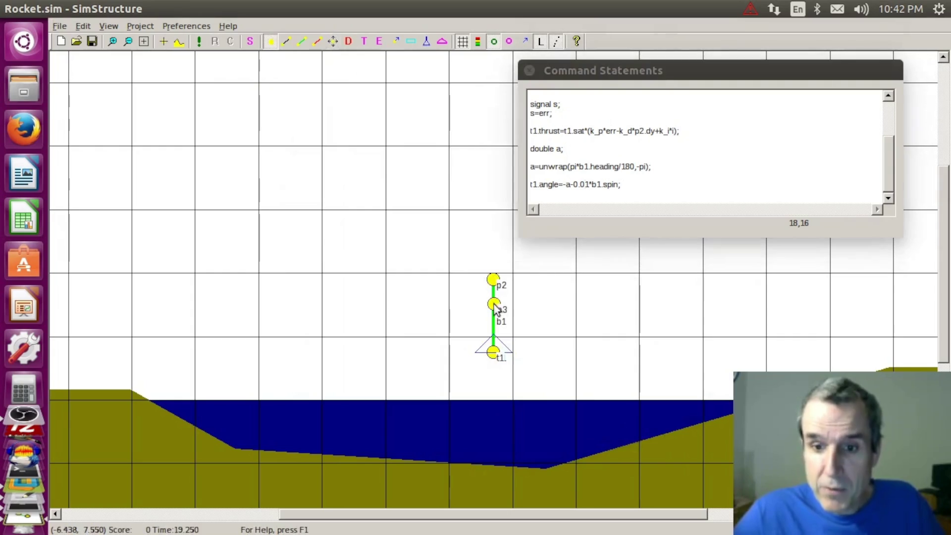
- Join p3 to p2 with rigid bond b2 and start the simulation
click(305, 42)
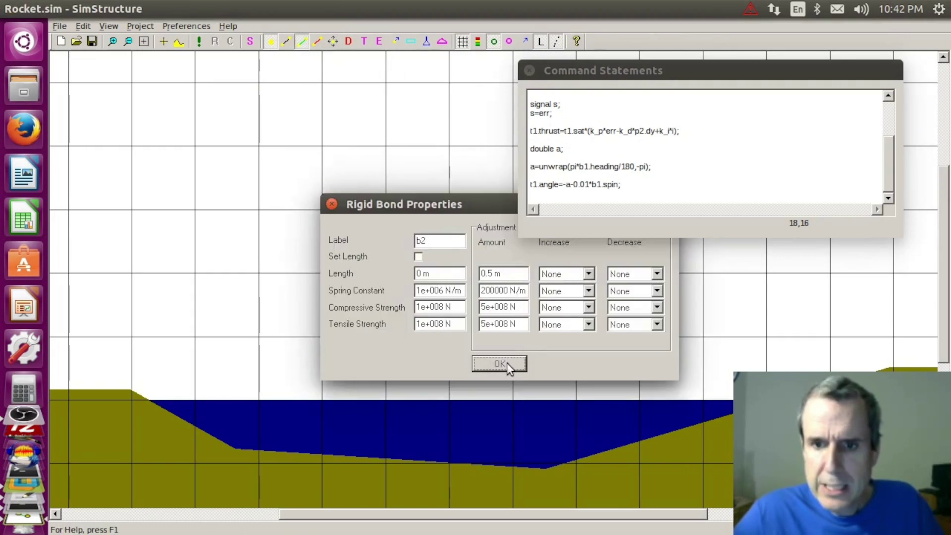
click(507, 363)
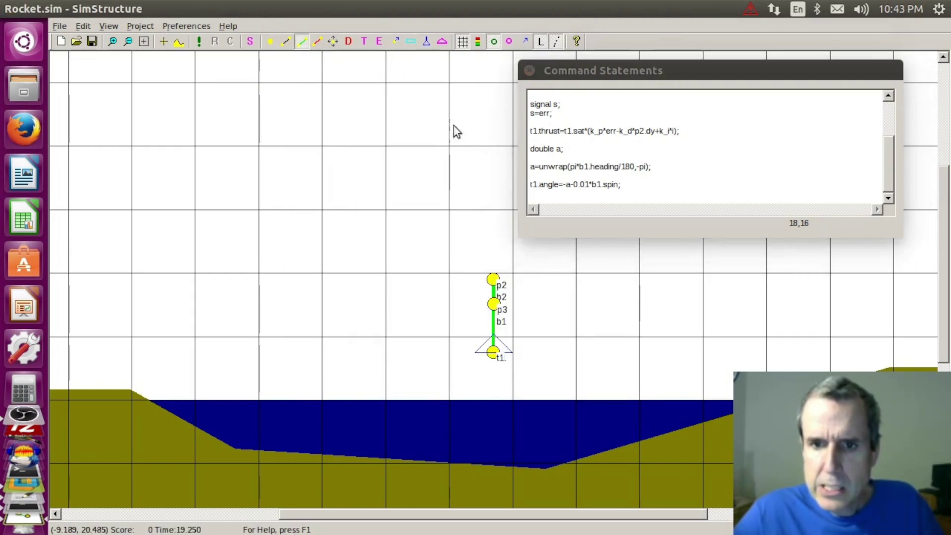
click(199, 43)
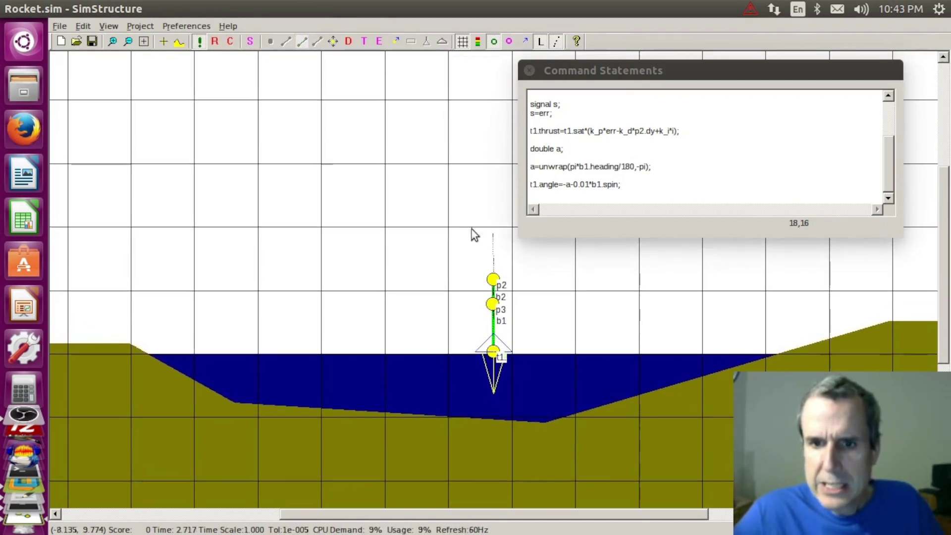
- Watch the wobbling three-mass rocket, stop and reset it, and return to the script
click(334, 41)
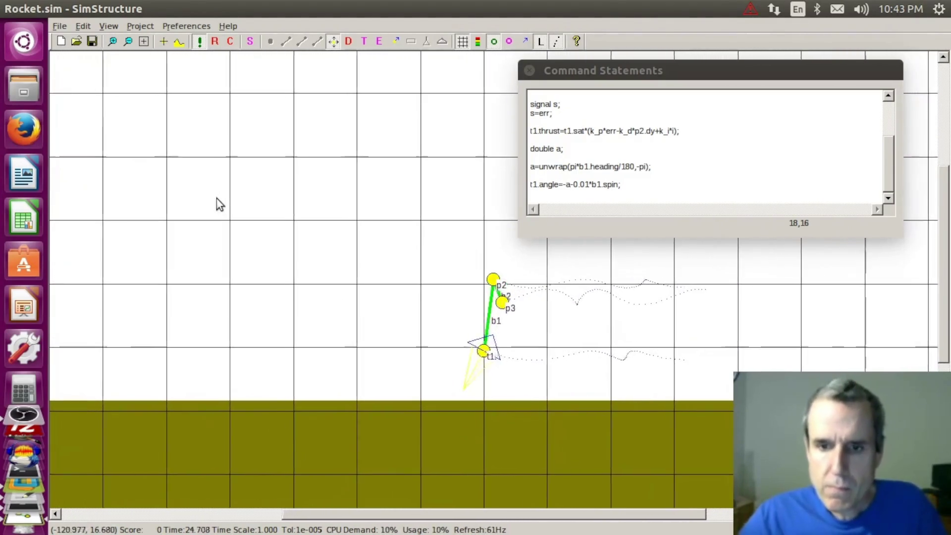
click(209, 42)
click(630, 189)
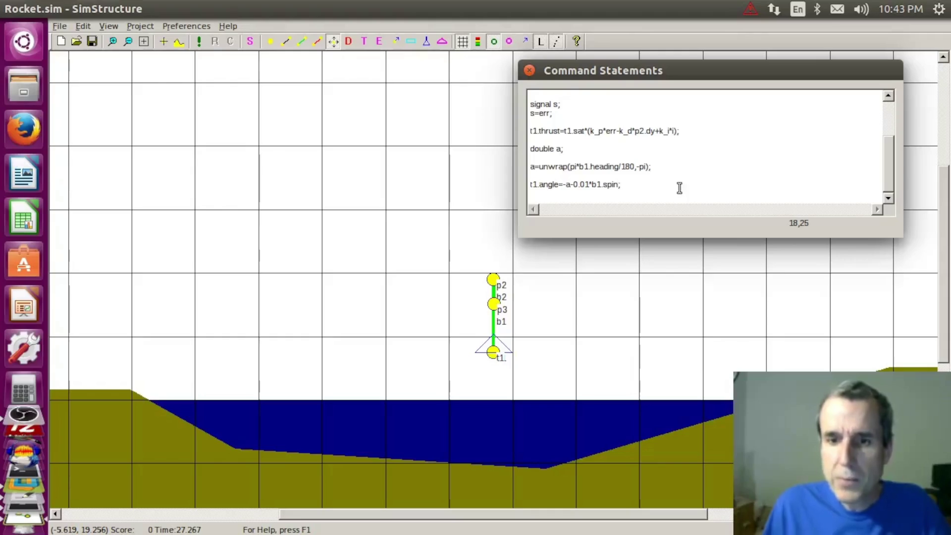
text(;)
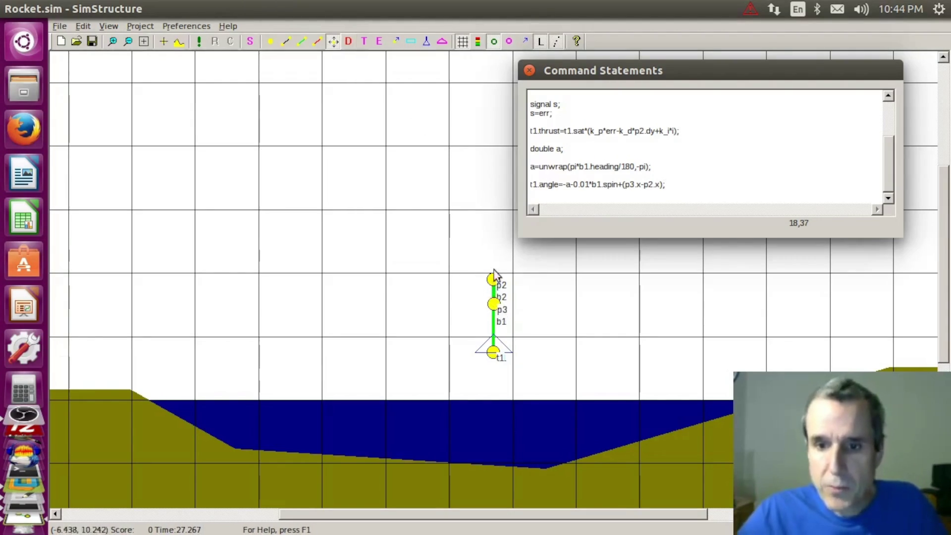
- Run the rocket with the new +0.1*(p3.x-p2.x) offset term, resetting between runs
click(199, 41)
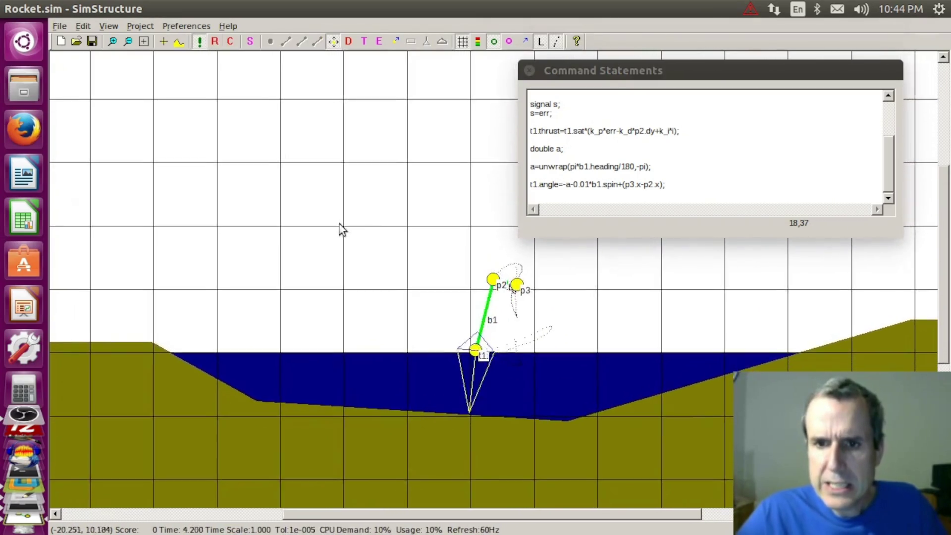
click(217, 43)
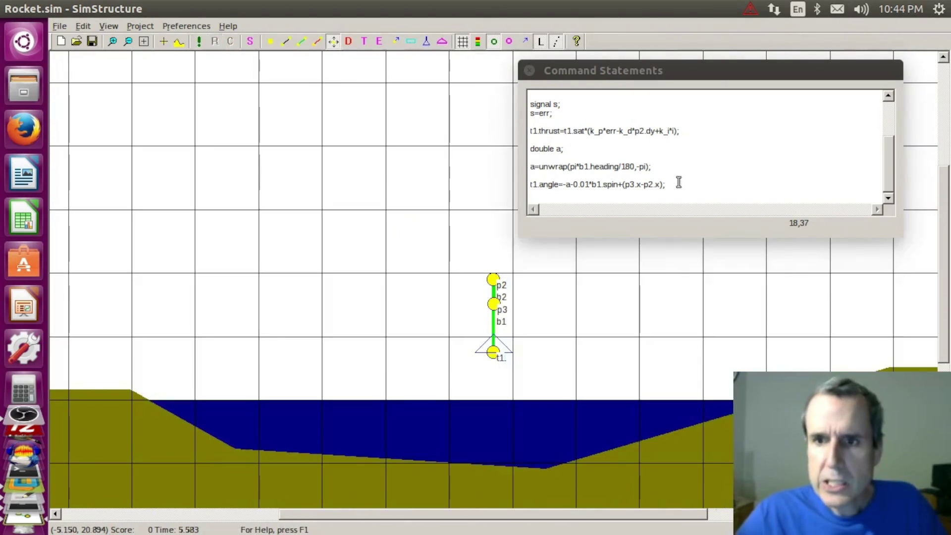
click(624, 185)
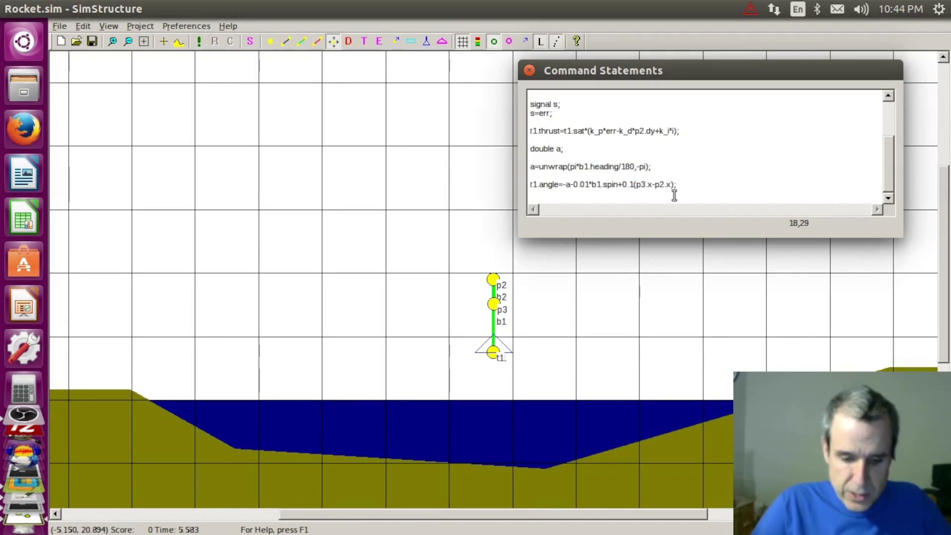
click(203, 40)
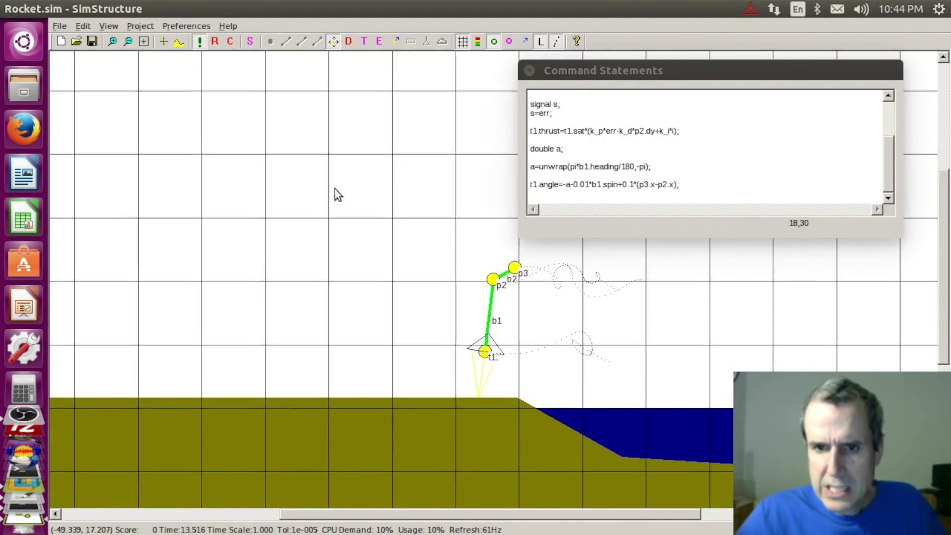
click(213, 43)
- Try a 0.2 offset gain and run the rocket twice, resetting after each
click(634, 185)
text(2)
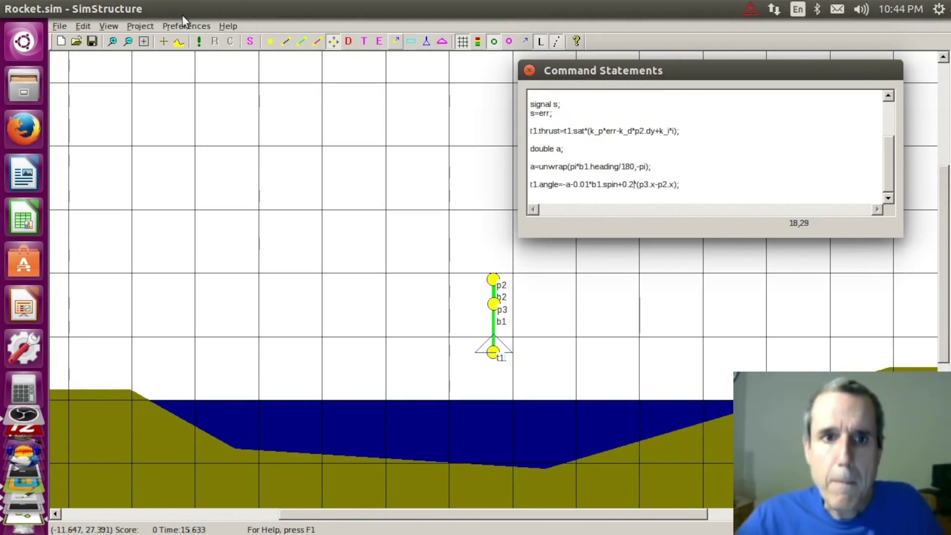
click(201, 43)
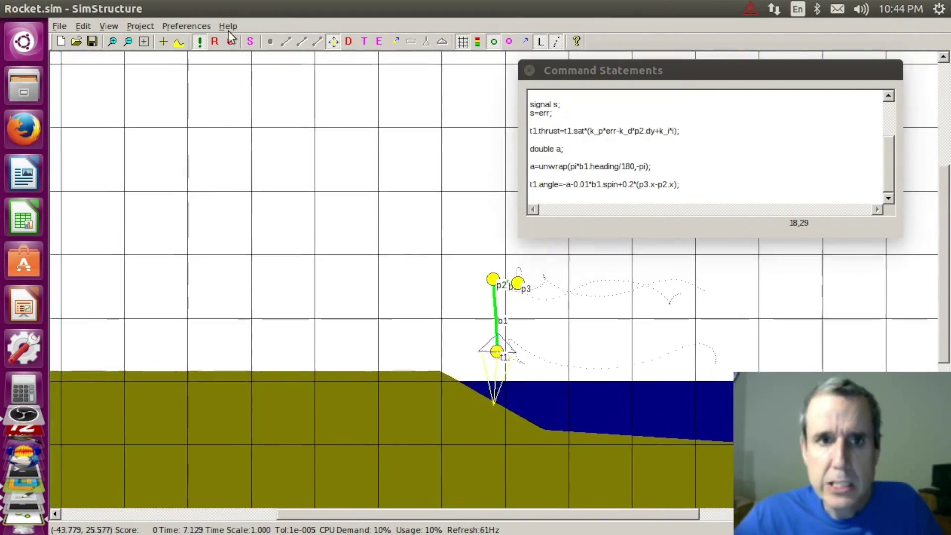
click(214, 41)
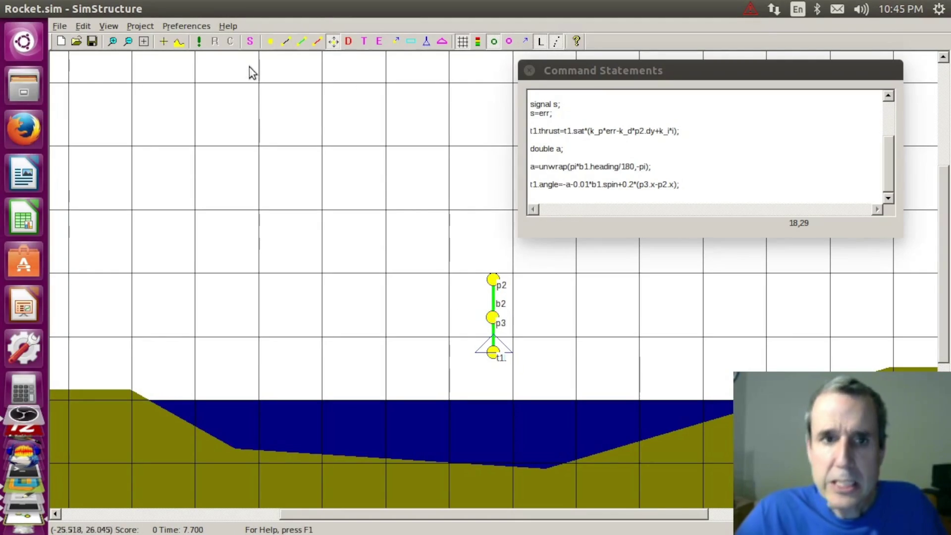
click(198, 37)
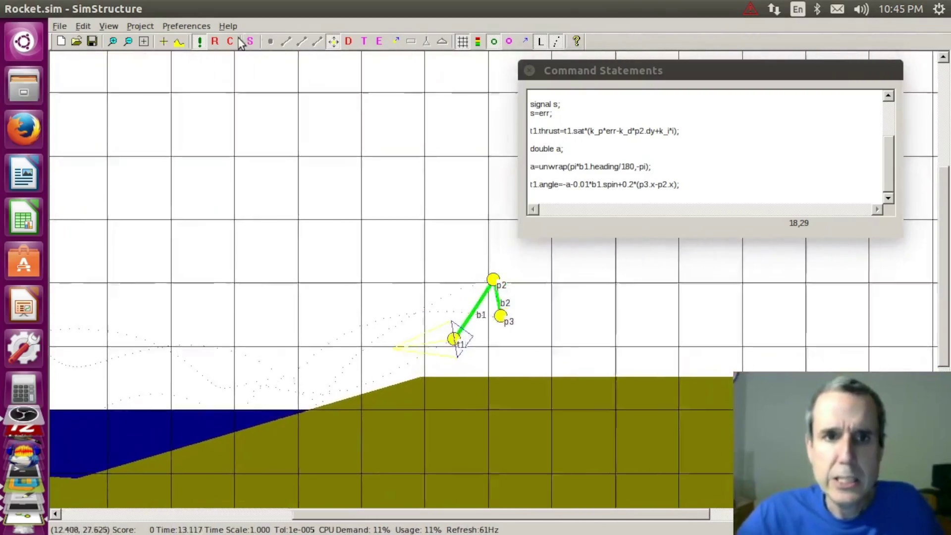
click(218, 38)
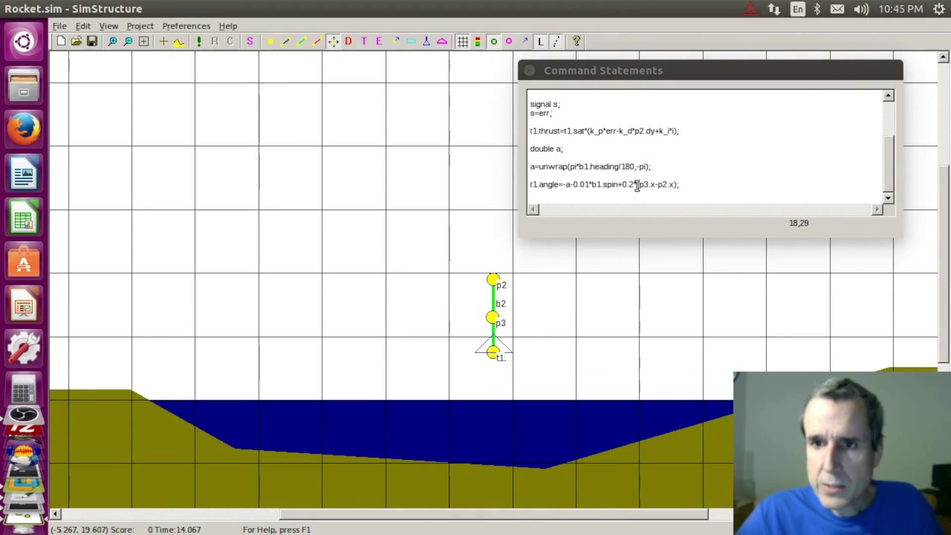
- Return the offset gain to 0.1, run once more and reset the rocket
click(638, 185)
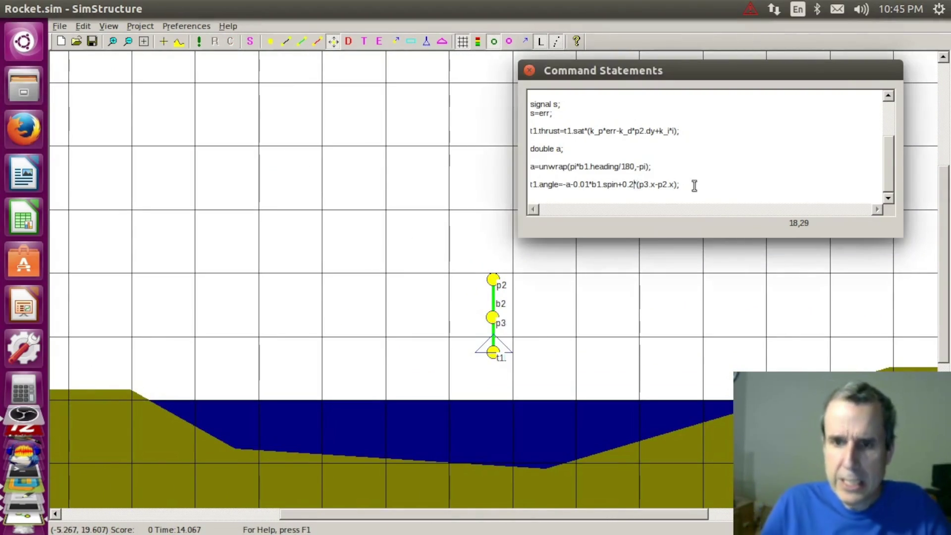
key(BackSpace)
text(1)
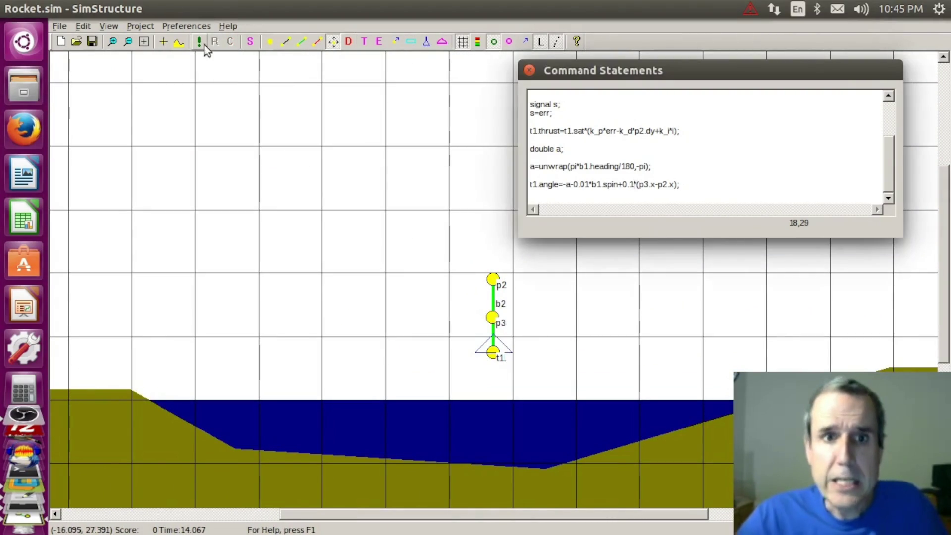
click(200, 41)
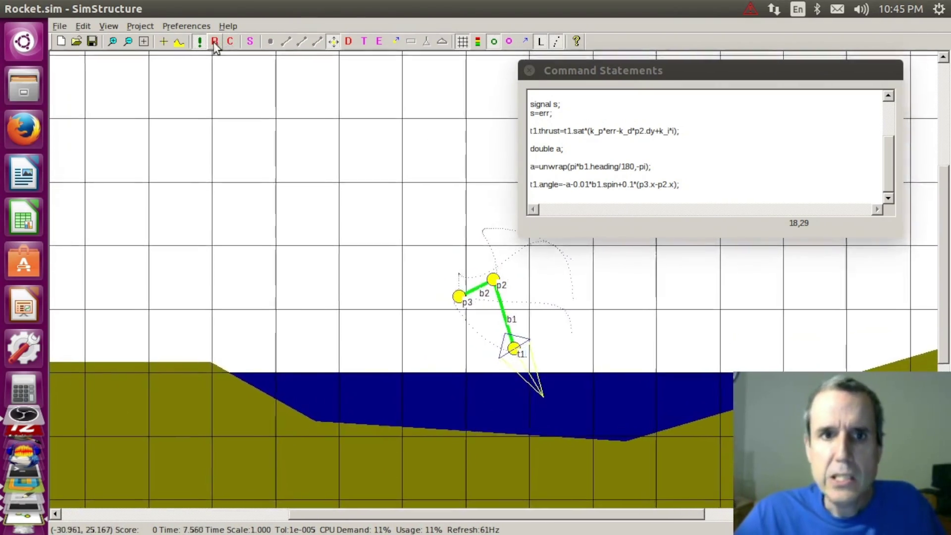
click(213, 42)
click(597, 185)
text(-0.01*b2.spin)
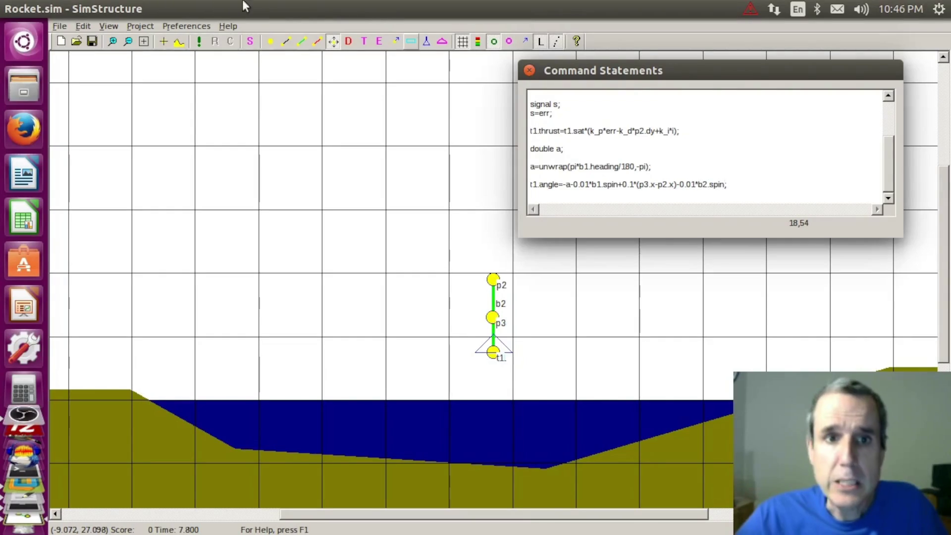
- Test the rocket with the -0.01*b2.spin damping term over two runs
click(200, 42)
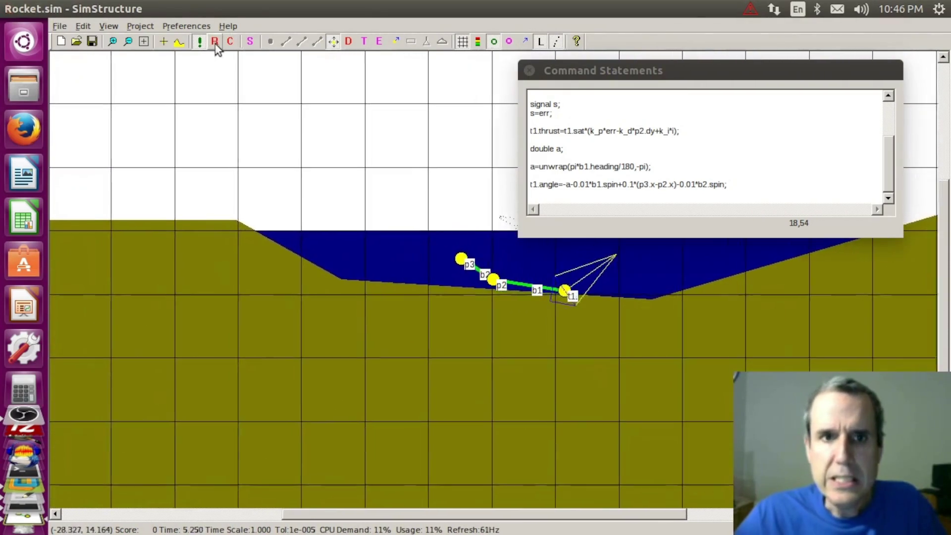
click(216, 42)
click(606, 123)
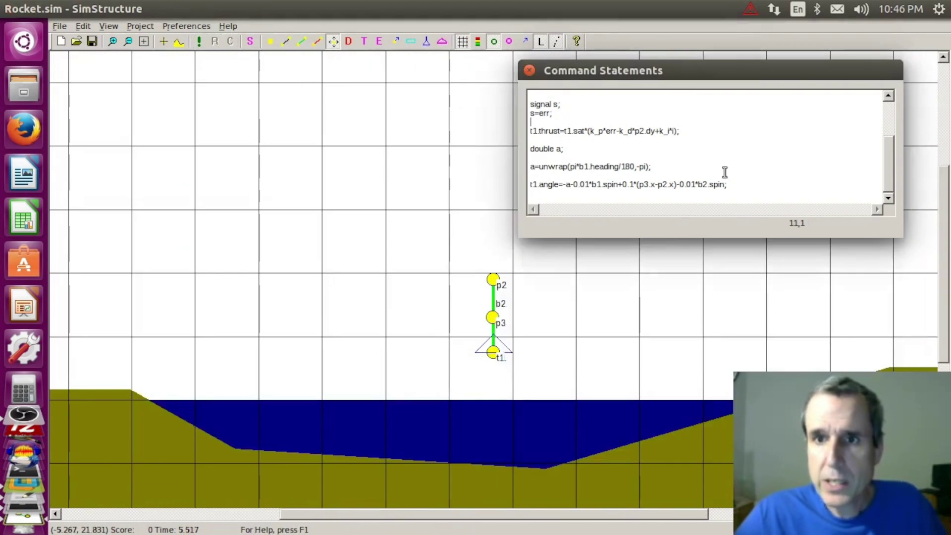
click(199, 41)
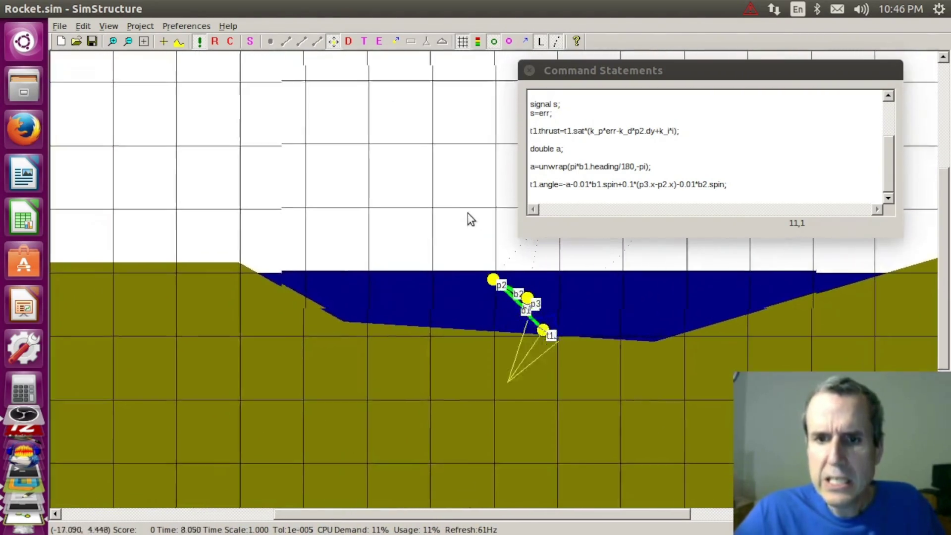
click(214, 41)
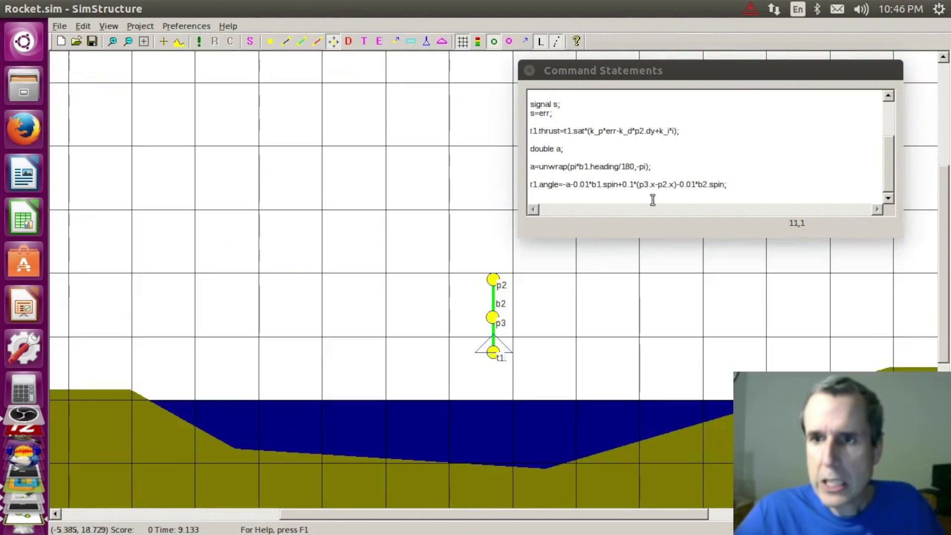
- Flip the b2 spin term to positive and run the rocket again
click(681, 184)
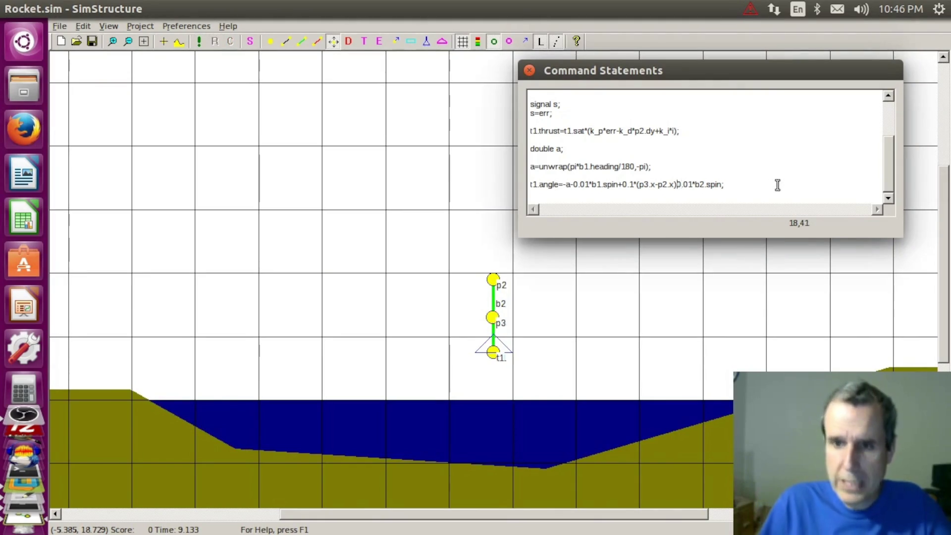
click(197, 42)
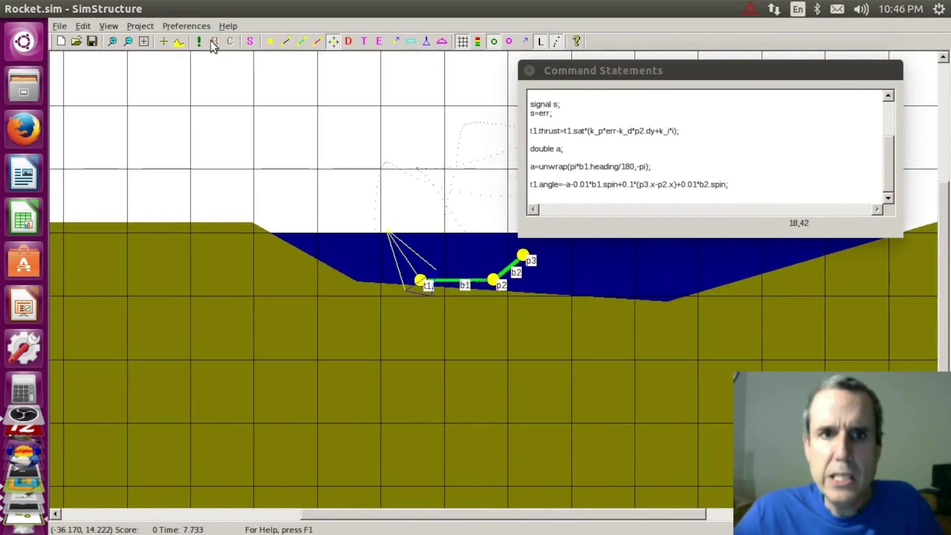
click(212, 42)
- Set the spin gain to 0.005 and the offset gain to 0.05, run and reset
drag(693, 185, 699, 185)
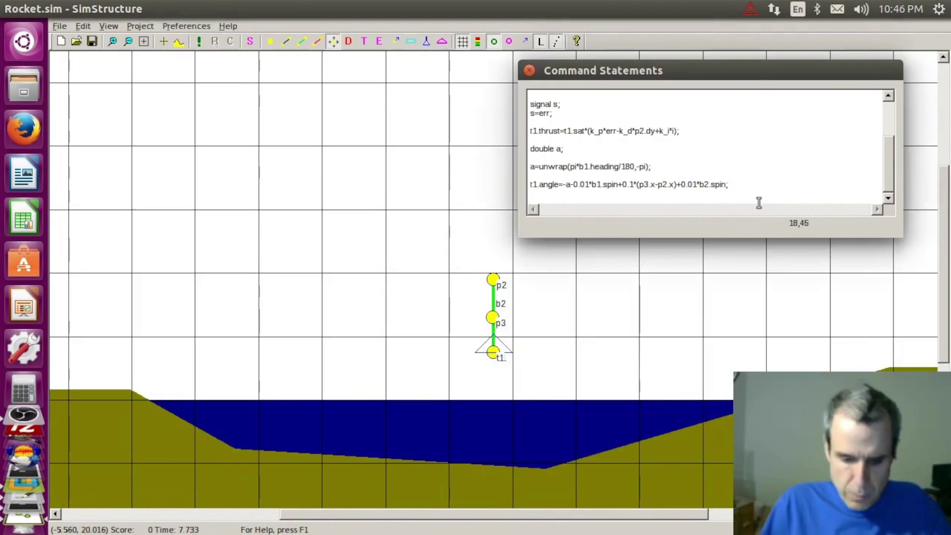
text(05)
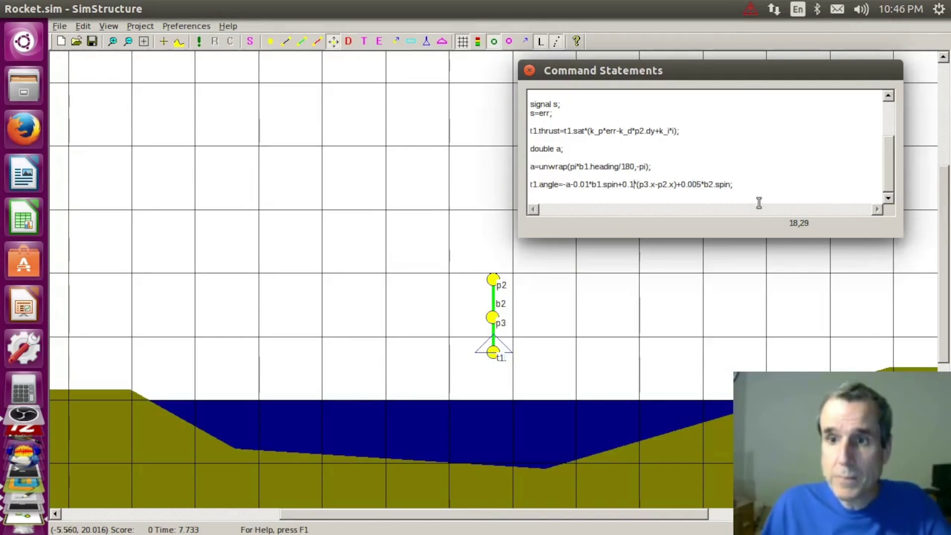
key(BackSpace)
text(5)
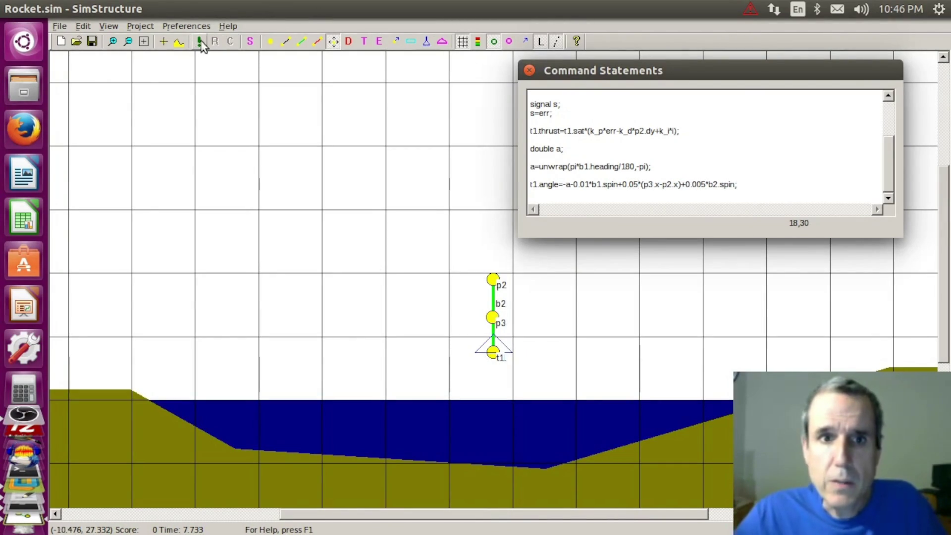
click(197, 42)
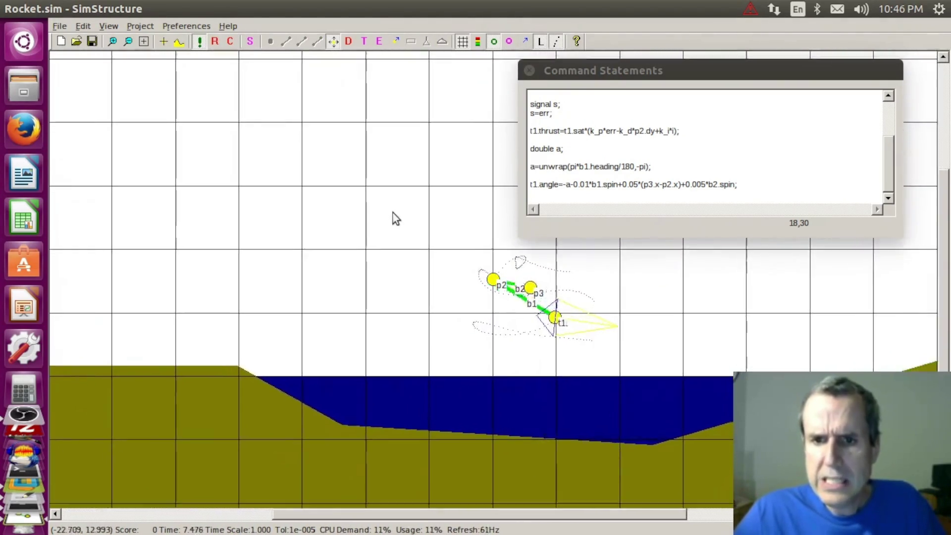
click(214, 42)
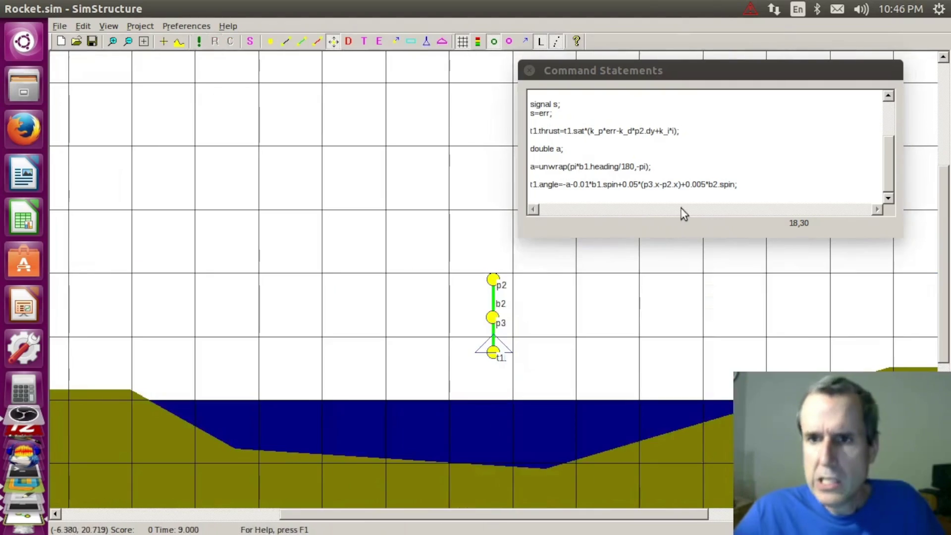
- Lower the offset gain to 0.02, testing the rocket before and after the edit
click(646, 188)
text(3)
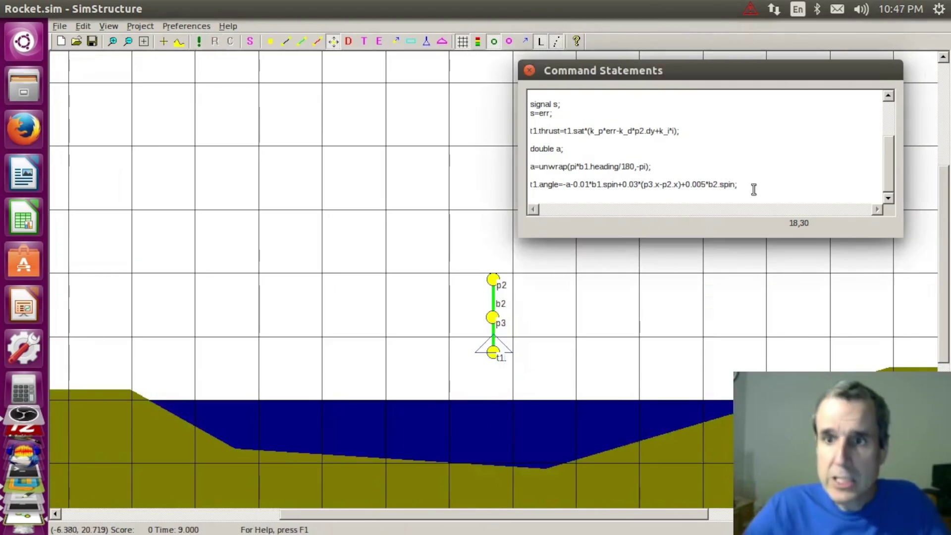
click(200, 41)
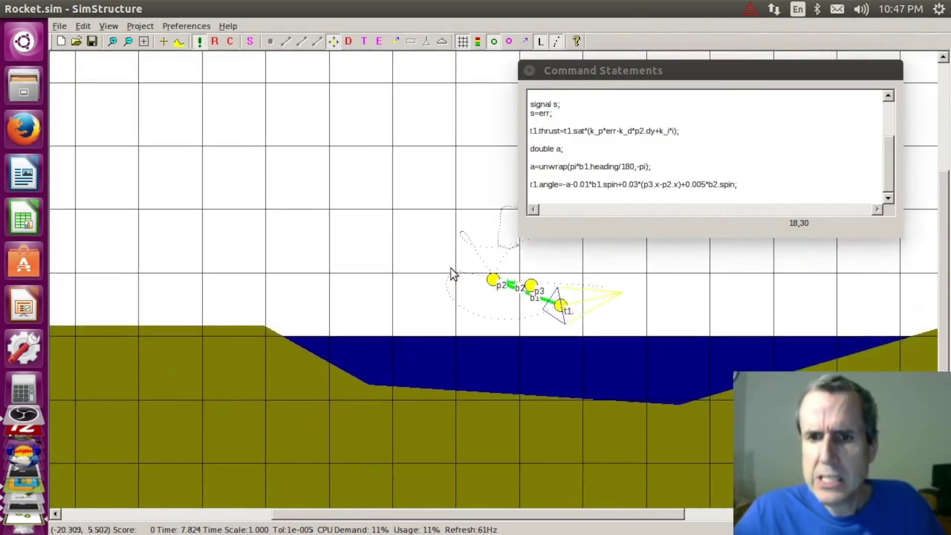
click(216, 41)
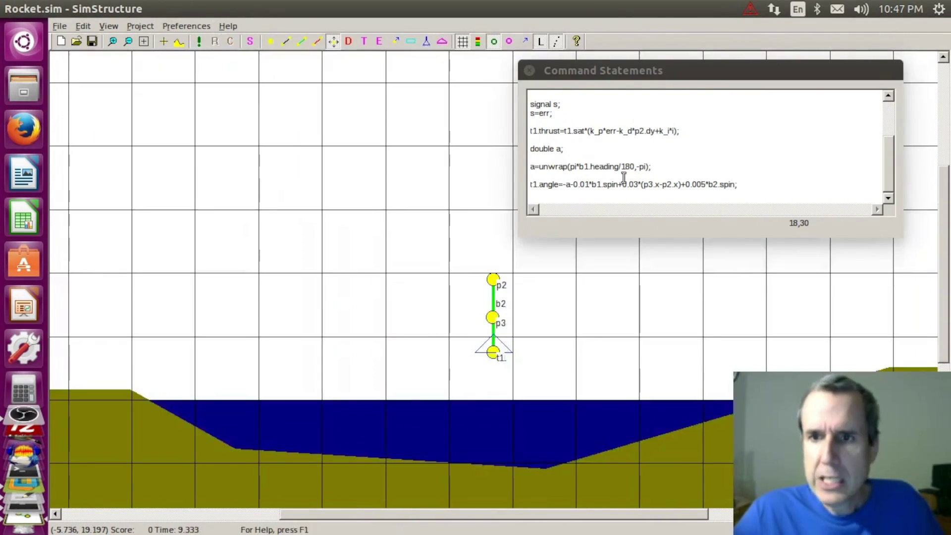
click(638, 185)
text(2)
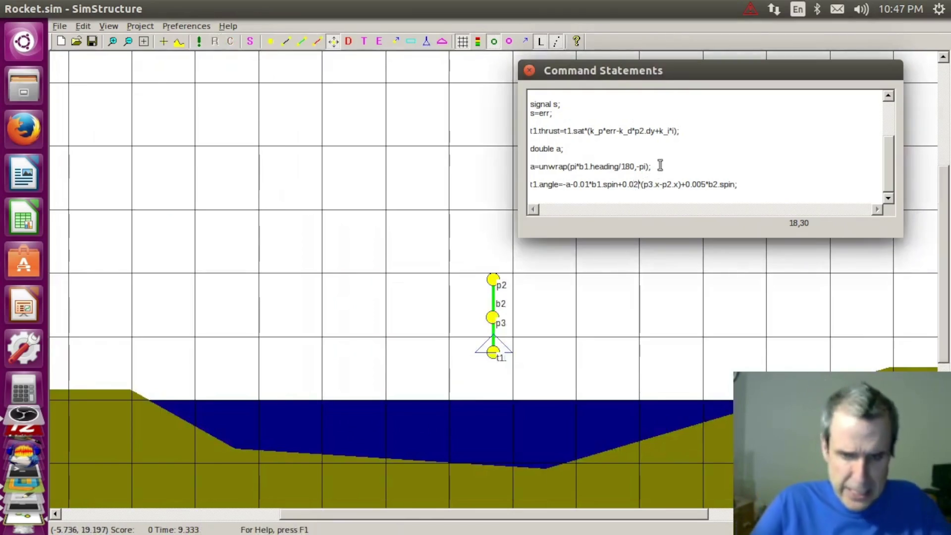
click(198, 41)
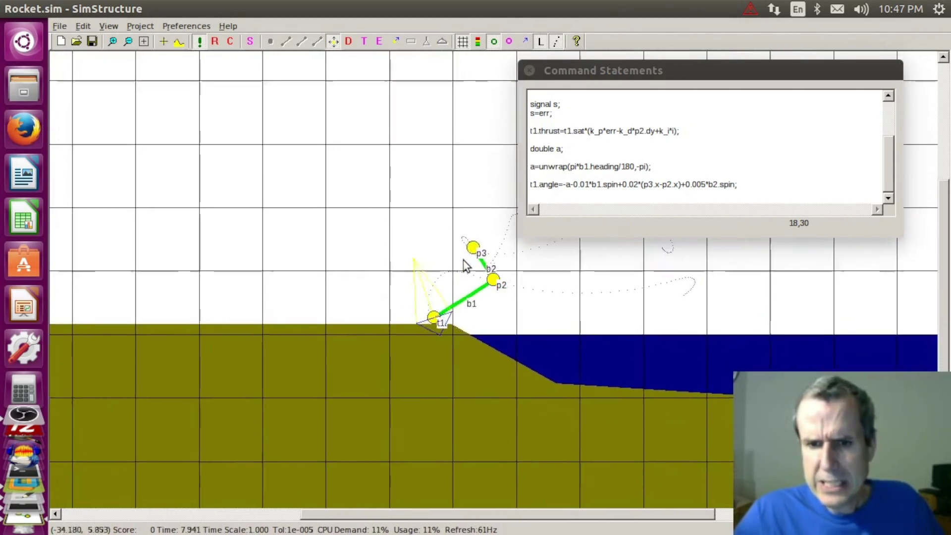
click(213, 41)
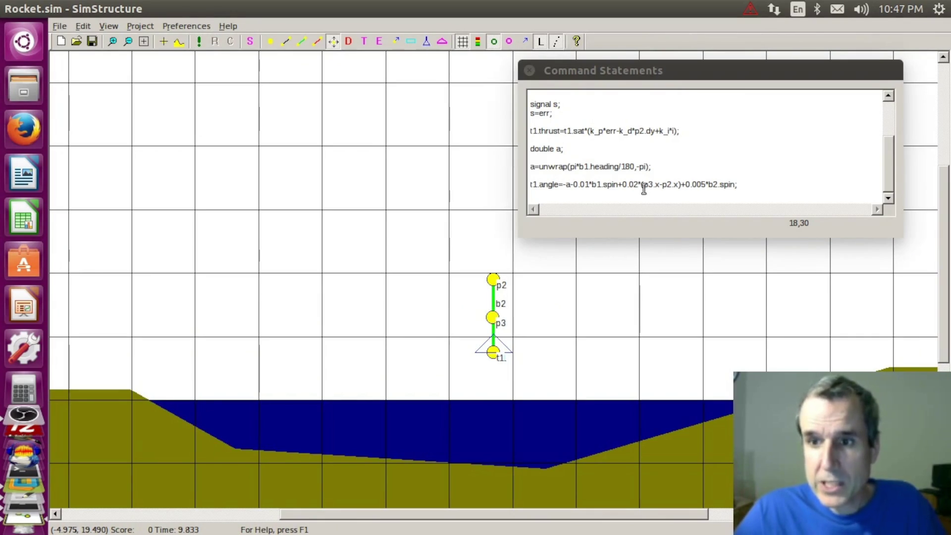
- Lower the spin gain to 0.003 and run the rocket twice more
click(707, 184)
text(3)
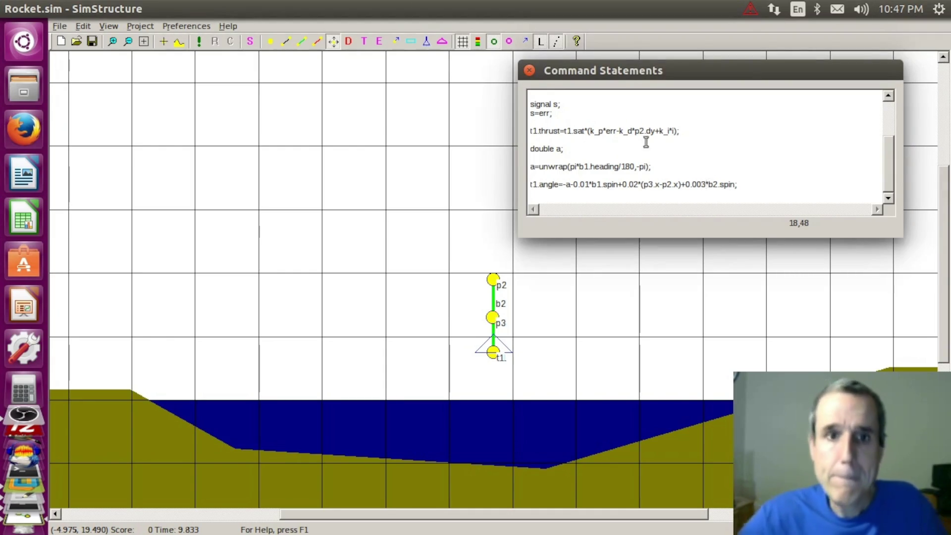
click(198, 42)
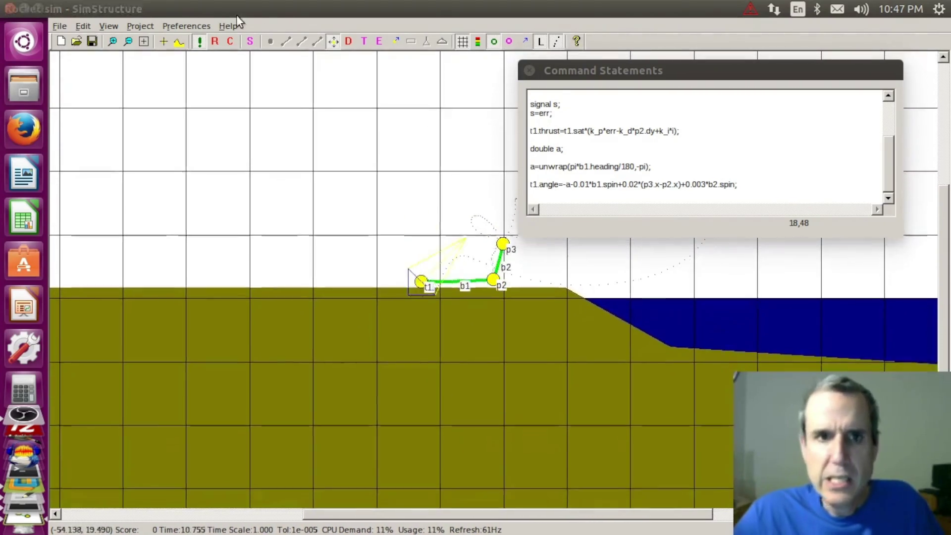
click(213, 41)
click(199, 42)
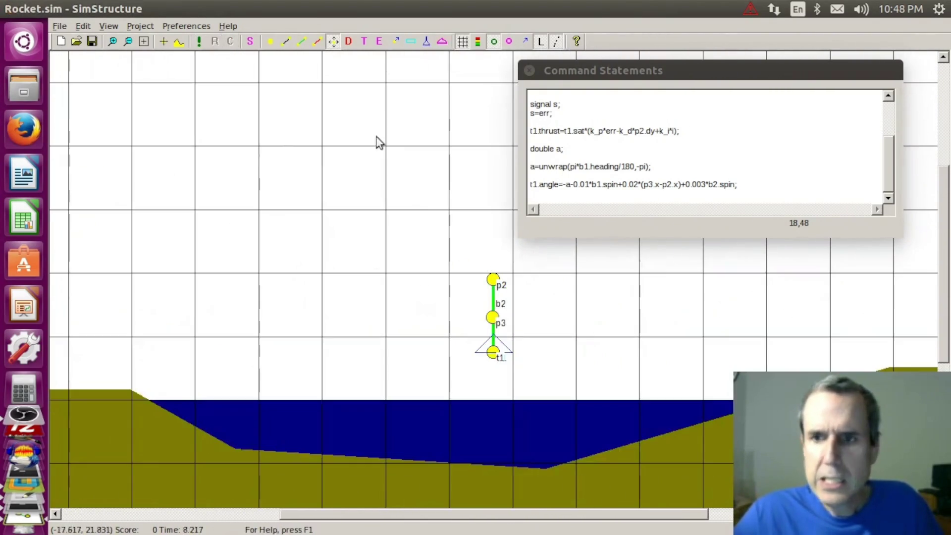
- Set the spin gain to 0.002, run the rocket and reset it
click(708, 183)
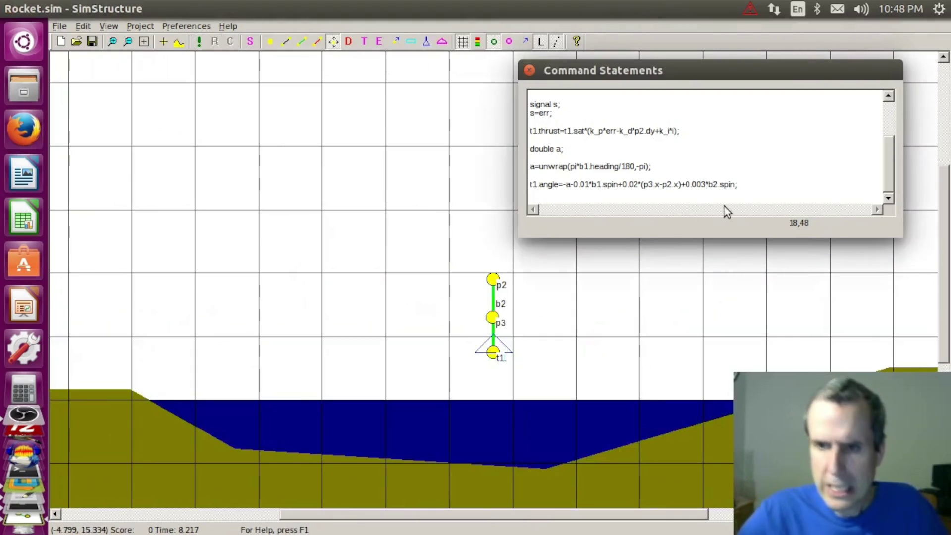
key(BackSpace)
text(2)
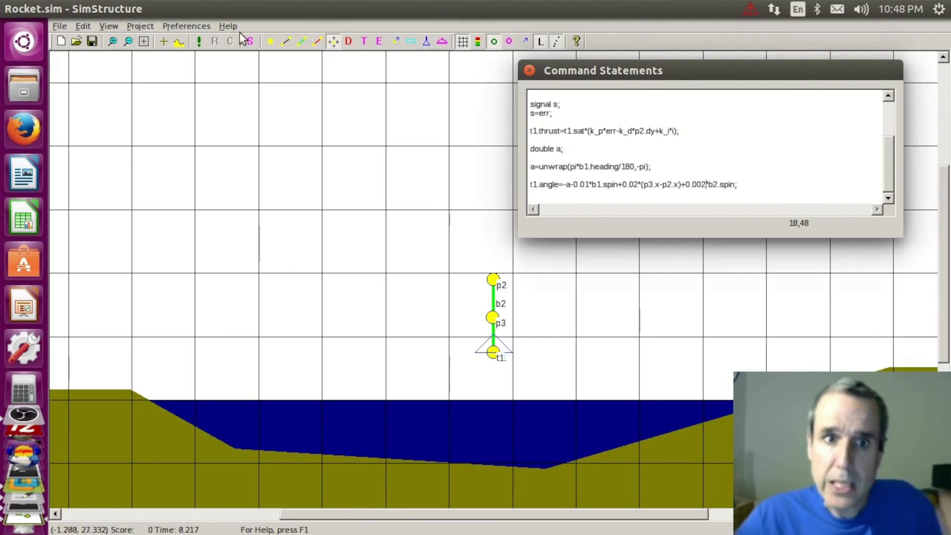
click(199, 42)
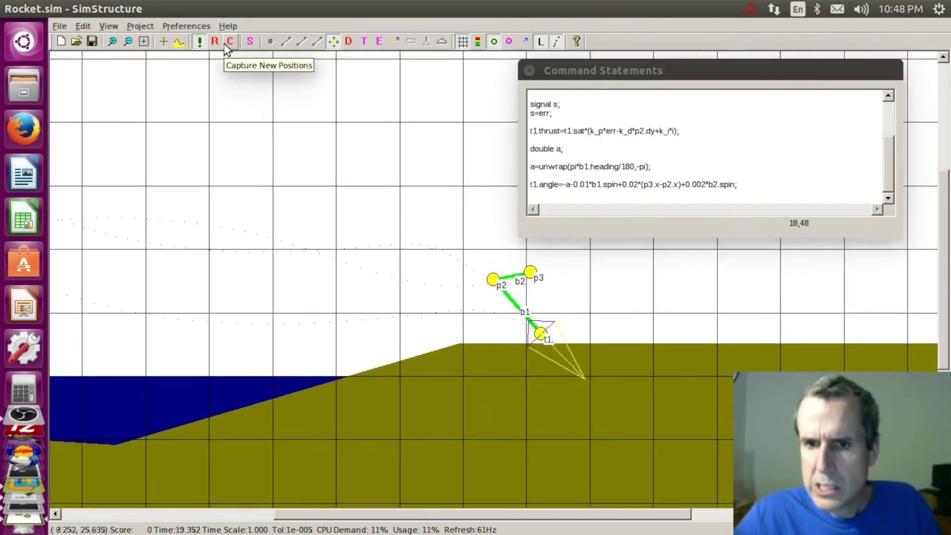
click(214, 41)
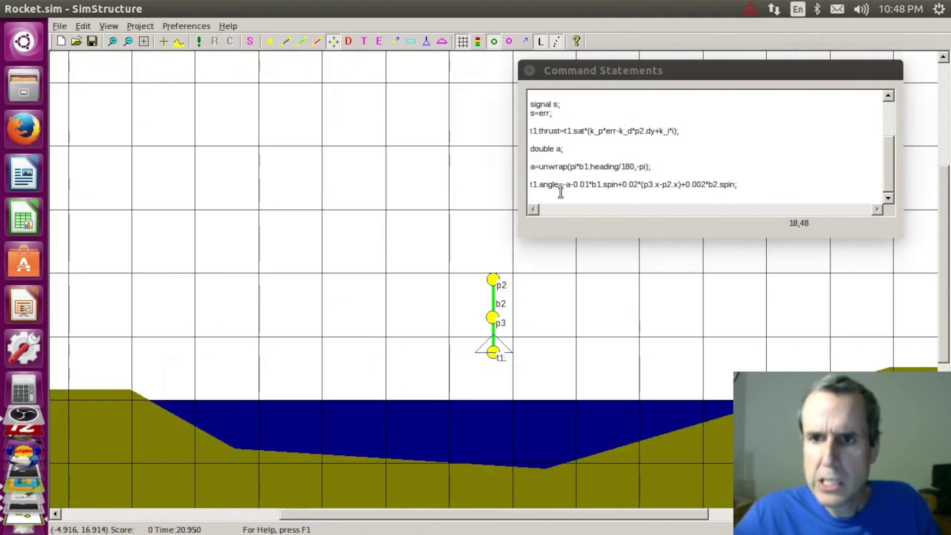
- Change the offset term to 0.01, then to -0.01*(p3.x-p2.x), running after each edit
click(638, 186)
text(1)
click(201, 41)
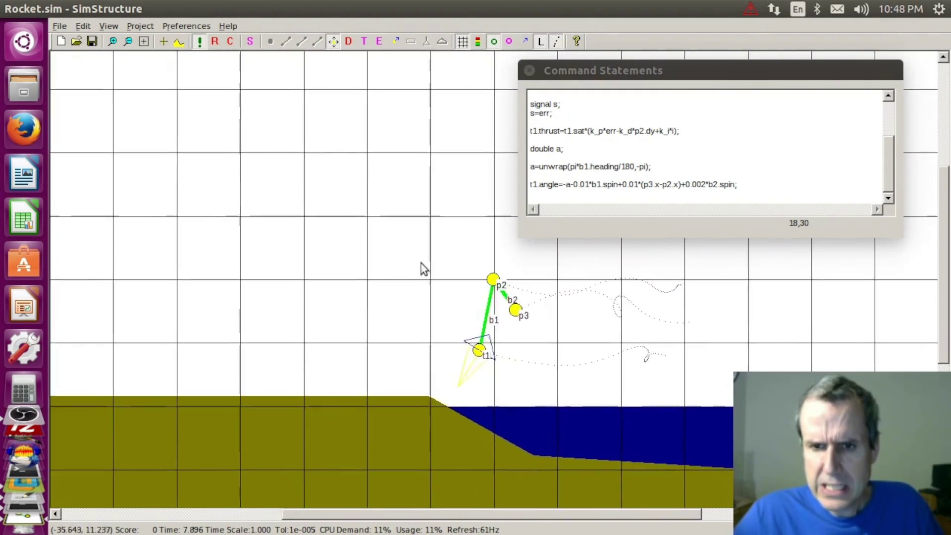
click(220, 42)
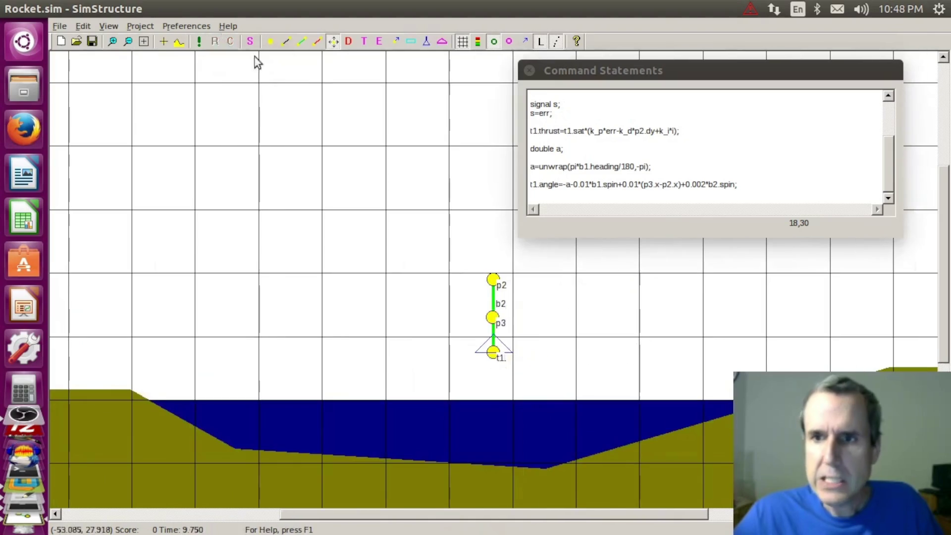
click(626, 186)
text(-)
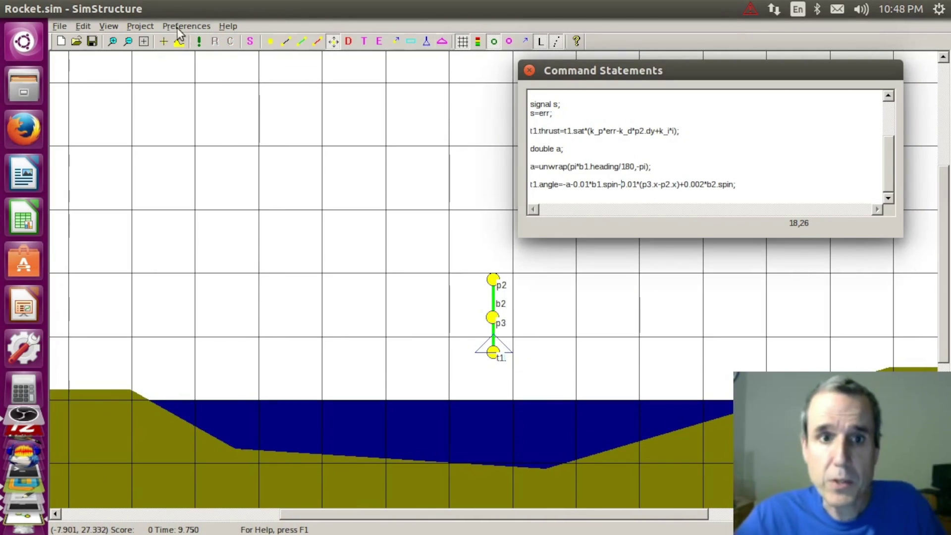
click(203, 38)
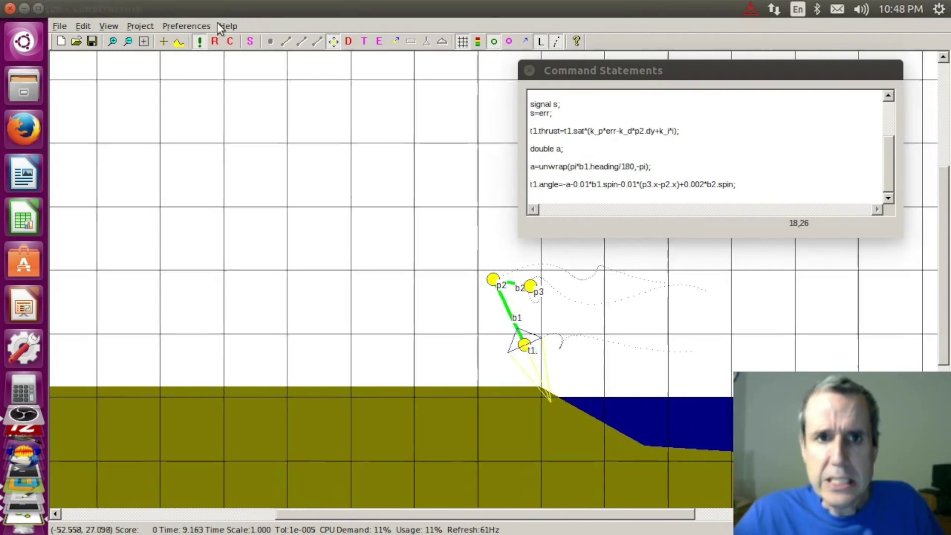
- Settle the angle statement on −0.05 position gain and 0.003 spin gain, rerunning after each edit
click(200, 41)
click(640, 187)
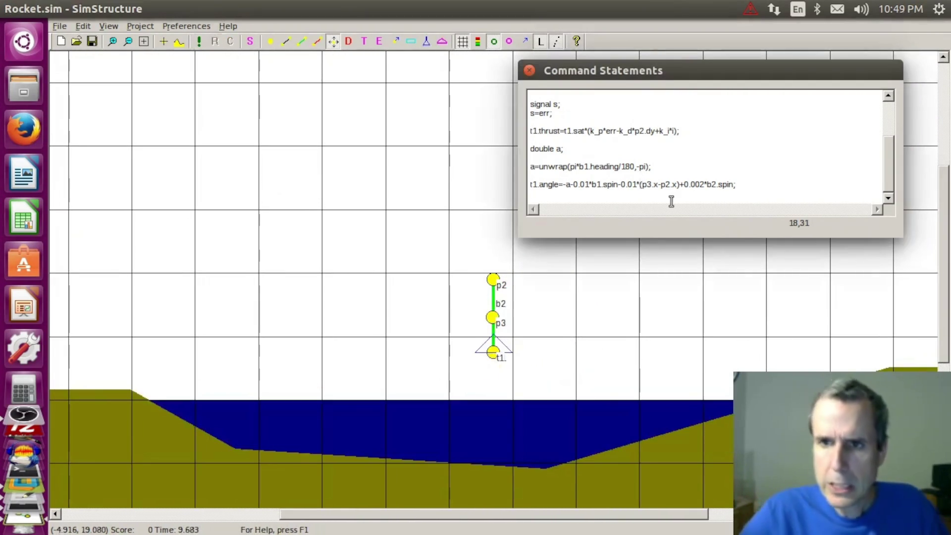
key(Left)
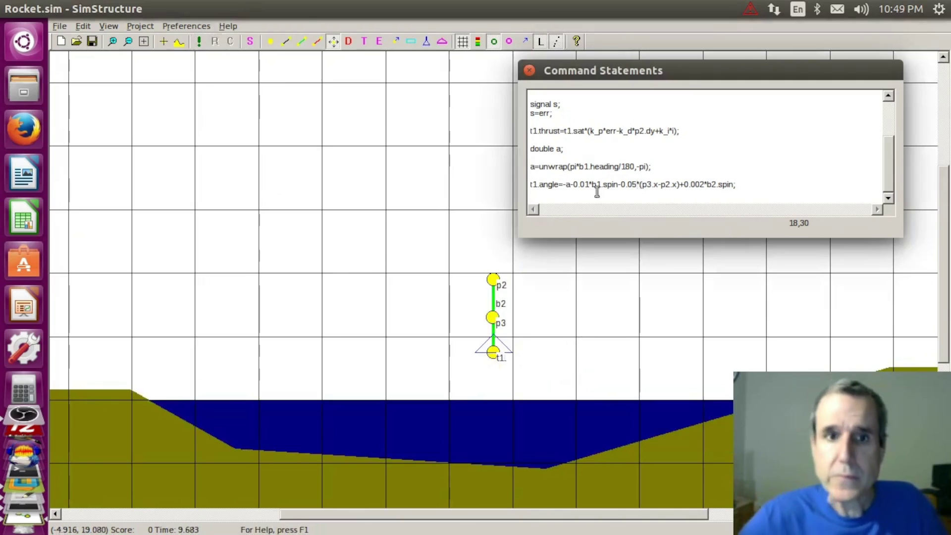
click(200, 41)
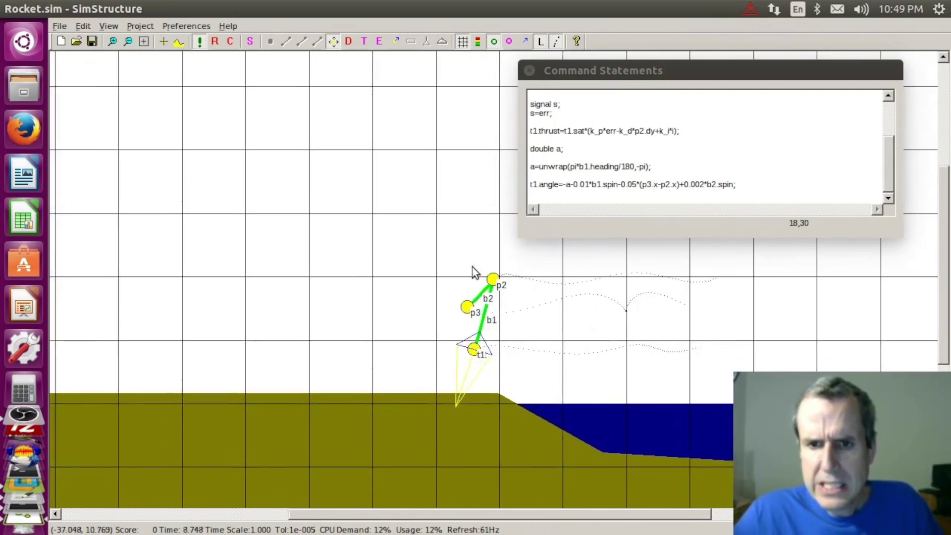
click(215, 42)
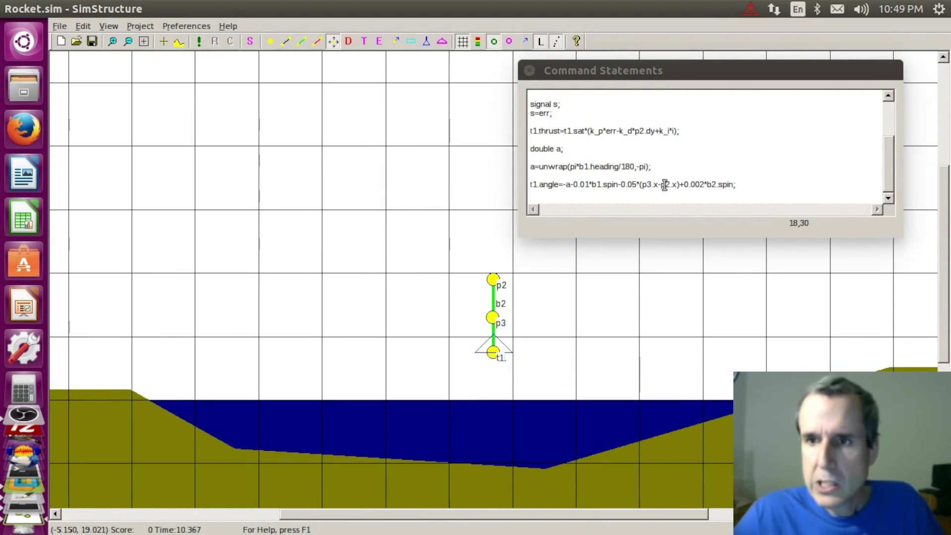
click(705, 183)
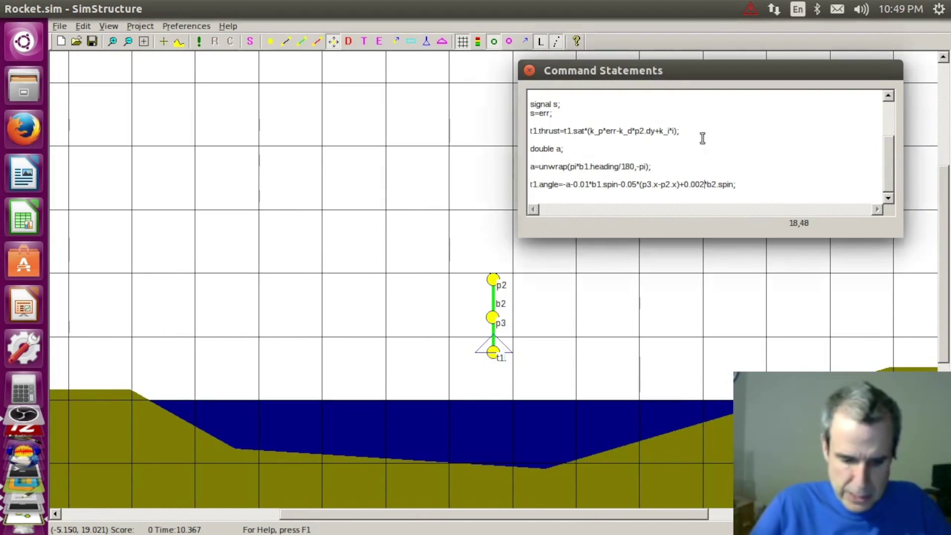
text(5)
click(204, 42)
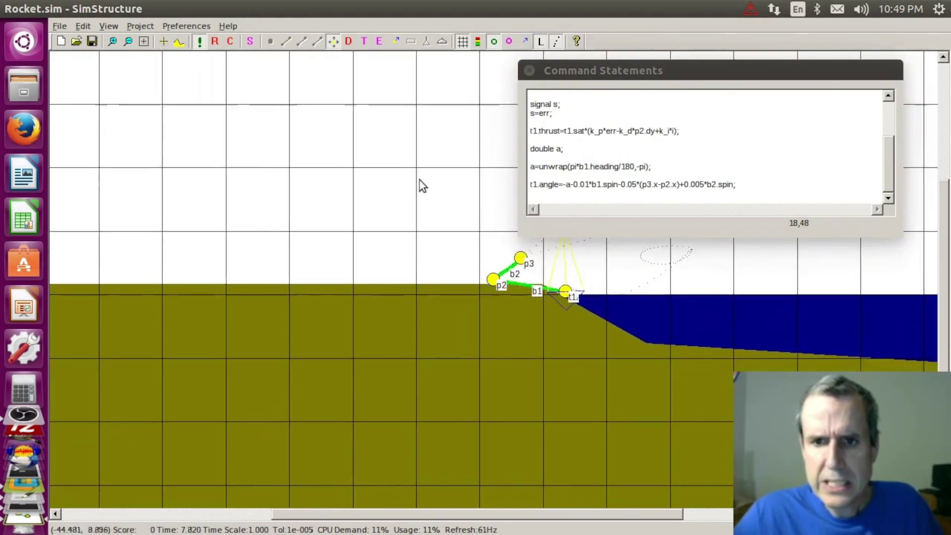
click(199, 41)
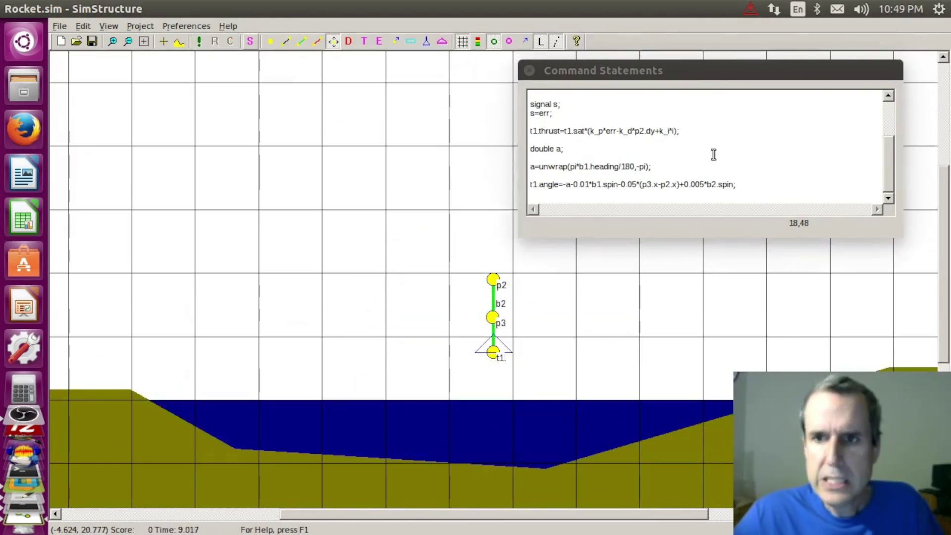
click(706, 183)
key(BackSpace)
text(3)
click(200, 42)
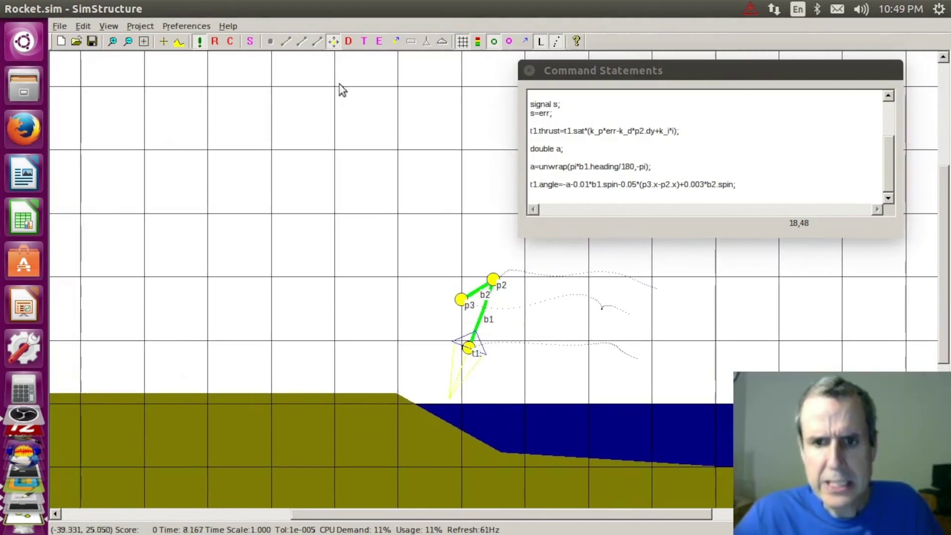
- Raise the position gain to 0.09 and then 0.12, rerunning the rocket after each change
click(215, 41)
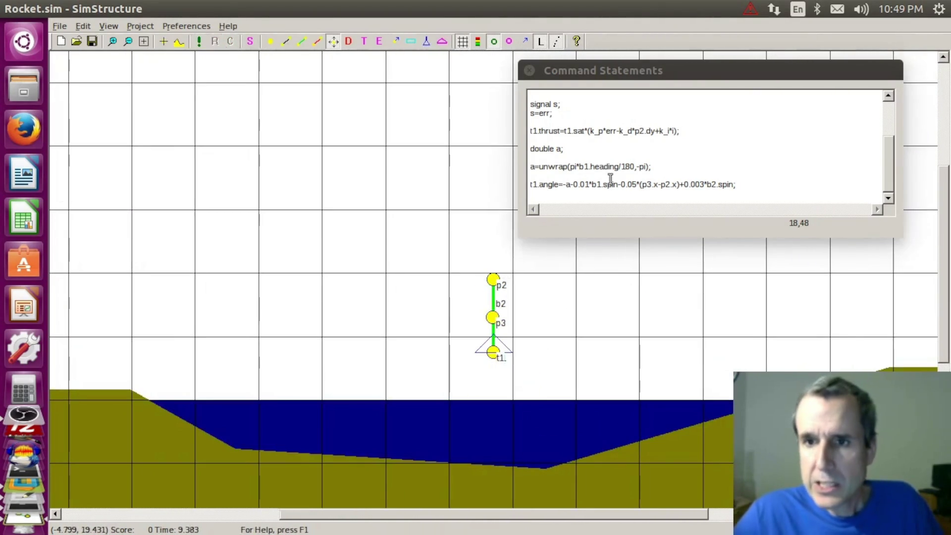
click(636, 183)
text(9)
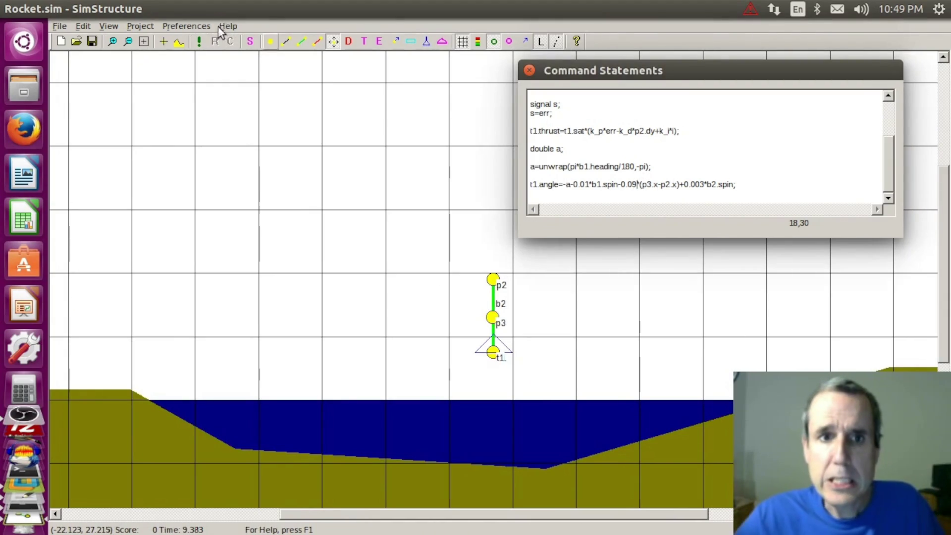
click(198, 40)
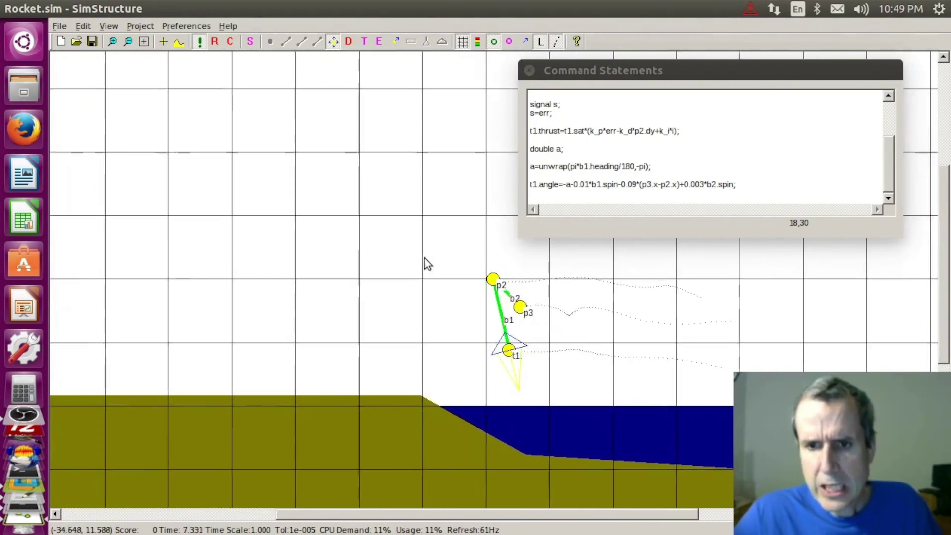
click(215, 41)
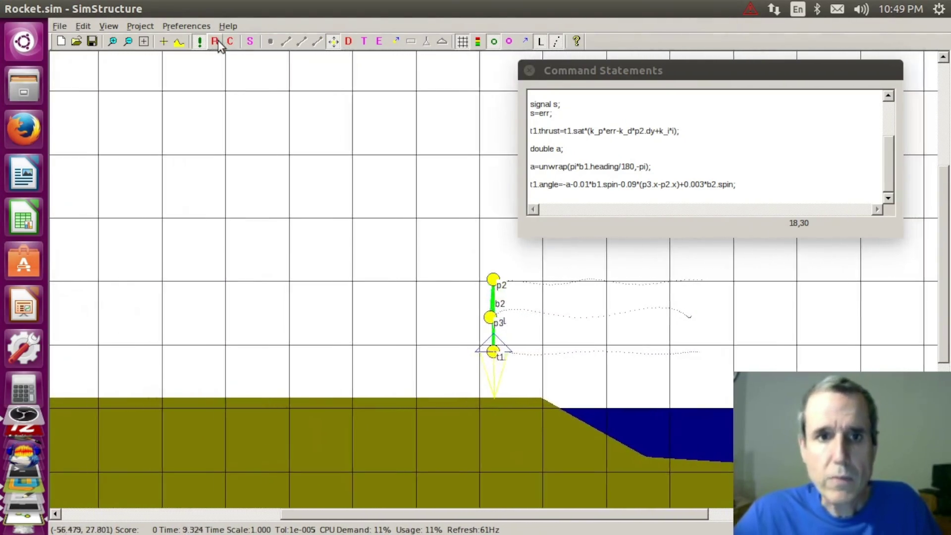
click(637, 185)
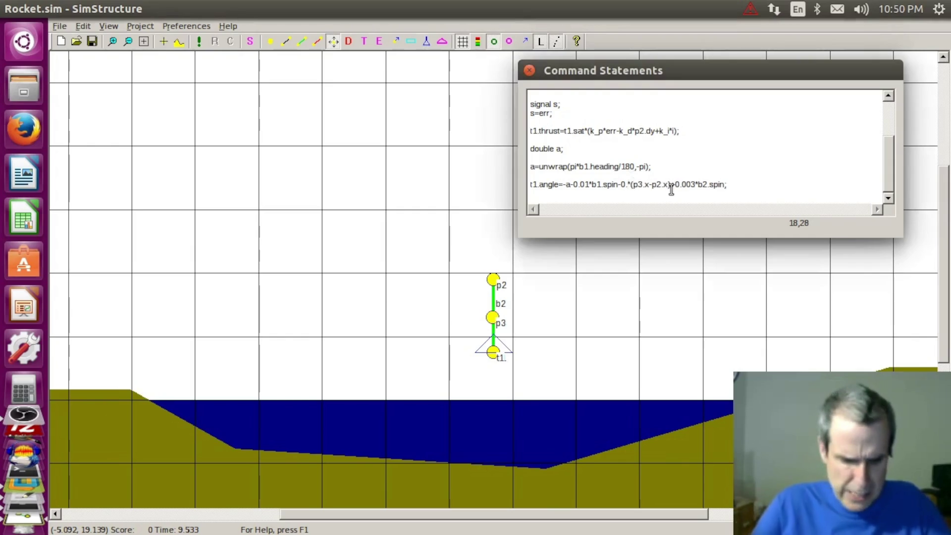
click(200, 41)
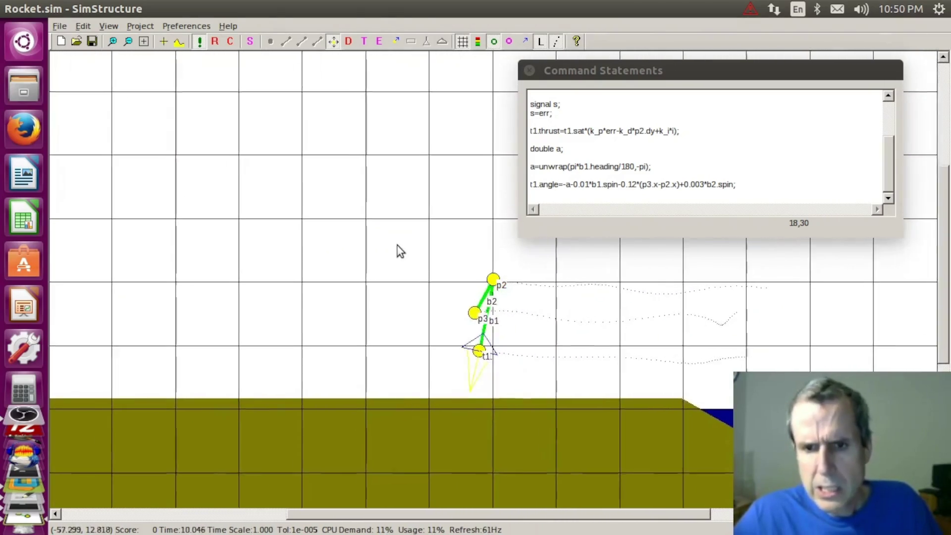
- Raise the position gain to 0.15 and start the simulation again
click(215, 41)
click(636, 184)
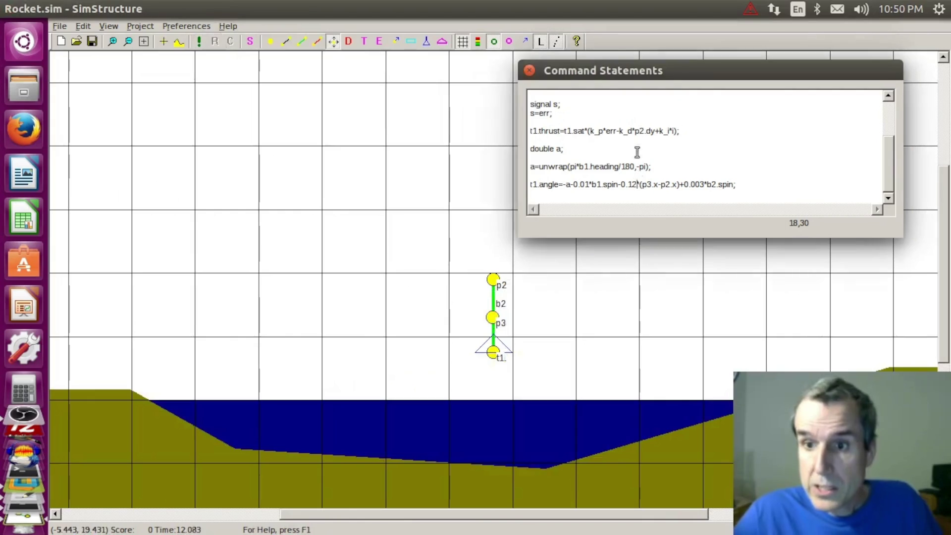
key(BackSpace)
text(4)
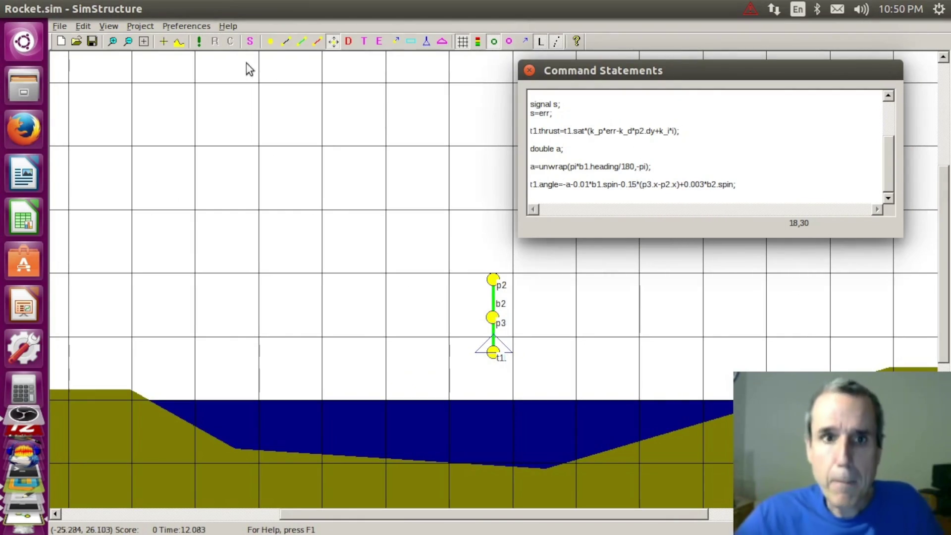
click(200, 42)
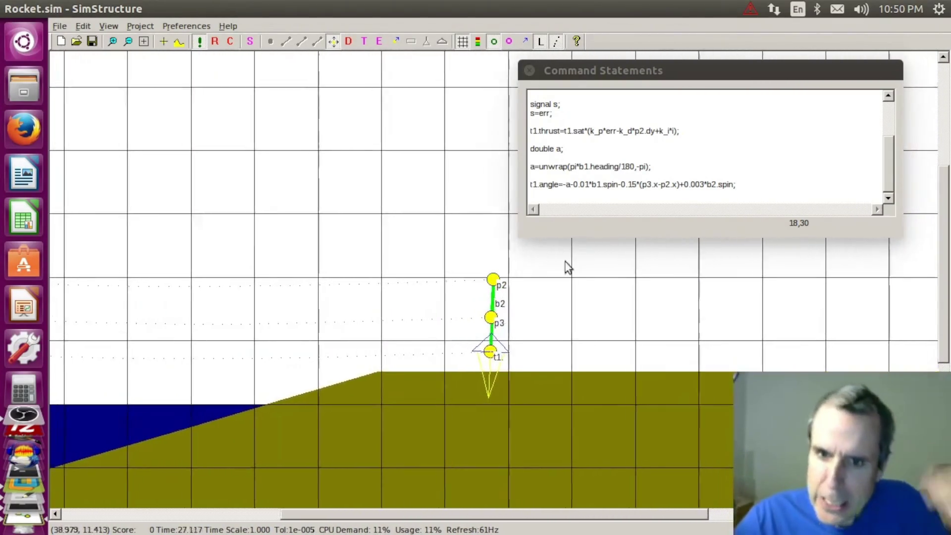
- After the full run, reset the rocket, save Rocket.sim and exit to the host desktop
click(215, 42)
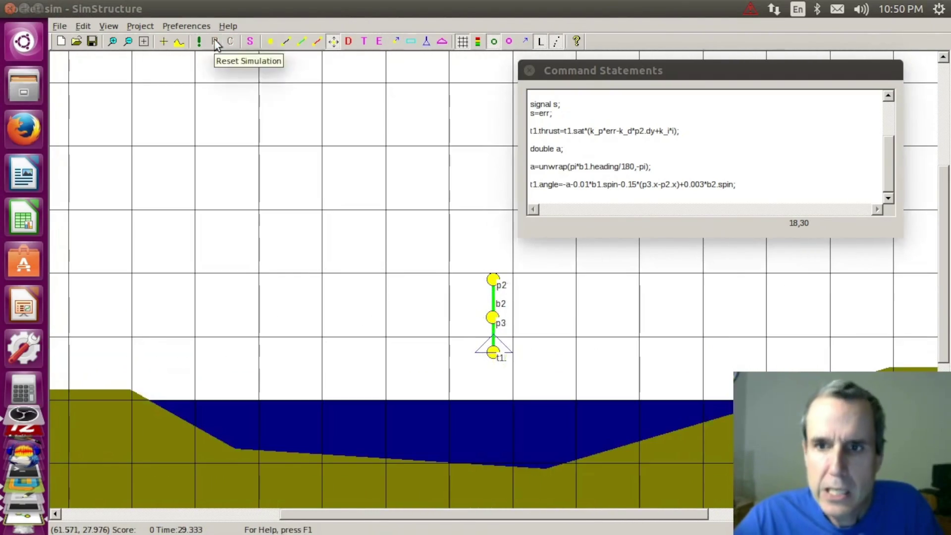
click(60, 26)
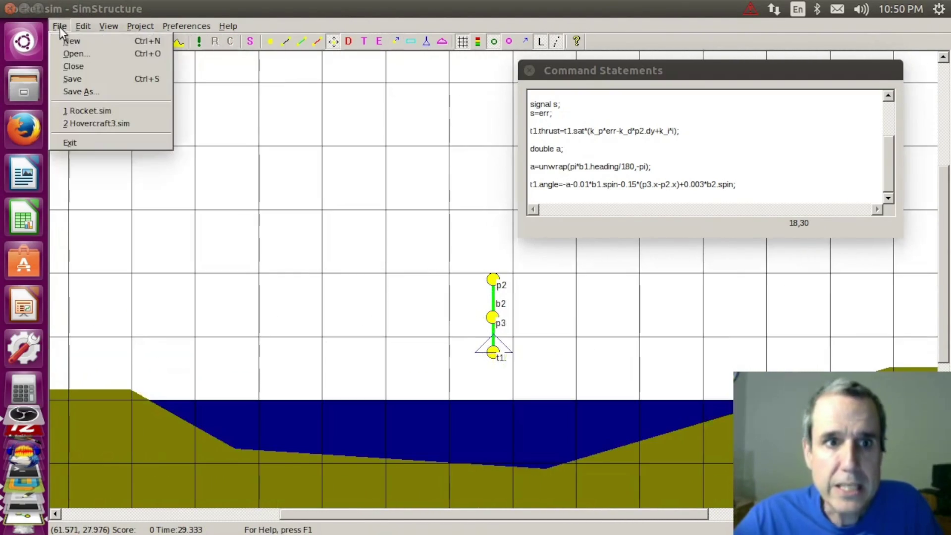
click(83, 79)
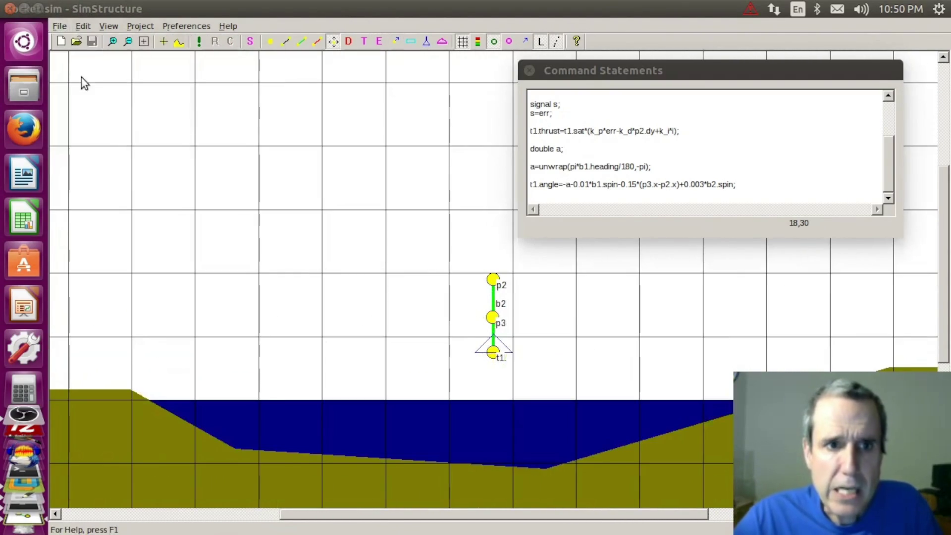
click(11, 8)
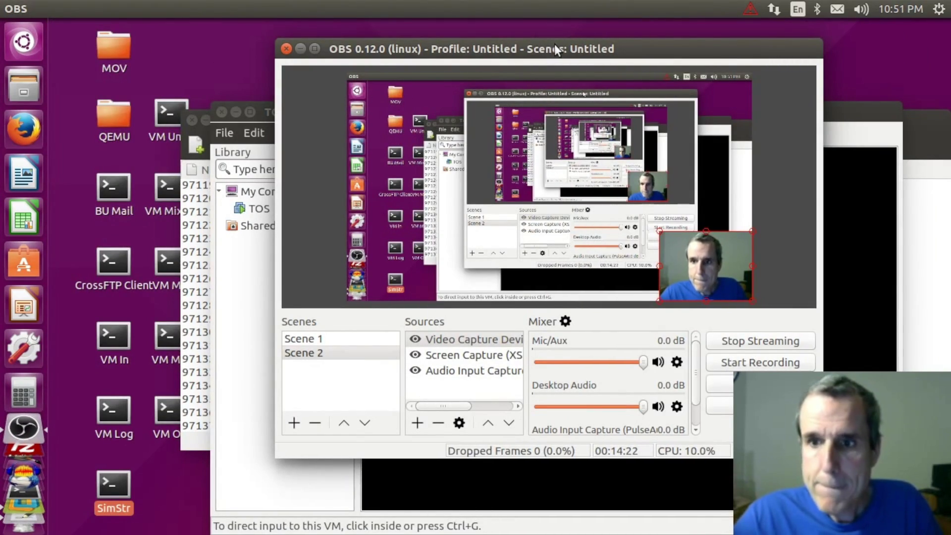
- Nudge the OBS window aside and launch Firefox on the TempleOS site
drag(554, 45, 587, 44)
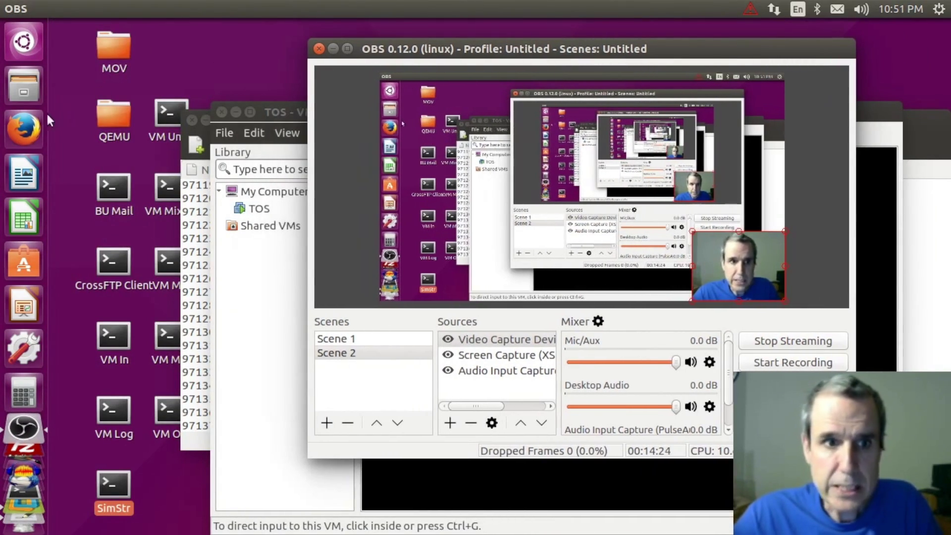
click(25, 129)
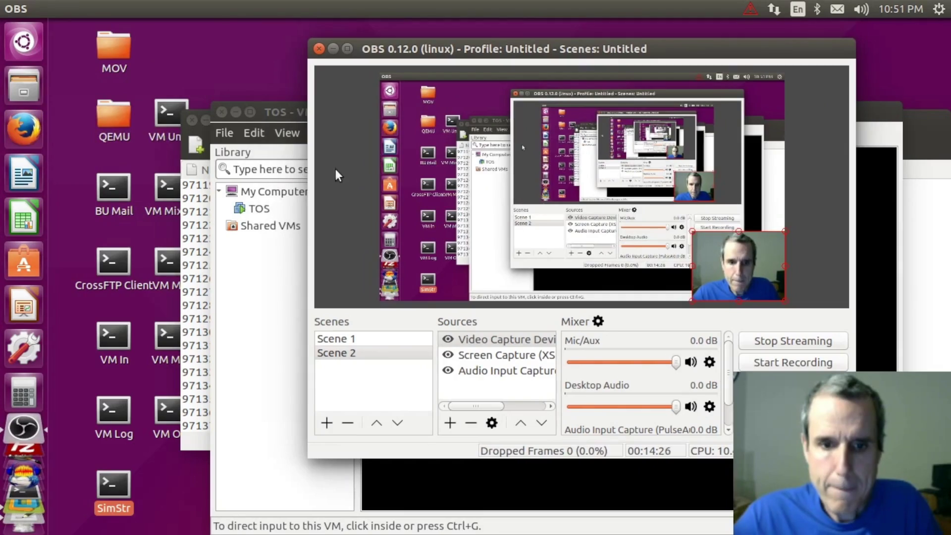
scroll(112, 425, down, 8)
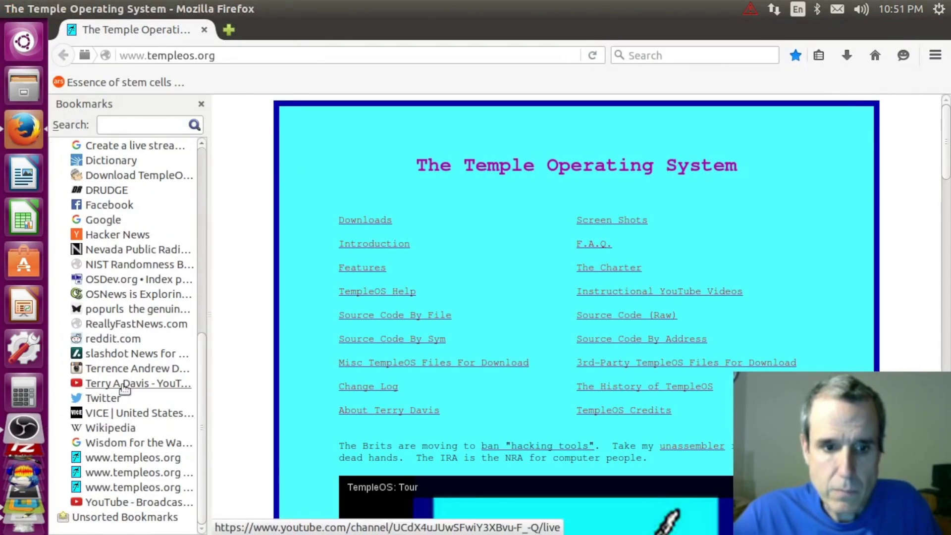
- Open the channel's live stream, pause the player, select a chat message and show the account menu
click(124, 385)
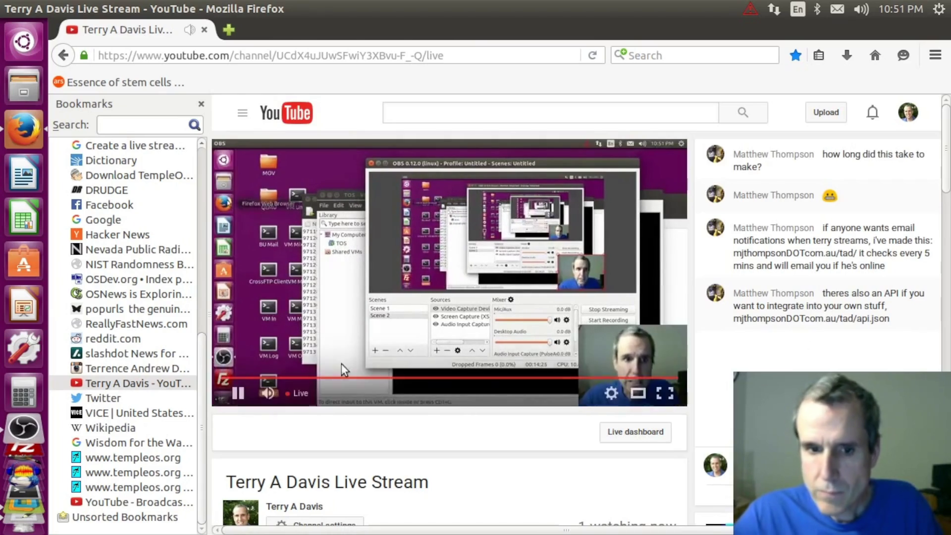
click(236, 394)
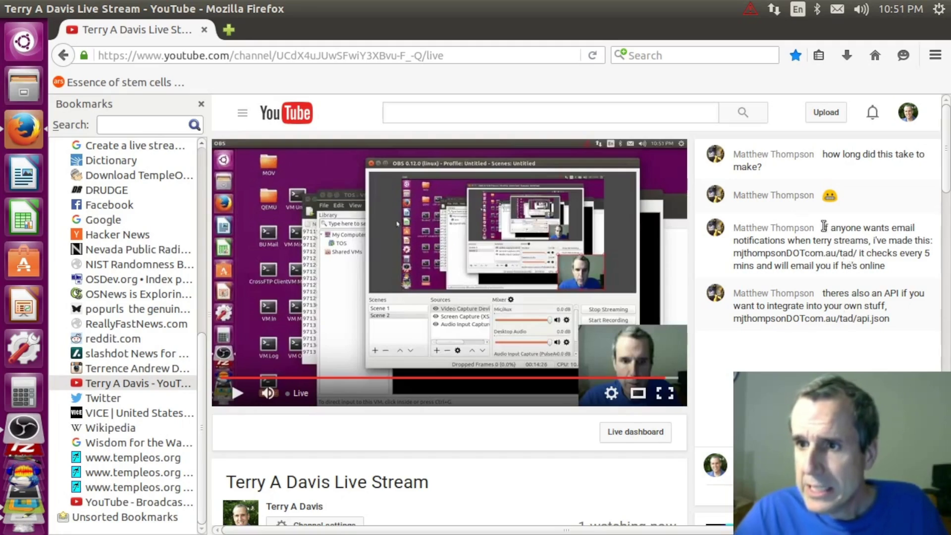
drag(825, 228, 871, 265)
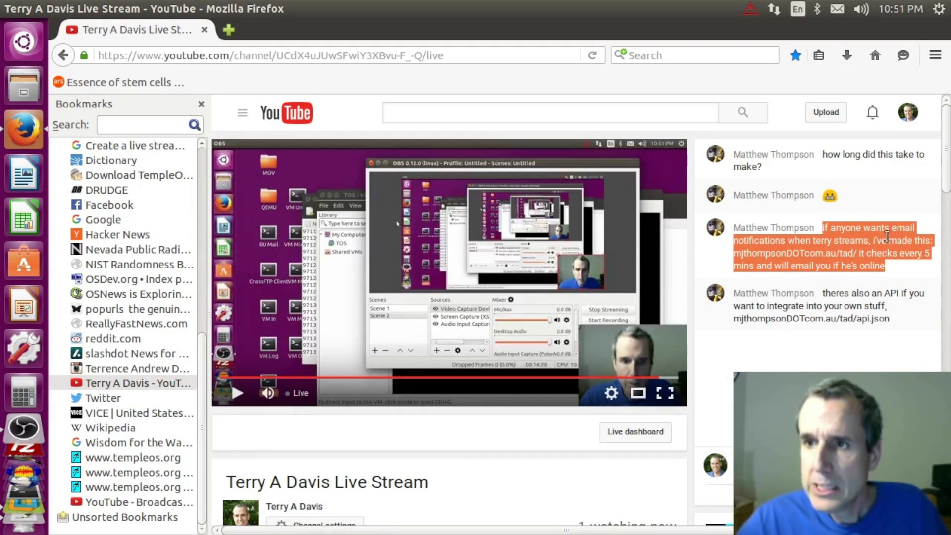
click(910, 112)
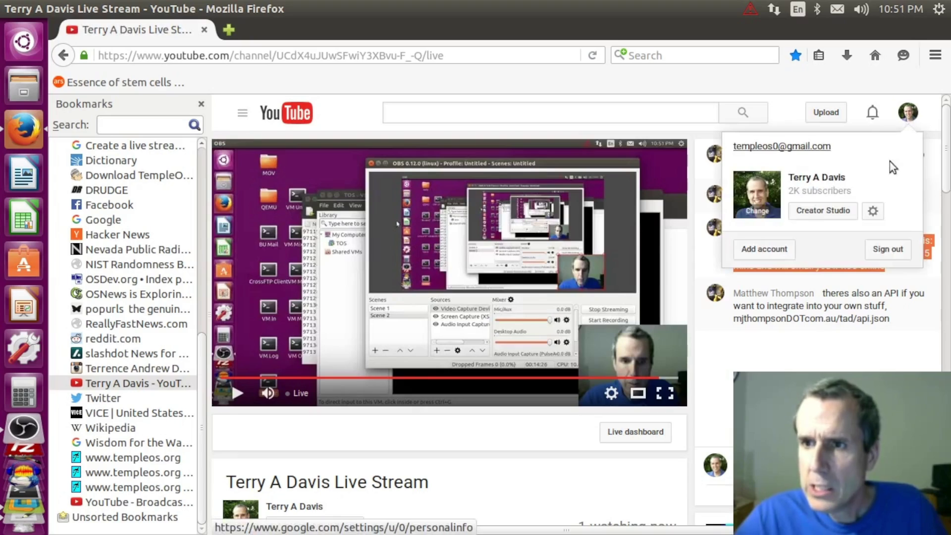
- Go through Creator Studio's Video Manager page 2 to edit the April 8, 2016 live stream video
click(831, 212)
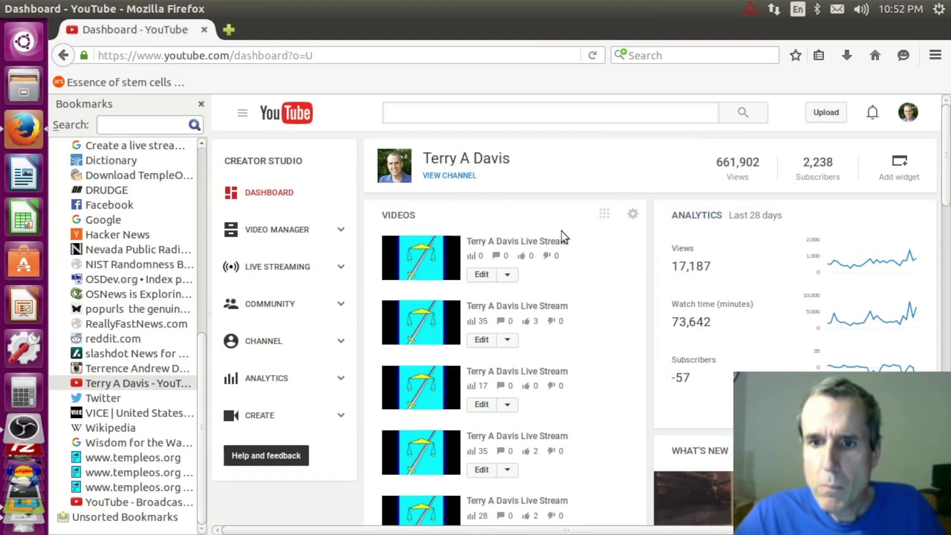
click(283, 236)
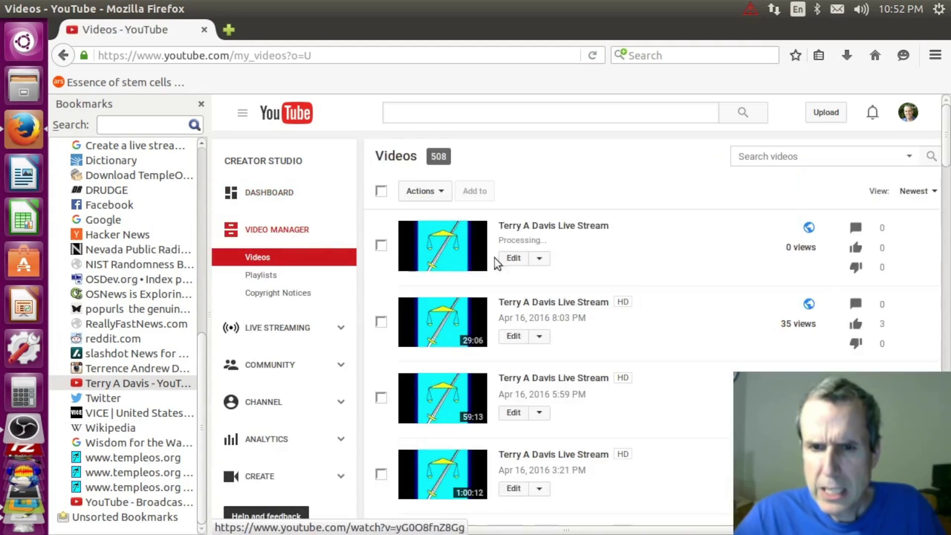
scroll(624, 251, down, 2)
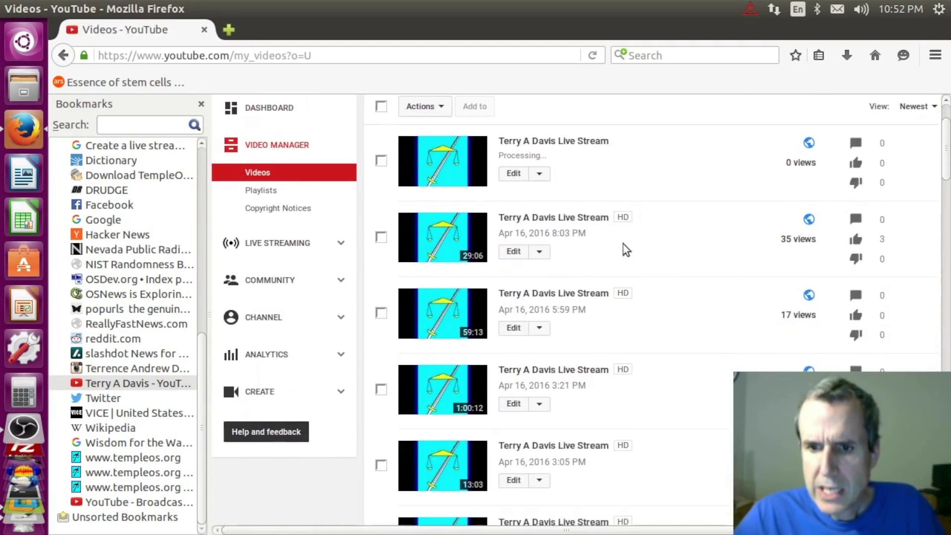
scroll(644, 241, down, 3)
scroll(644, 240, down, 3)
scroll(679, 255, down, 3)
scroll(714, 256, down, 3)
scroll(749, 254, down, 3)
scroll(748, 254, down, 3)
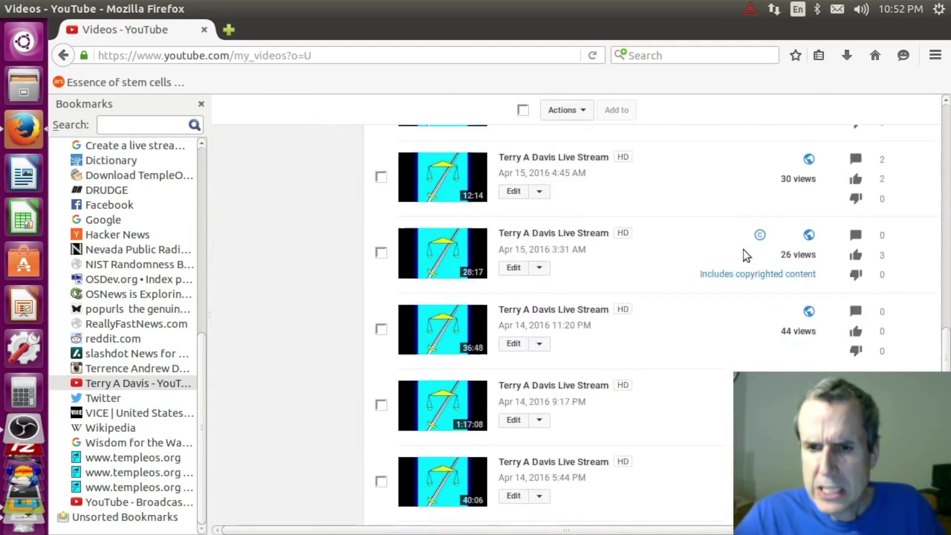
scroll(748, 253, down, 3)
scroll(748, 253, down, 3)
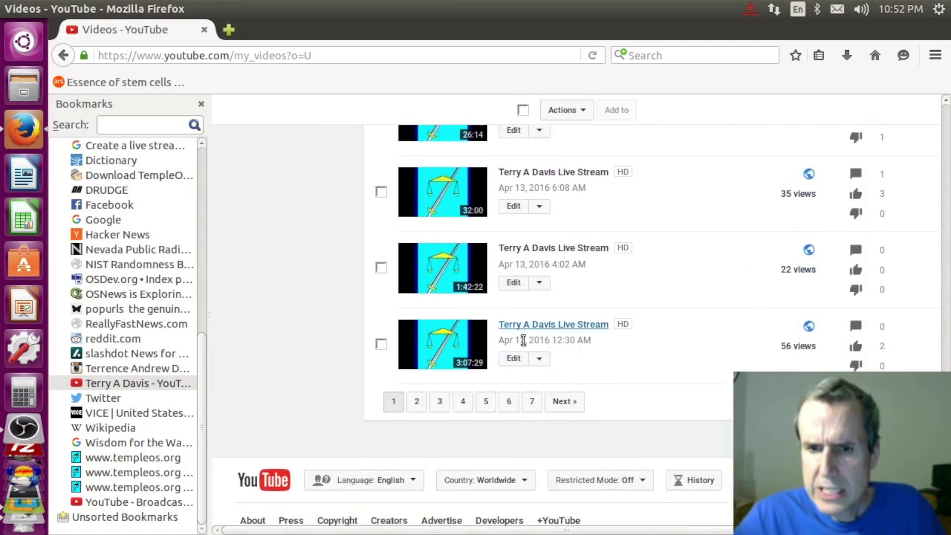
click(417, 402)
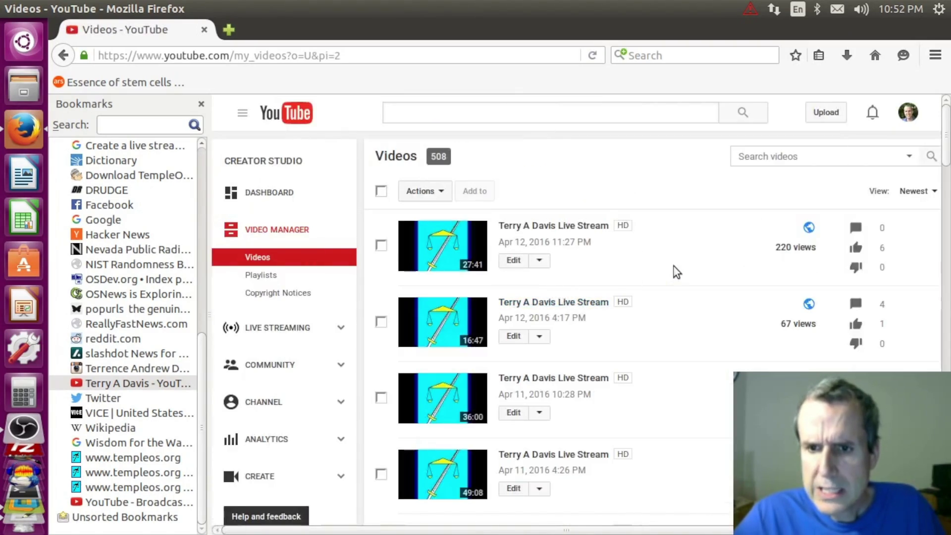
scroll(674, 272, down, 2)
scroll(680, 270, down, 3)
scroll(679, 270, down, 3)
scroll(702, 278, down, 3)
scroll(707, 273, down, 3)
scroll(707, 273, up, 2)
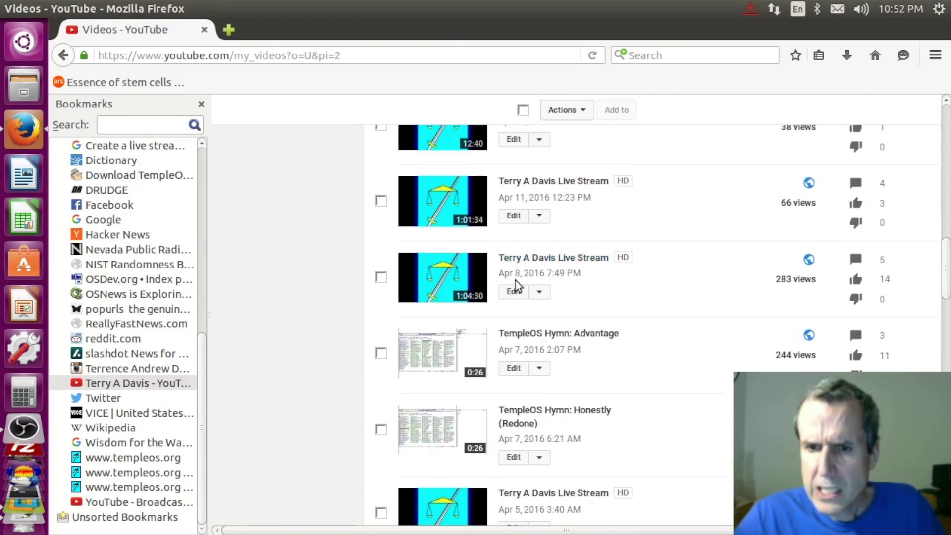
click(514, 292)
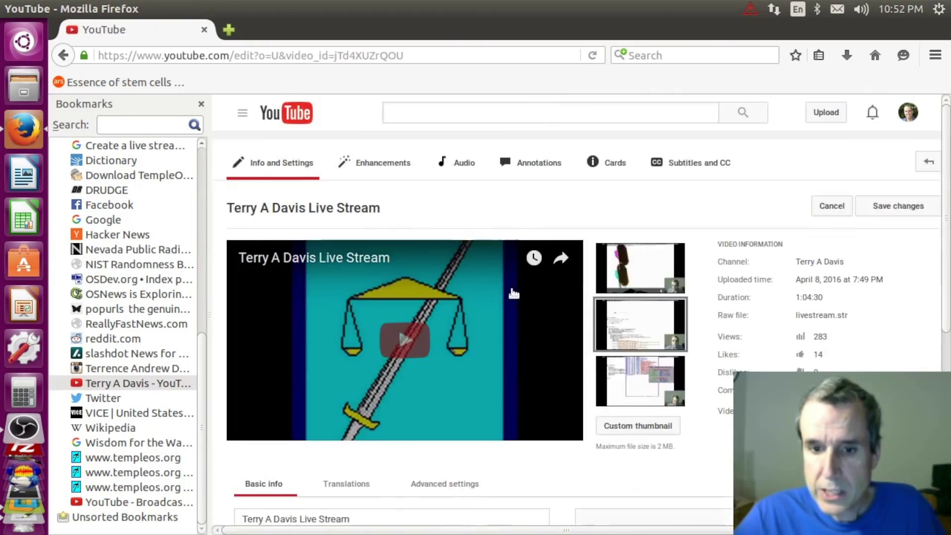
scroll(319, 334, down, 3)
scroll(371, 344, down, 2)
scroll(377, 342, down, 1)
- Paste the notification comment into the Description and capitalize Terry and If
click(301, 350)
text(if anyone wants email notifications when terry streams, i've made this: mjthompsonDOTcom.au/tad/ it checks every 5 mins and will email you if he's online)
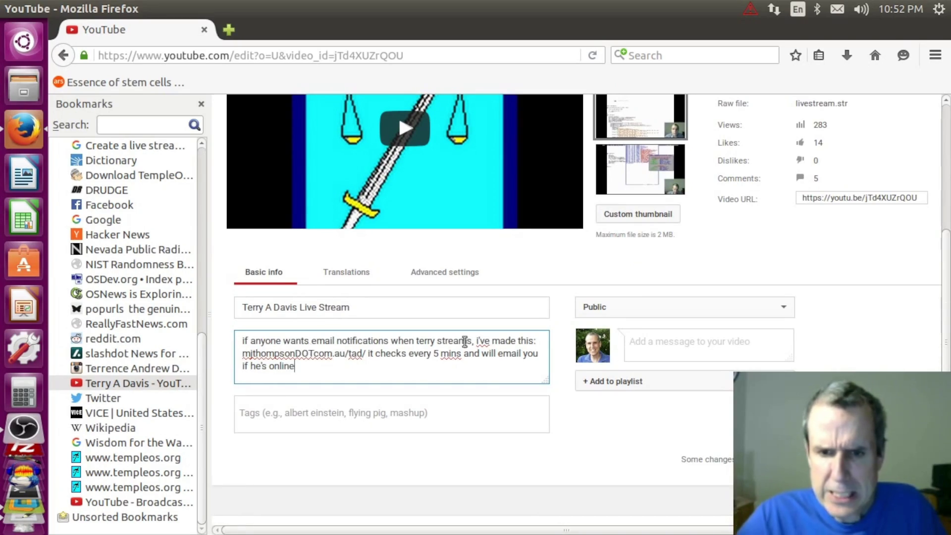
click(419, 343)
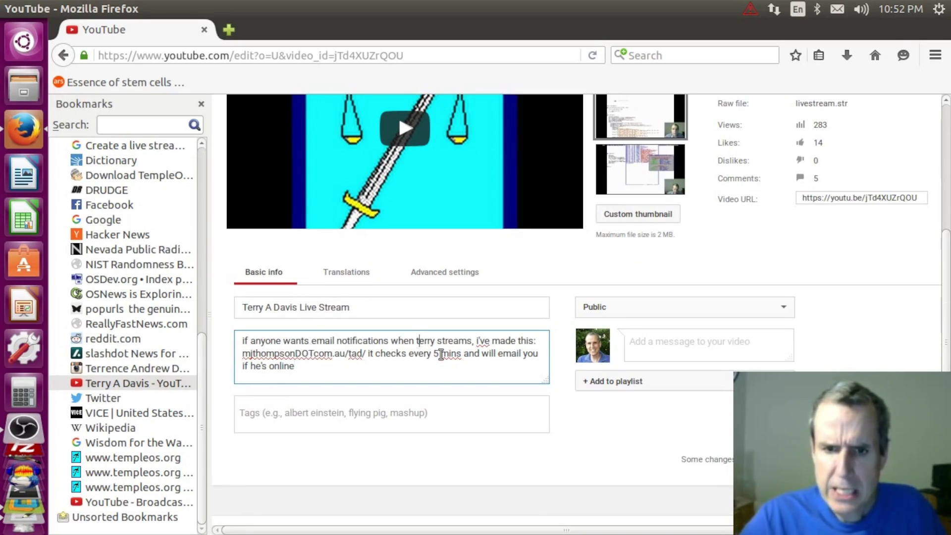
key(BackSpace)
text(T)
key(Left)
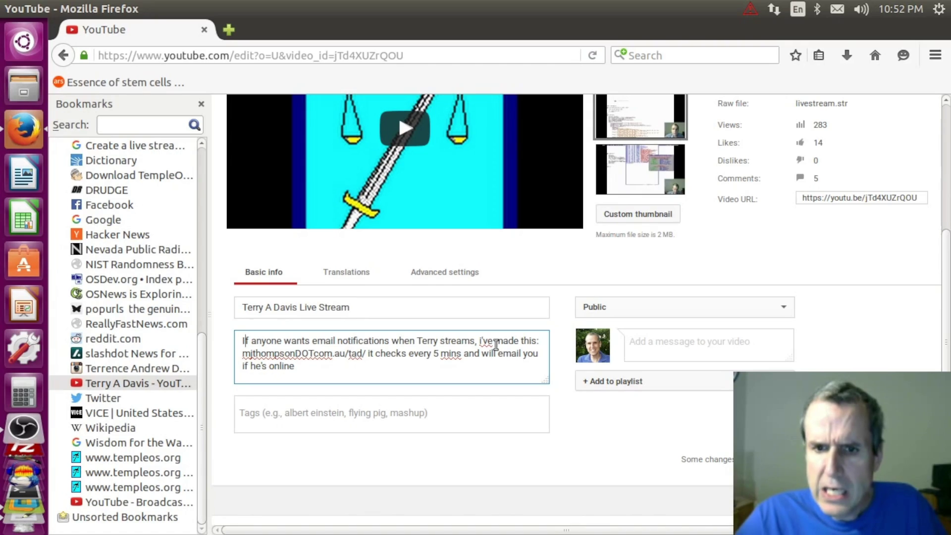
- Drop the I've made this phrase, write mjthompson.com.au, save, and head to the live stream page
click(481, 341)
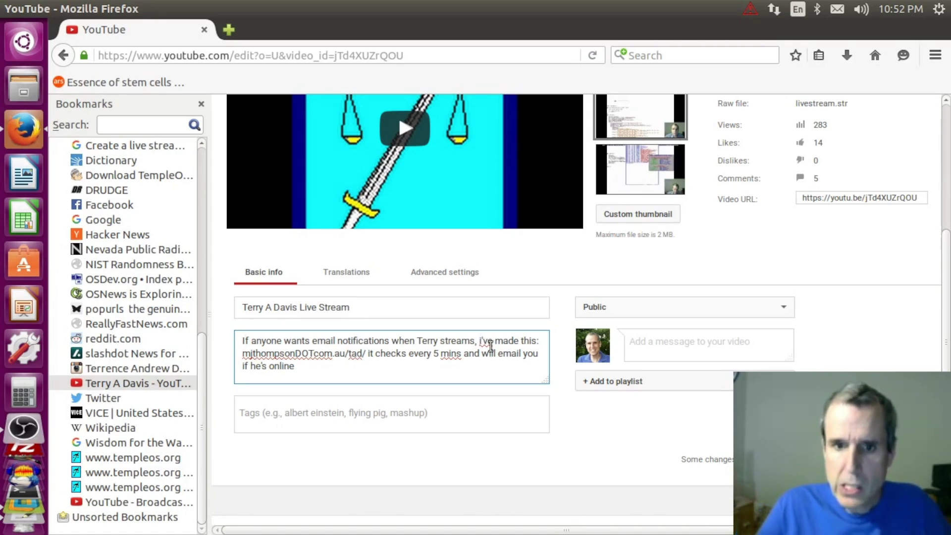
key(Delete)
key(Delete)
key(Delete)
key(Delete)
key(Delete)
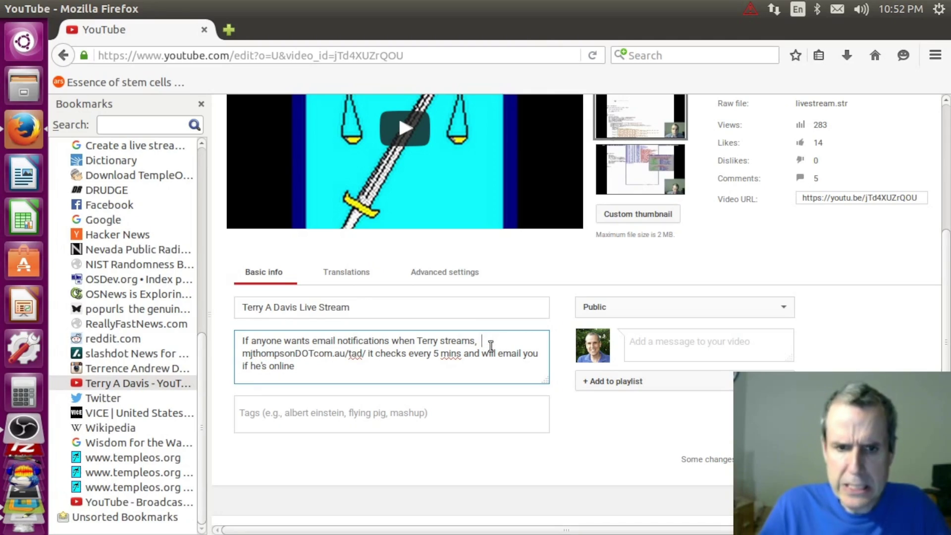
key(Delete)
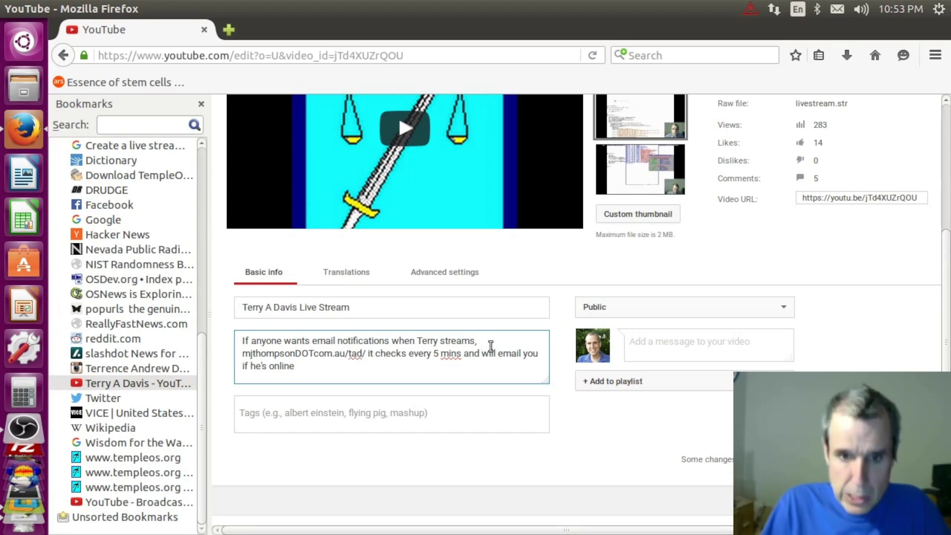
key(BackSpace)
key(BackSpace)
key(BackSpace)
text(.)
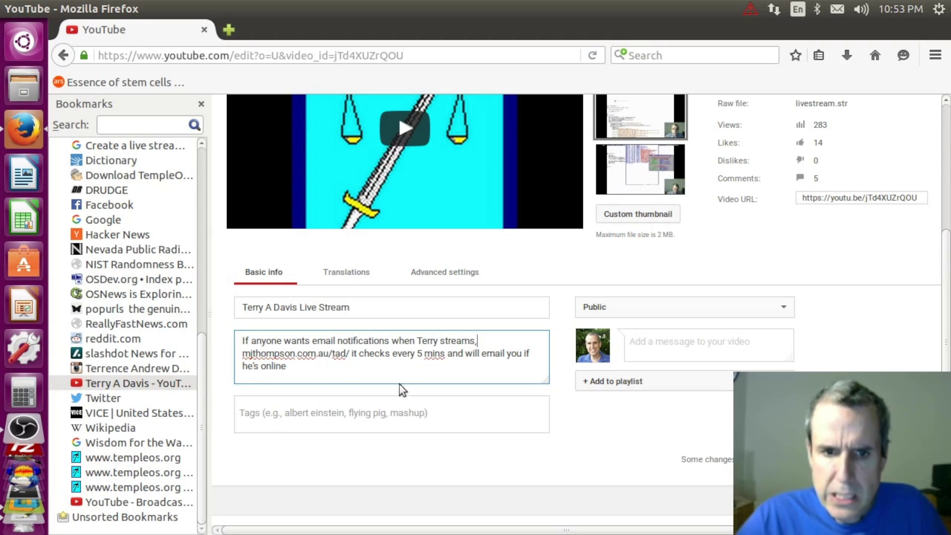
text(.)
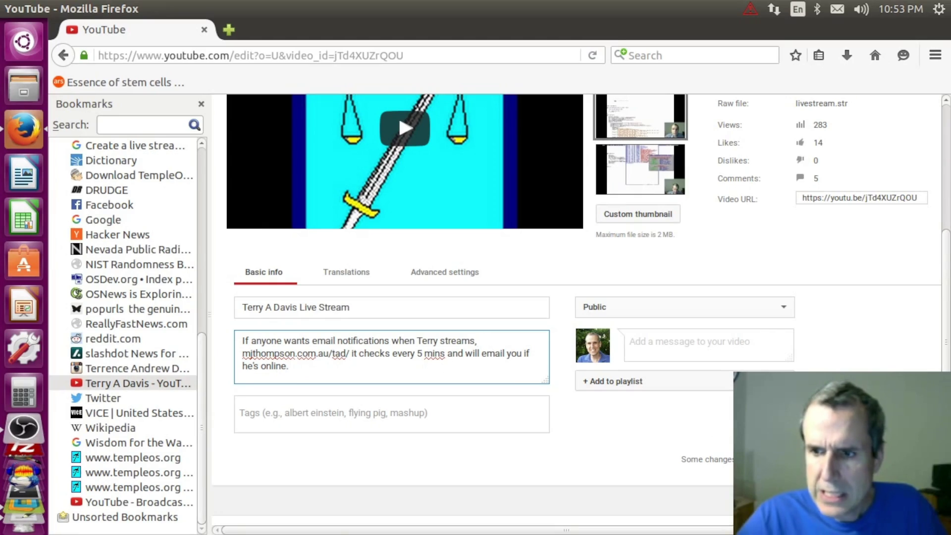
click(893, 458)
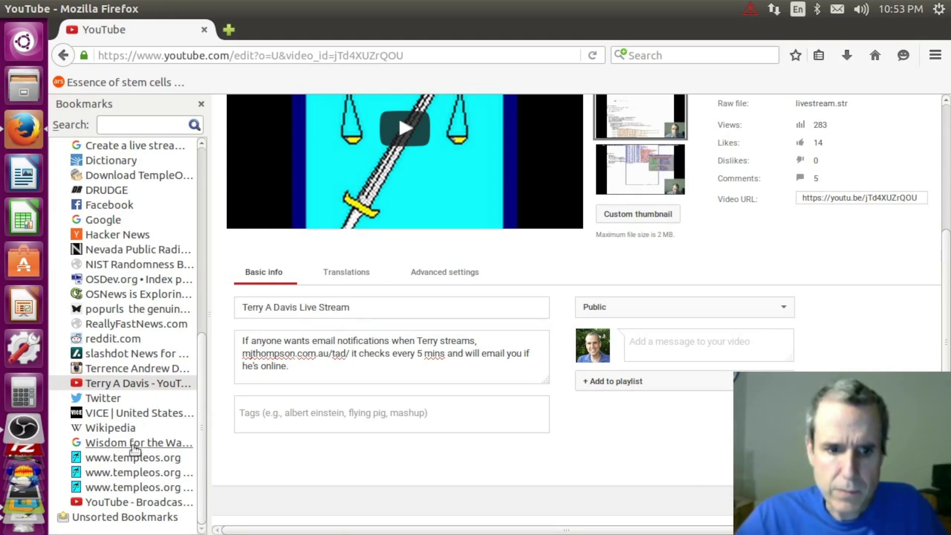
click(130, 386)
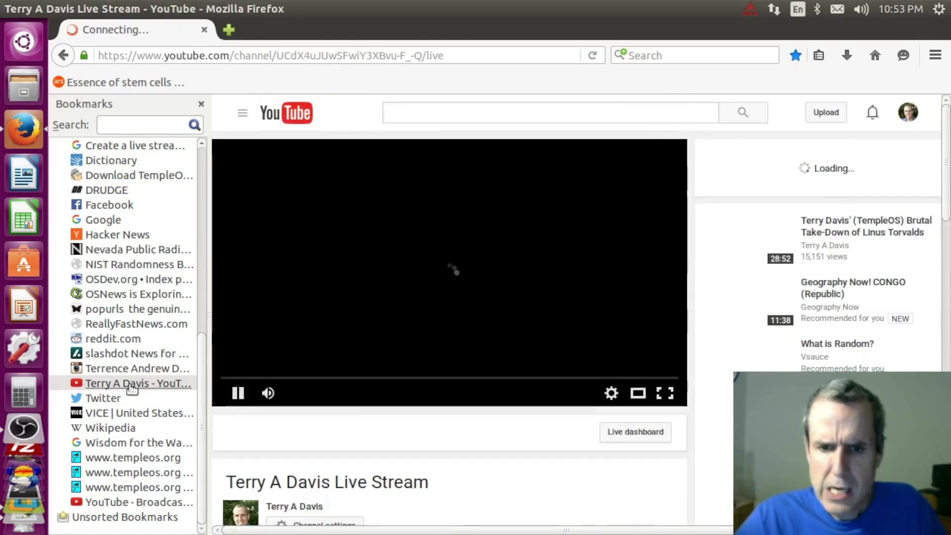
scroll(420, 425, down, 5)
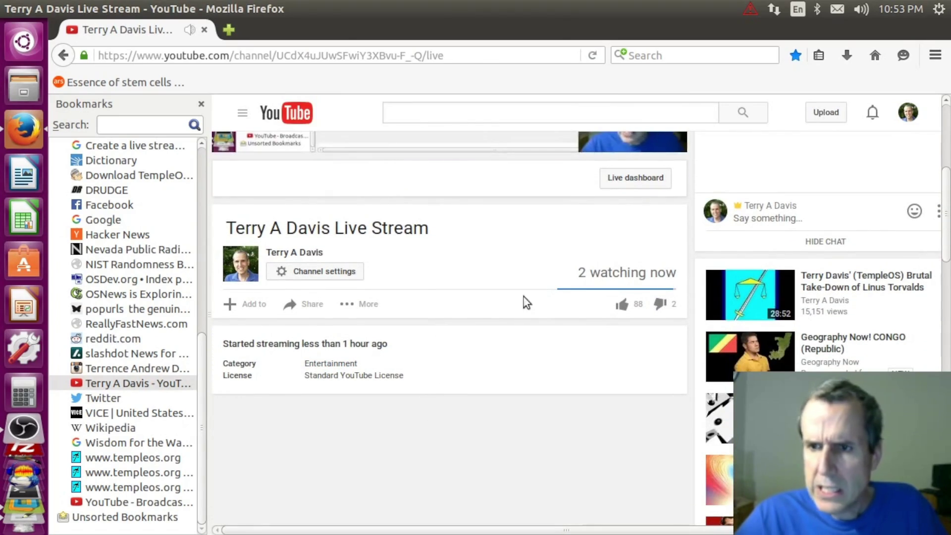
scroll(524, 302, down, 1)
scroll(525, 303, up, 1)
scroll(528, 301, up, 1)
scroll(531, 303, up, 1)
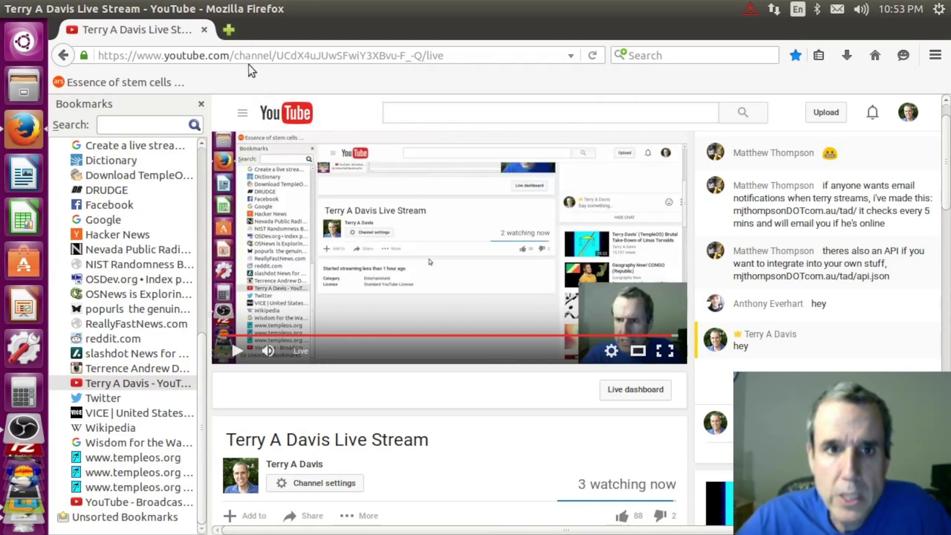
- Close the browser window after viewing the live stream and chat
click(205, 29)
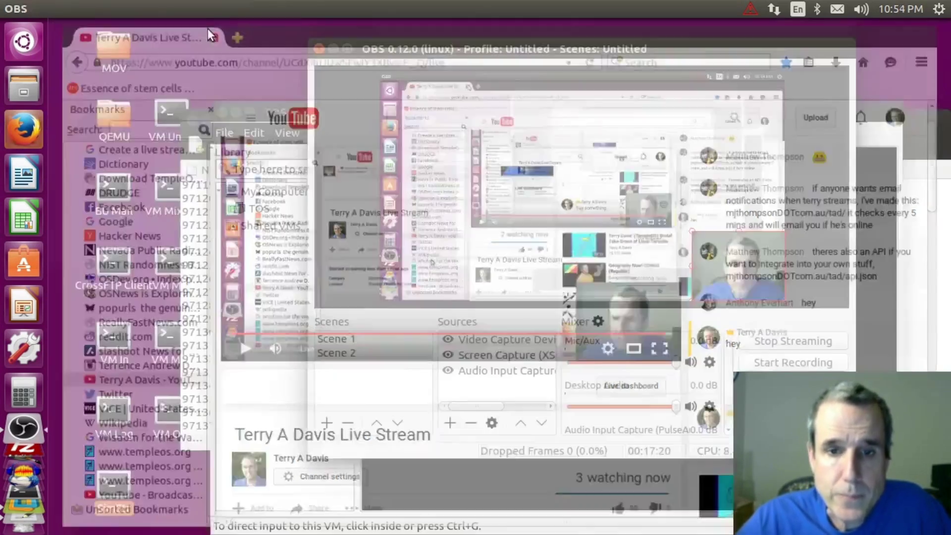
- Launch SimStructure maximized, then switch to Firefox and focus the TempleOS address
double_click(116, 491)
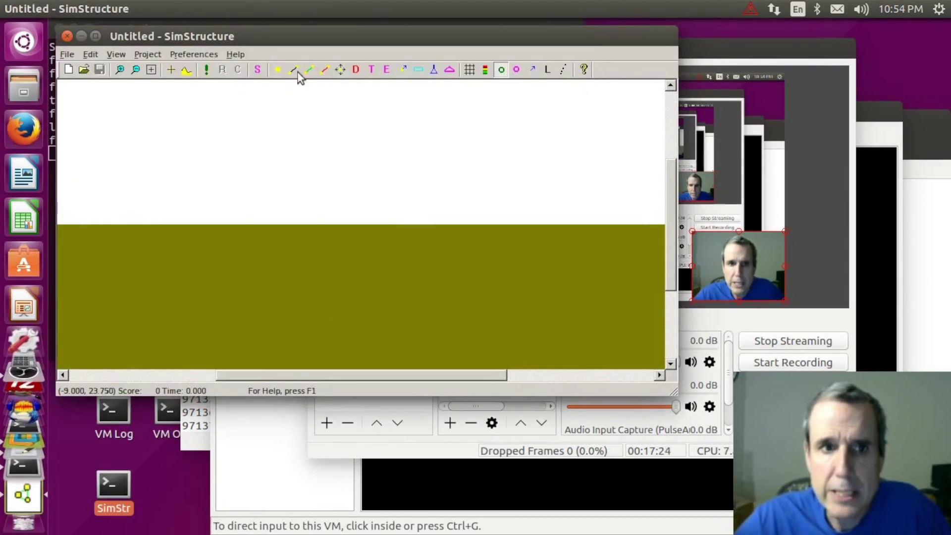
click(96, 37)
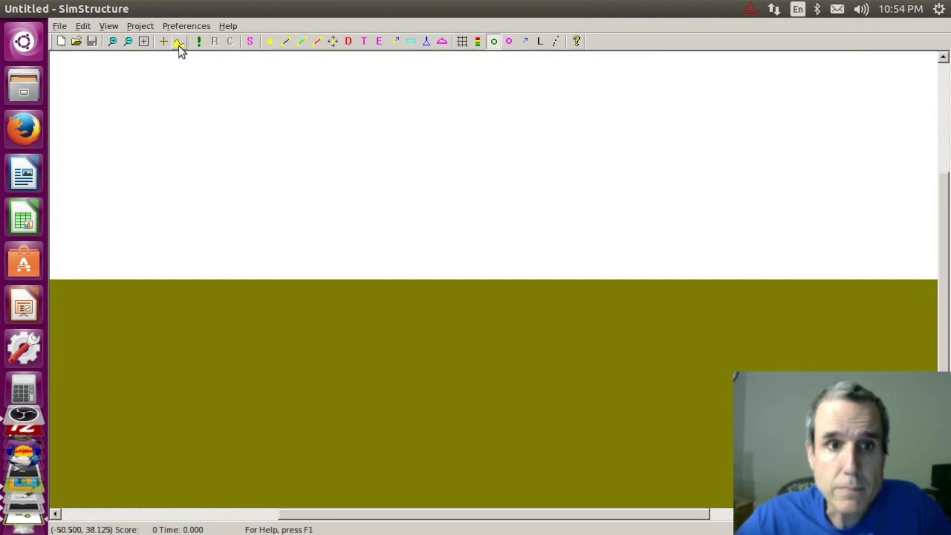
click(21, 132)
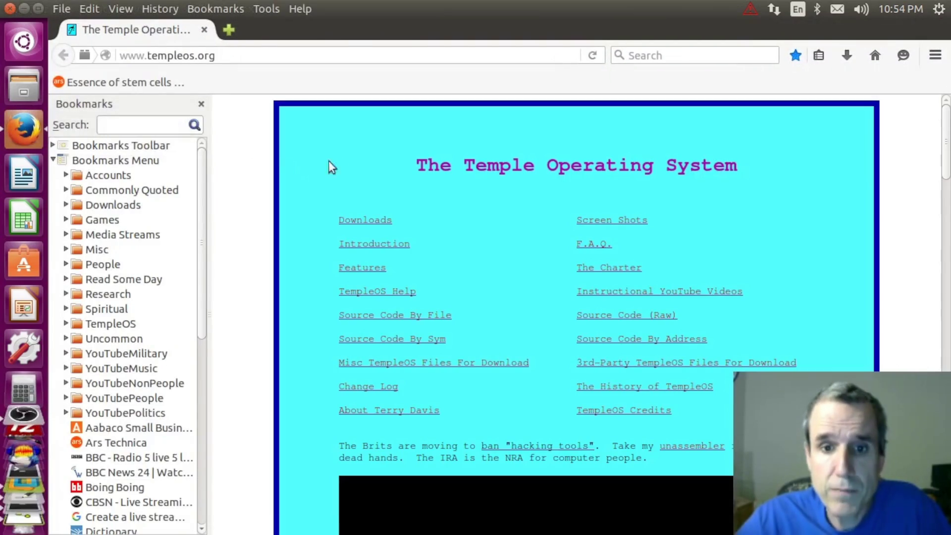
click(232, 59)
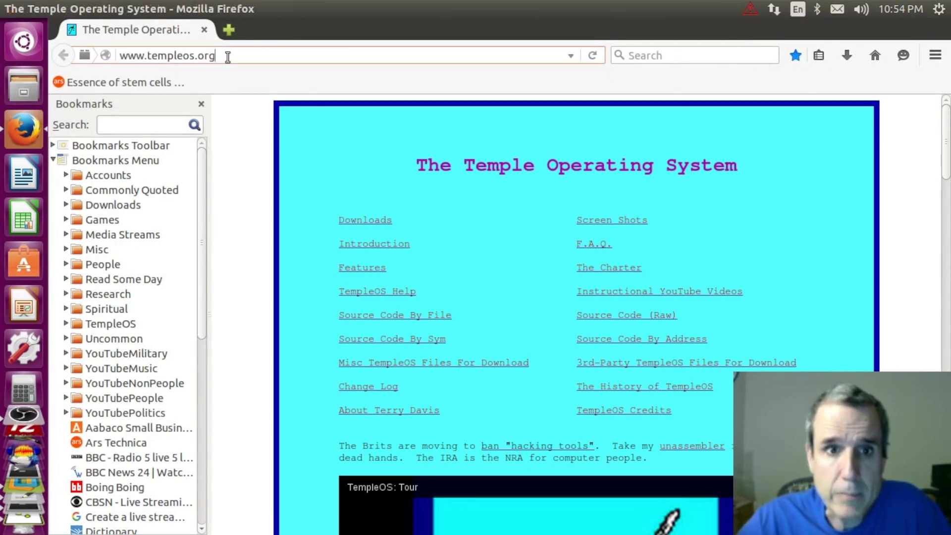
text(/files)
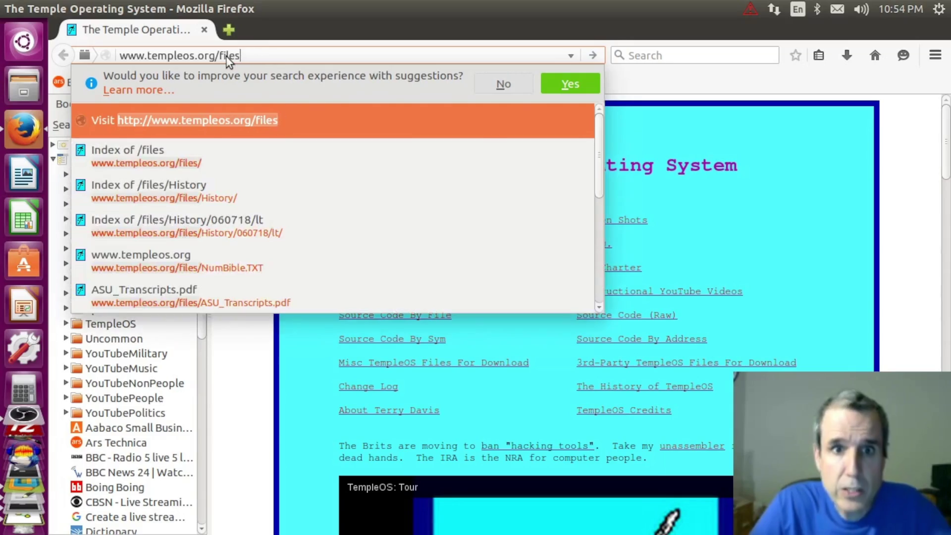
- Load the templeos.org/files listing, then close the browser to return to SimStructure
key(Return)
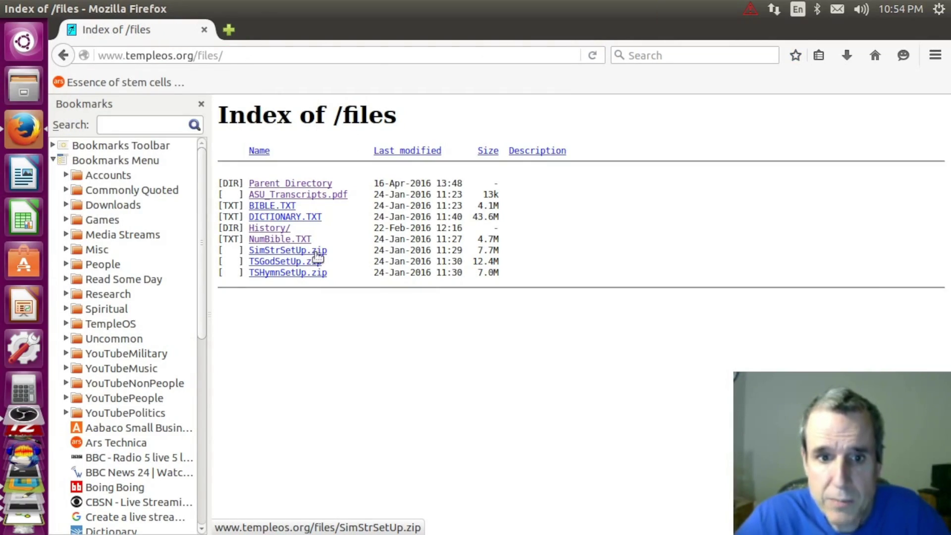
click(205, 30)
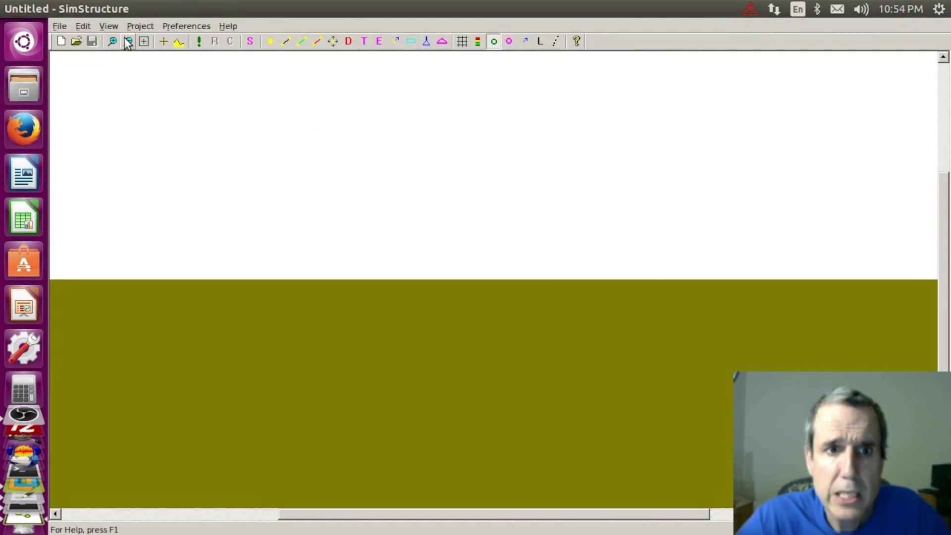
- Reopen Rocket.sim from recent files, dismiss the instructions, run briefly and reset the rocket
click(64, 24)
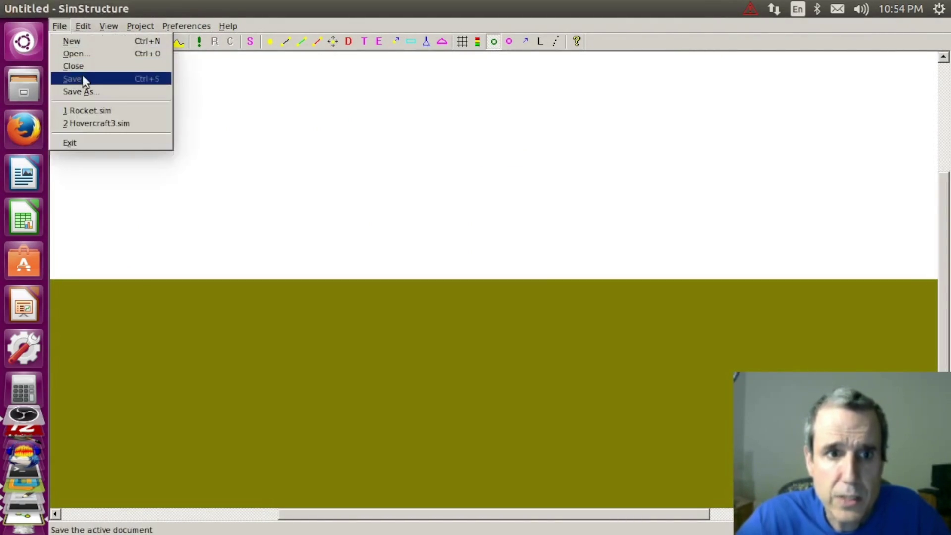
click(105, 110)
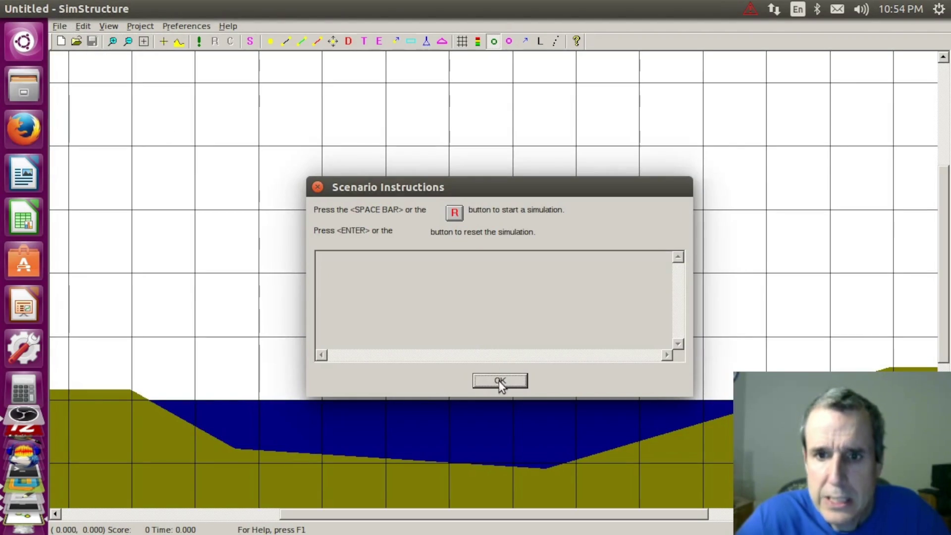
click(500, 380)
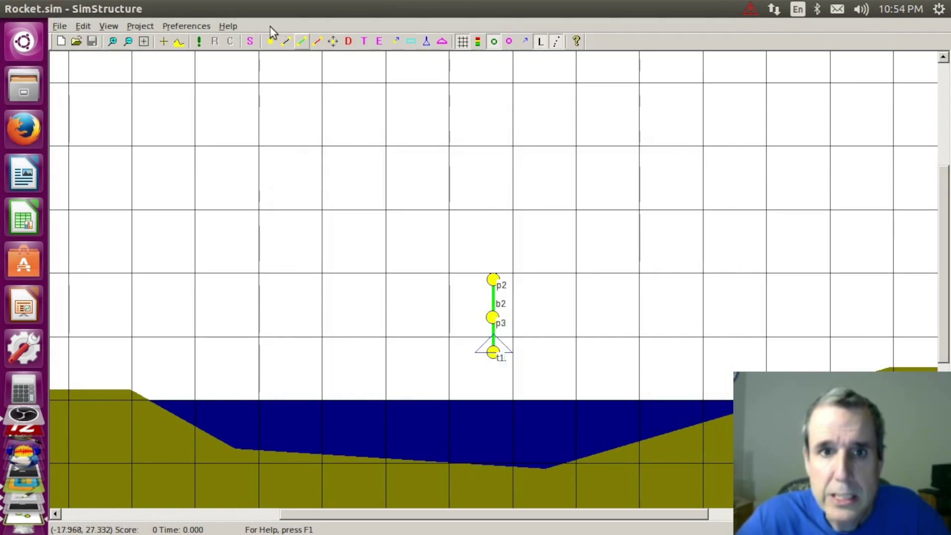
click(199, 36)
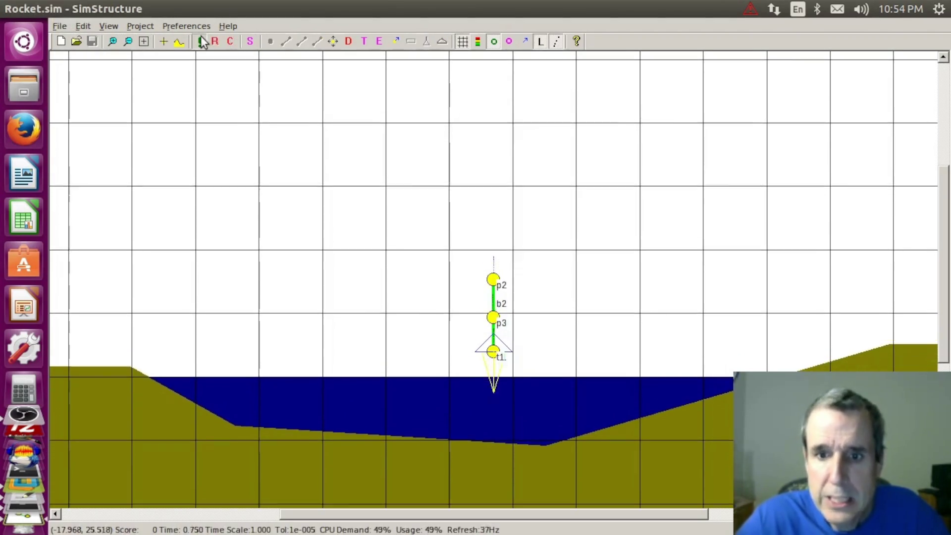
click(212, 41)
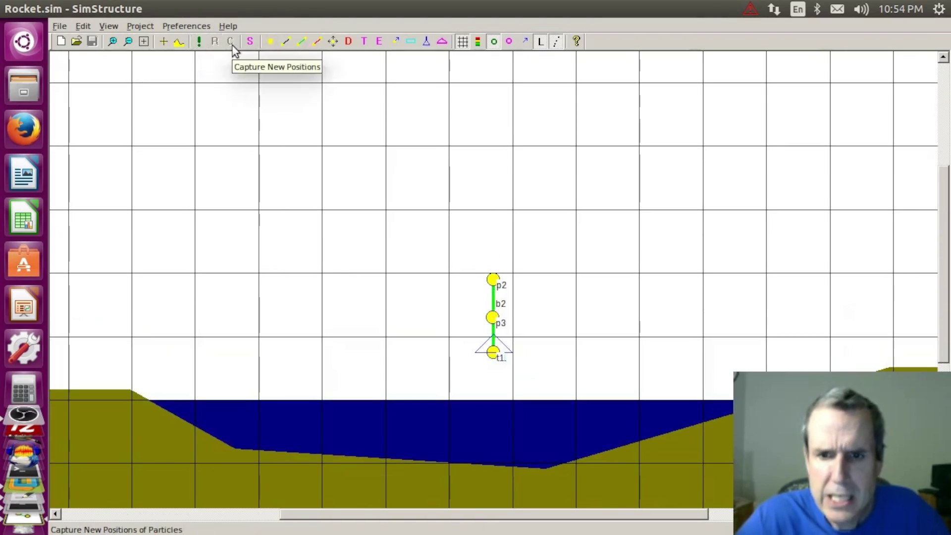
click(410, 43)
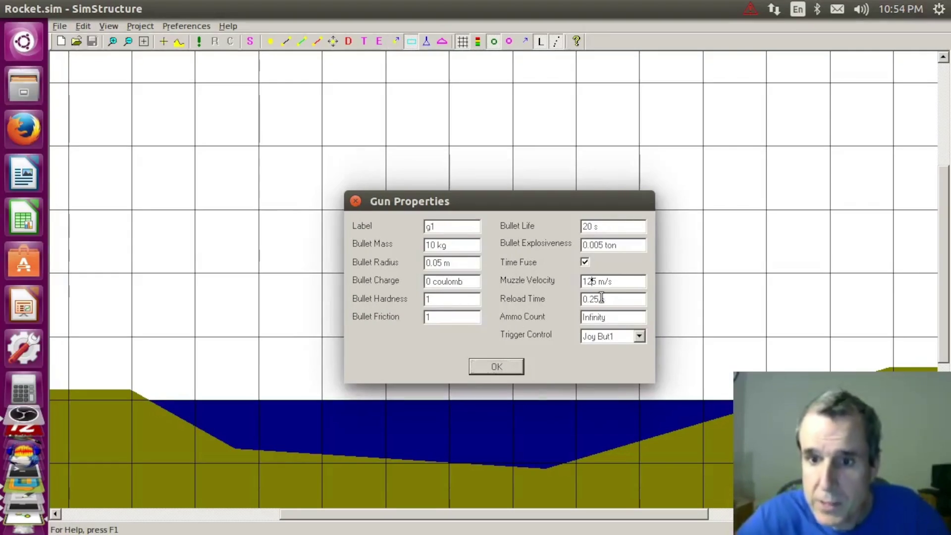
- Give gun g1 a 0.05 s reload time and the '1' key as its trigger, then confirm
key(BackSpace)
text(0)
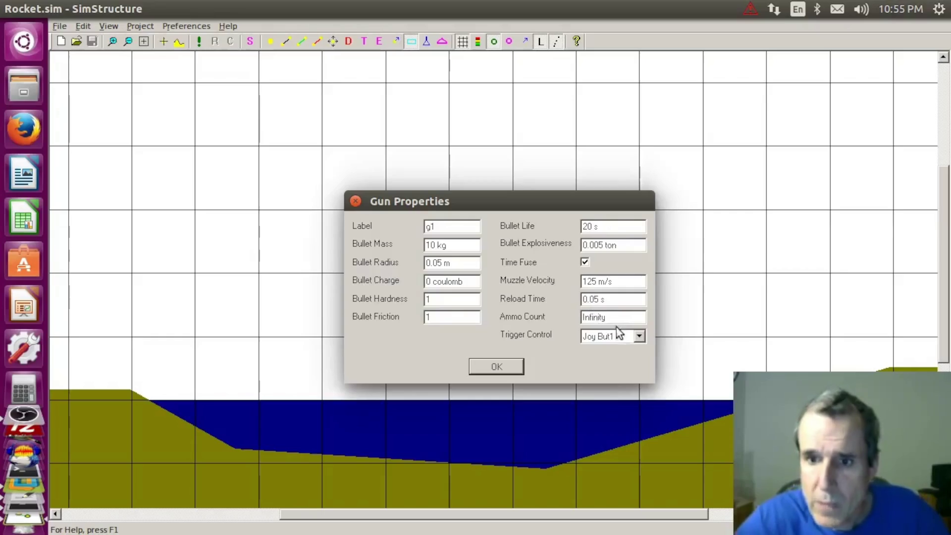
click(639, 337)
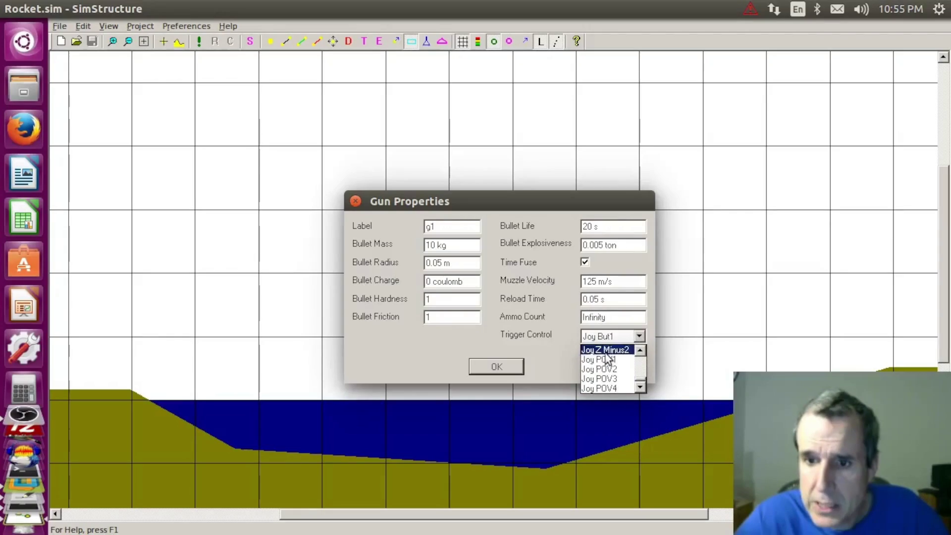
scroll(621, 354, up, 2)
scroll(620, 355, up, 3)
scroll(624, 360, down, 3)
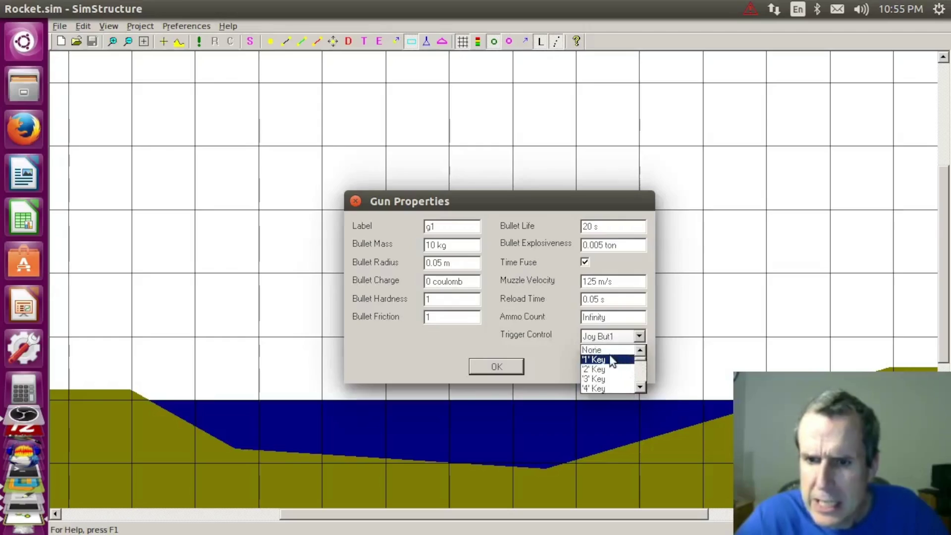
click(612, 362)
click(517, 369)
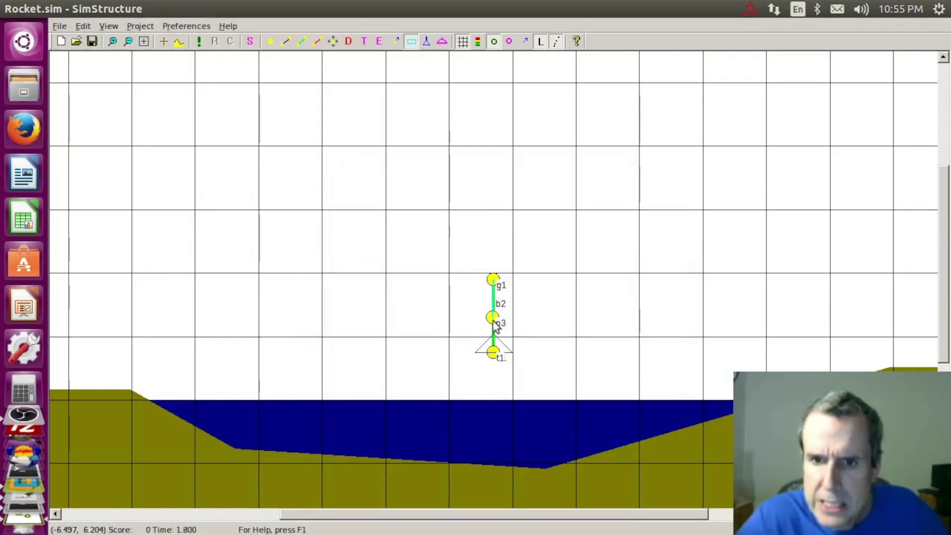
- Run the rocket flight for about 39 seconds with the gun aboard, then stop and reset it
click(203, 41)
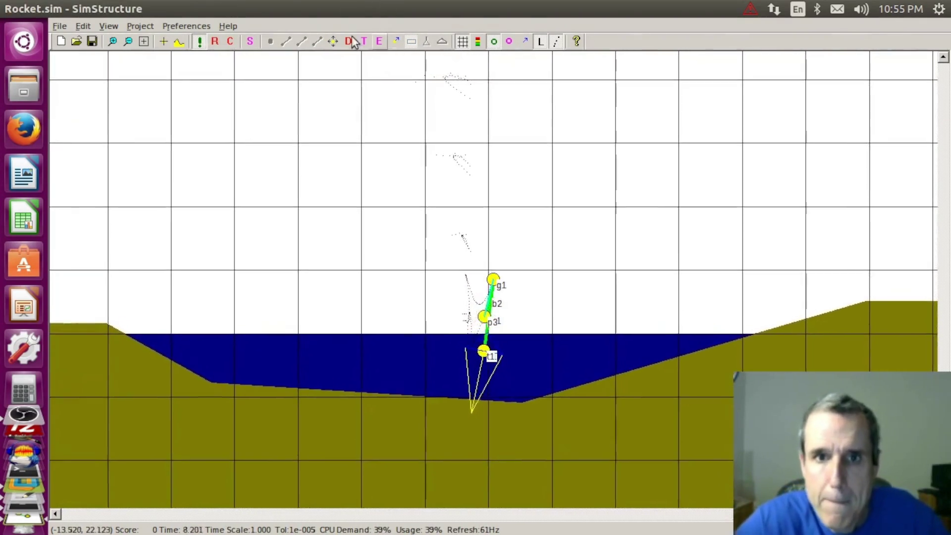
click(333, 41)
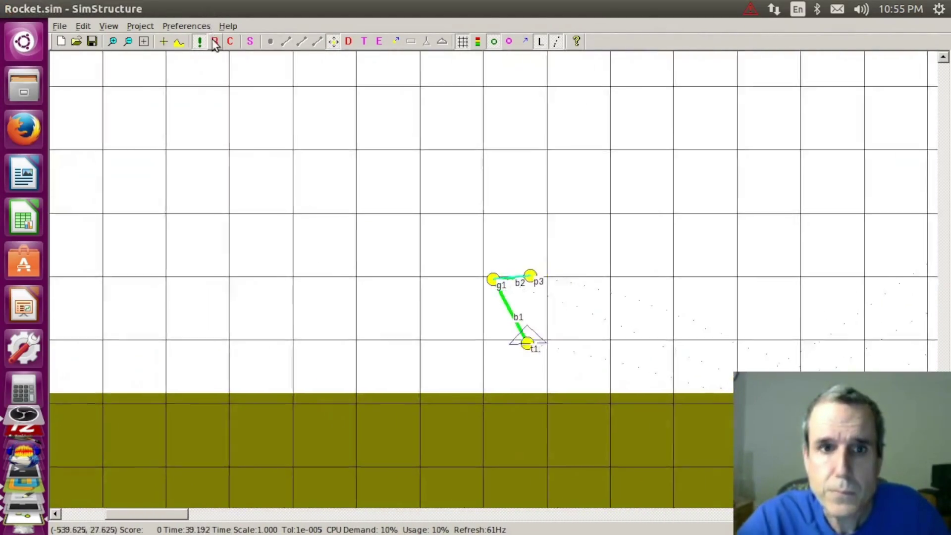
click(214, 39)
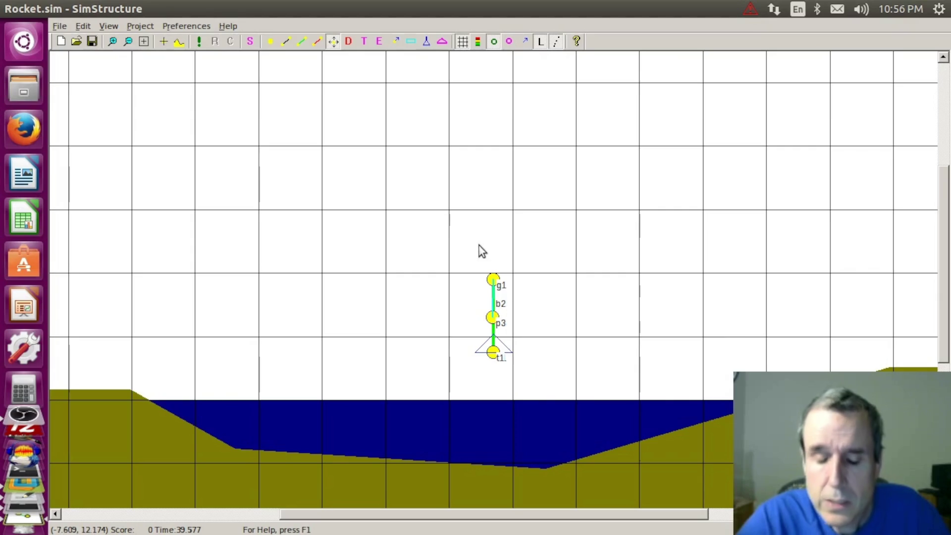
- Rerun the rocket flight twice, stopping and resetting each run with the rocket upright
click(199, 41)
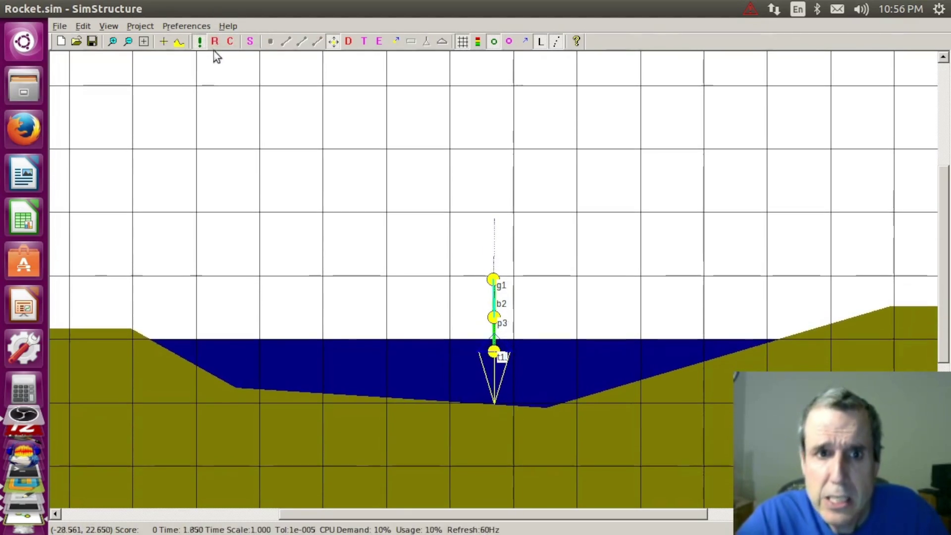
click(199, 41)
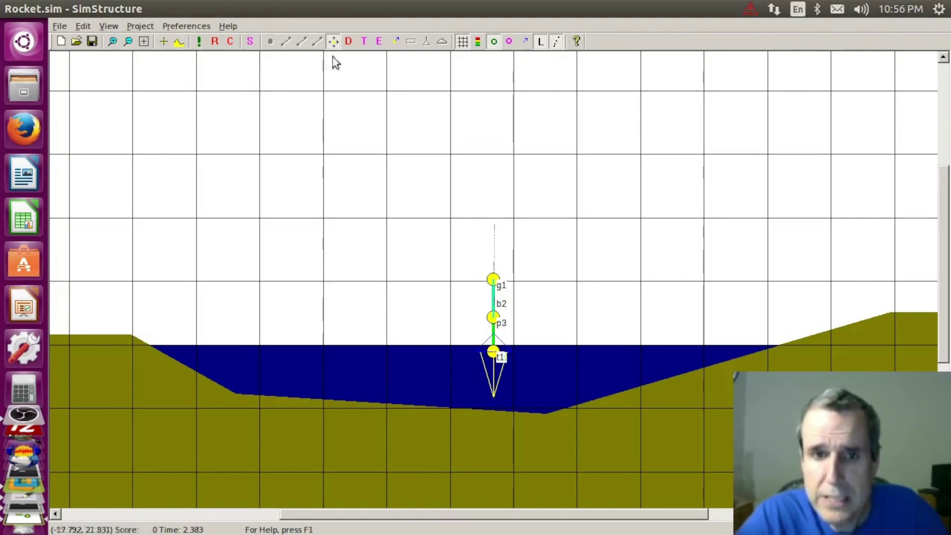
click(214, 41)
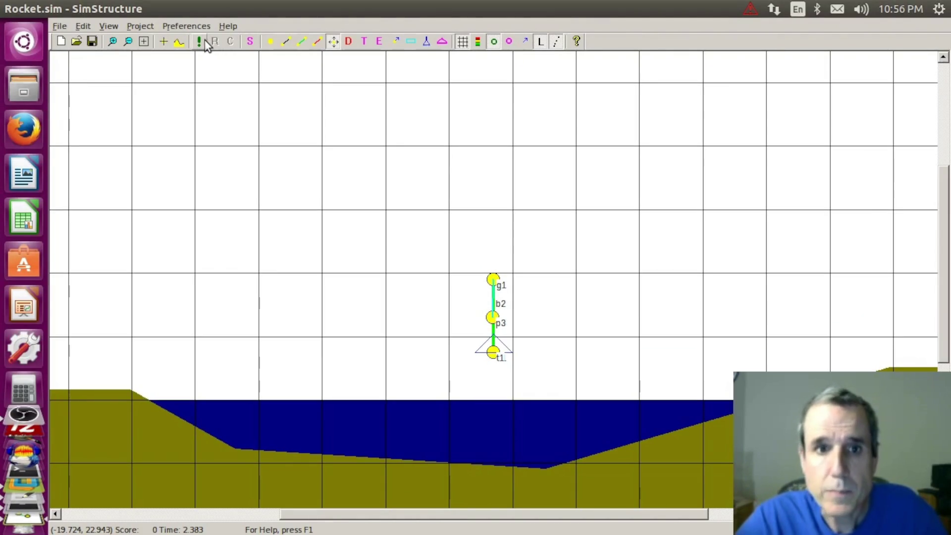
click(201, 41)
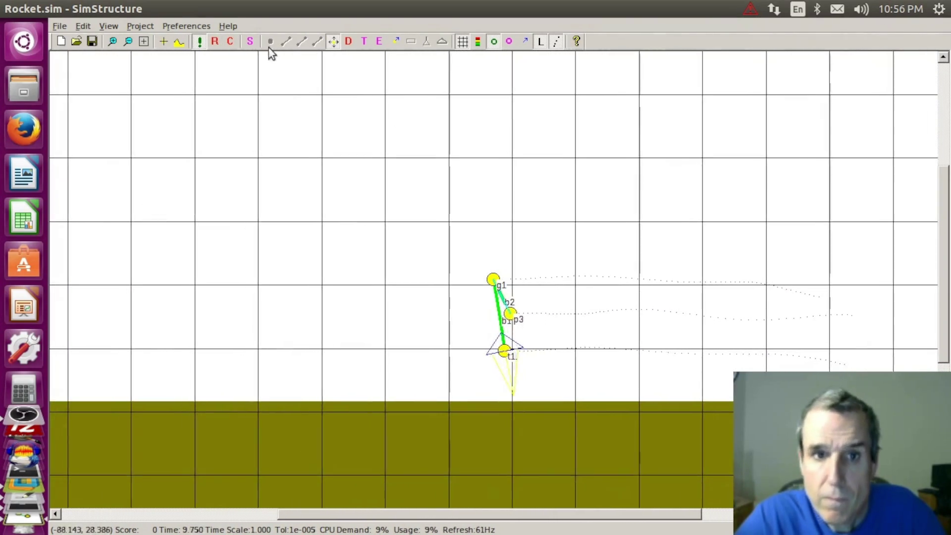
click(214, 43)
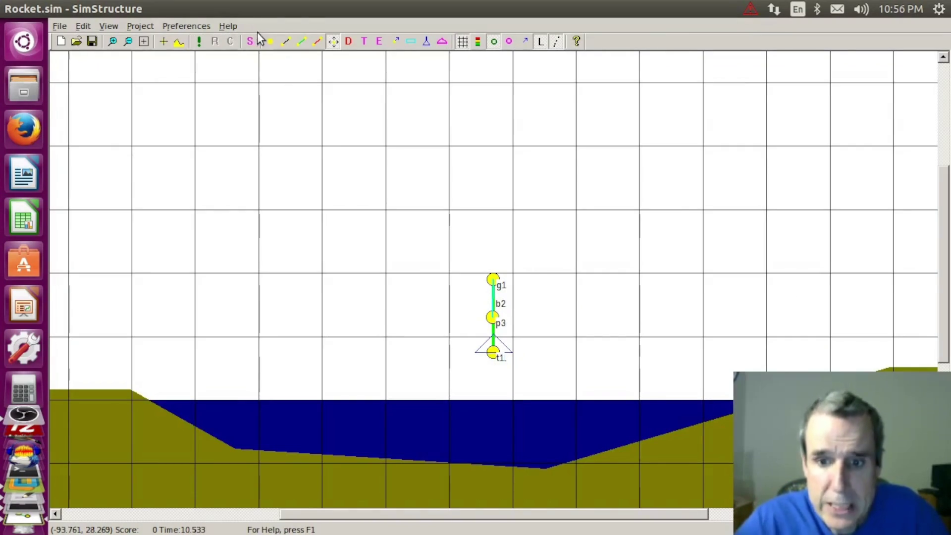
click(270, 41)
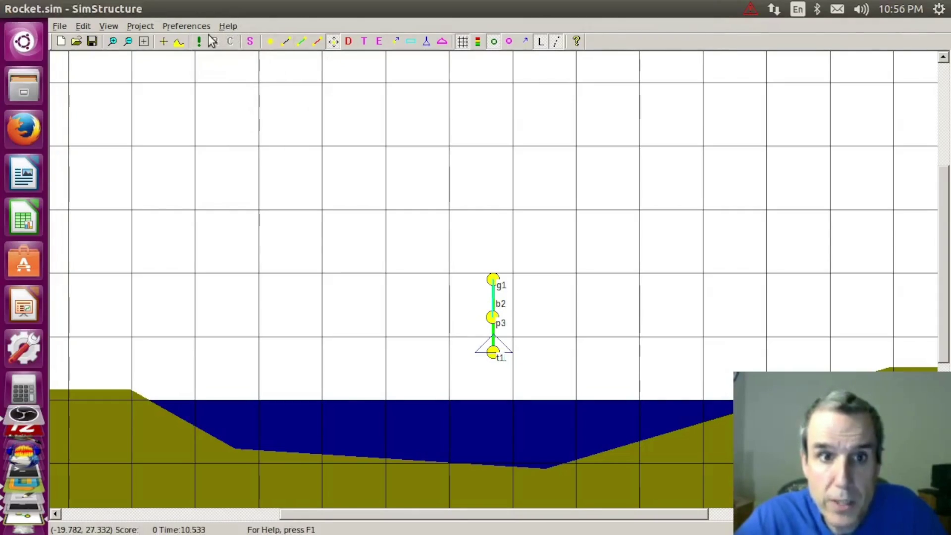
click(107, 27)
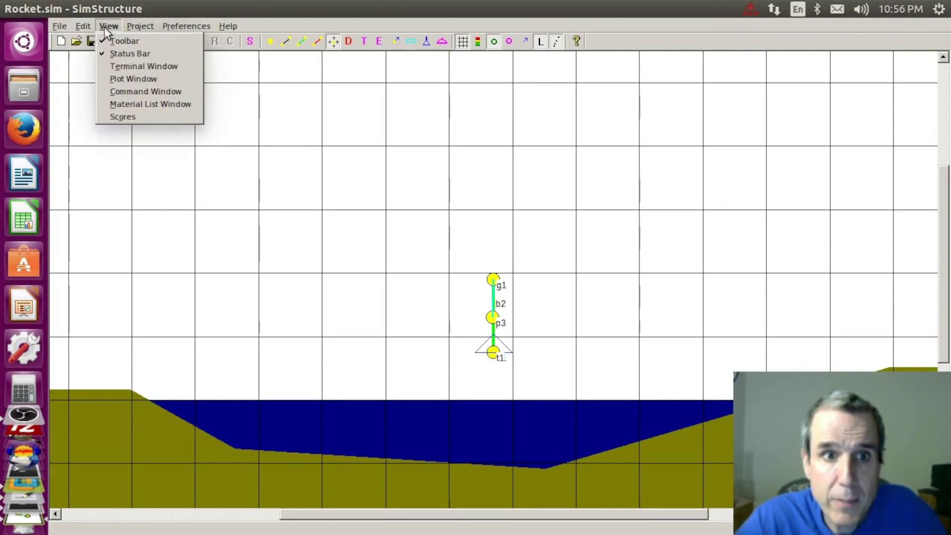
- Add the statement desired_y=10+t after the err declaration in the command script
click(129, 90)
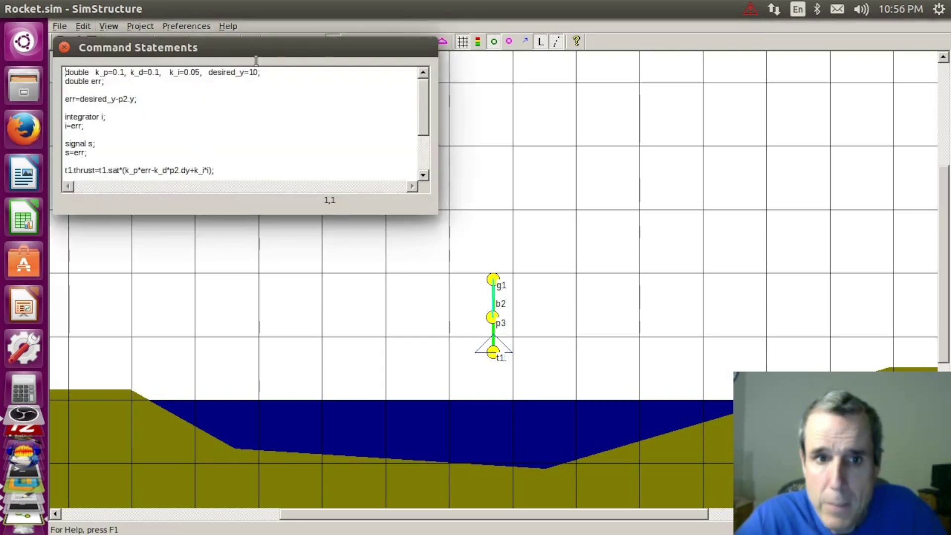
drag(257, 37, 610, 161)
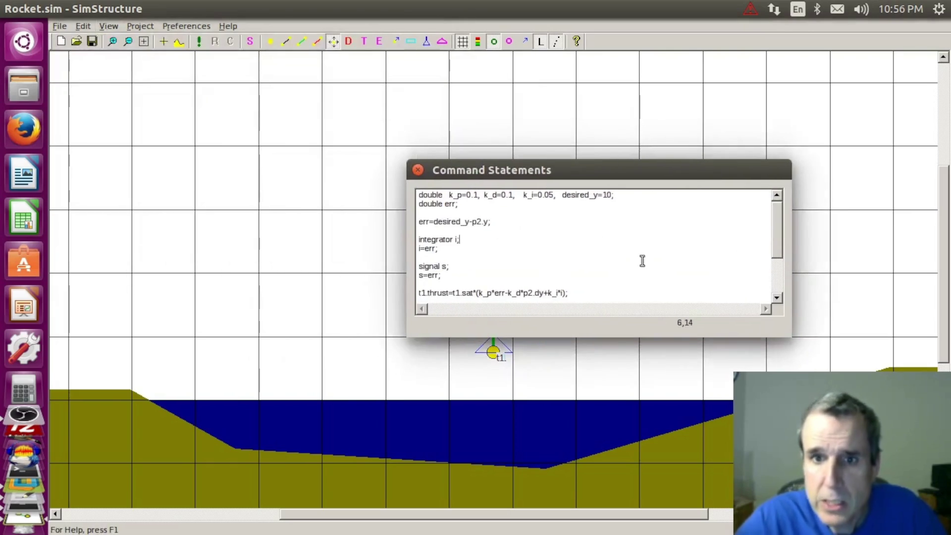
key(Down)
key(Down)
key(Down)
key(Down)
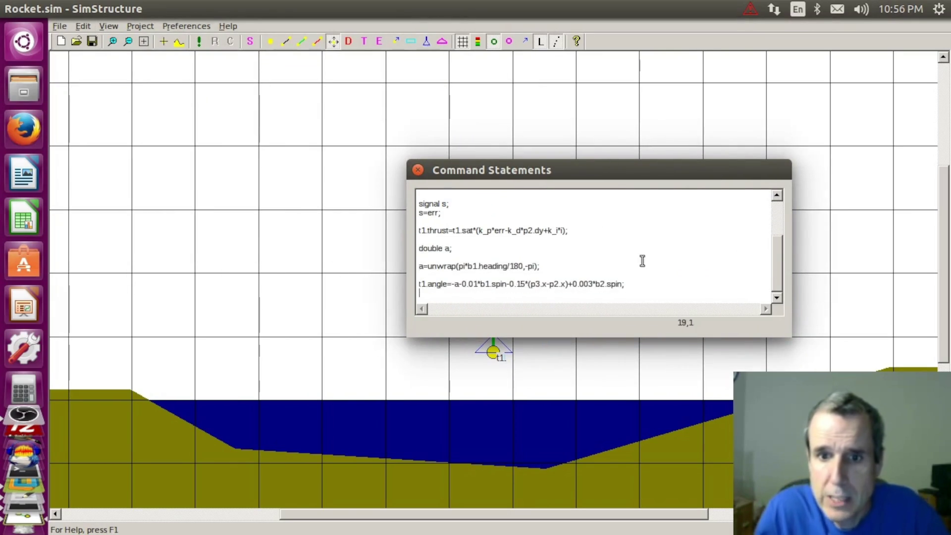
key(Up)
key(Up)
key(Up)
key(Up)
key(Up)
key(Up)
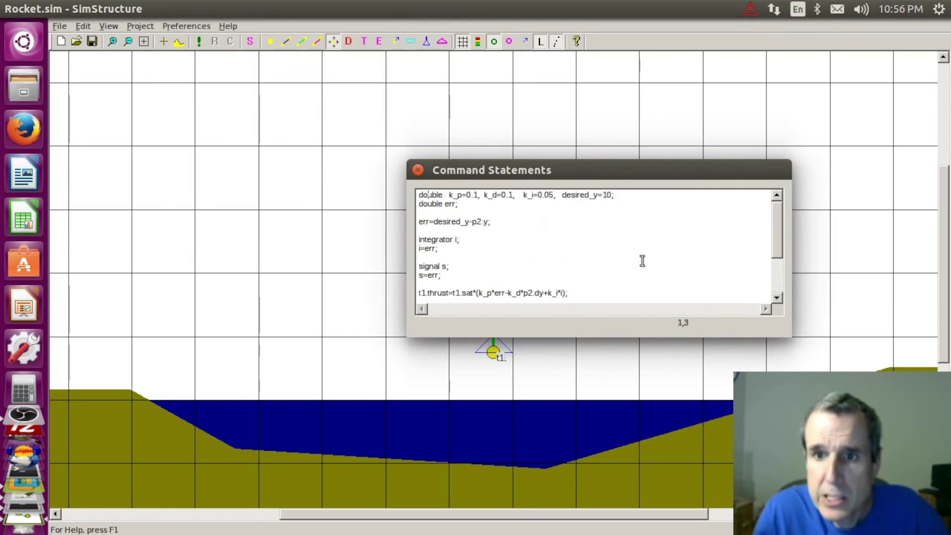
key(Return)
text(des)
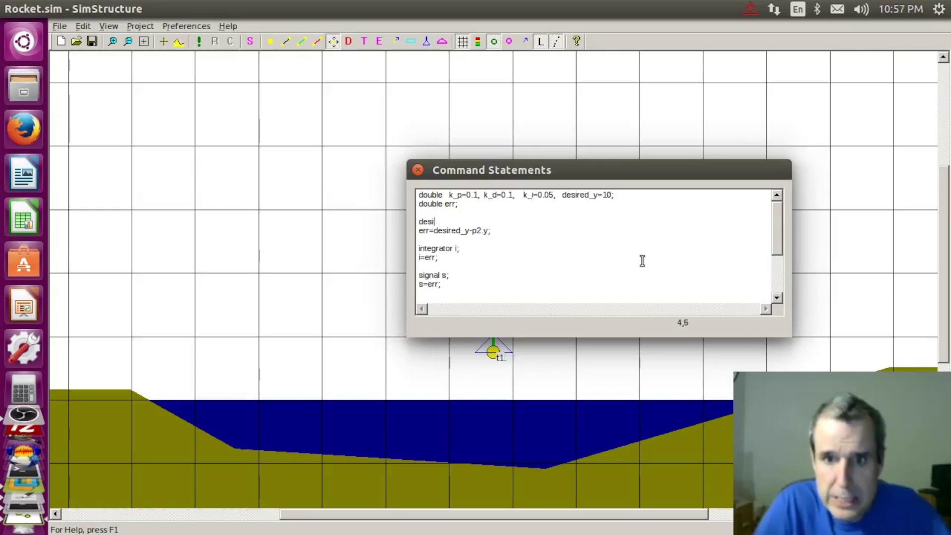
text(it)
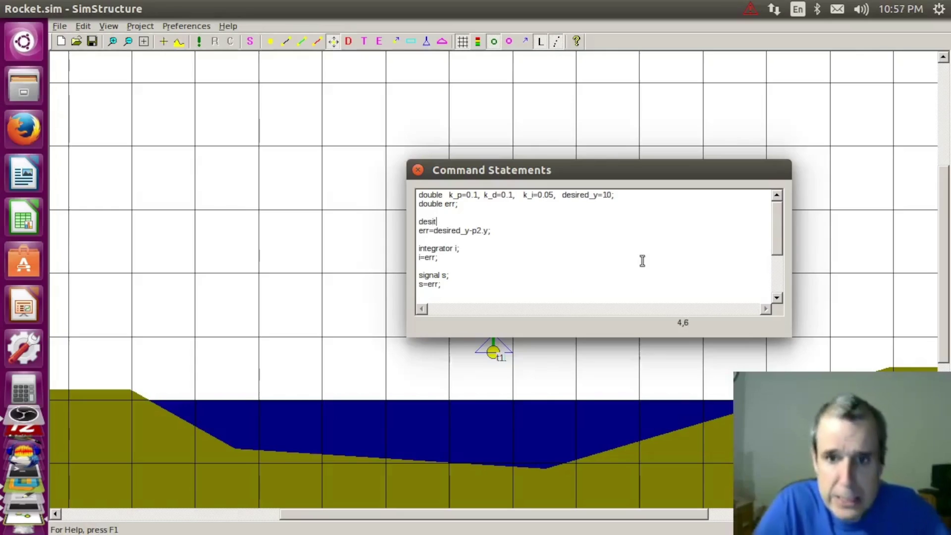
text(e_y)
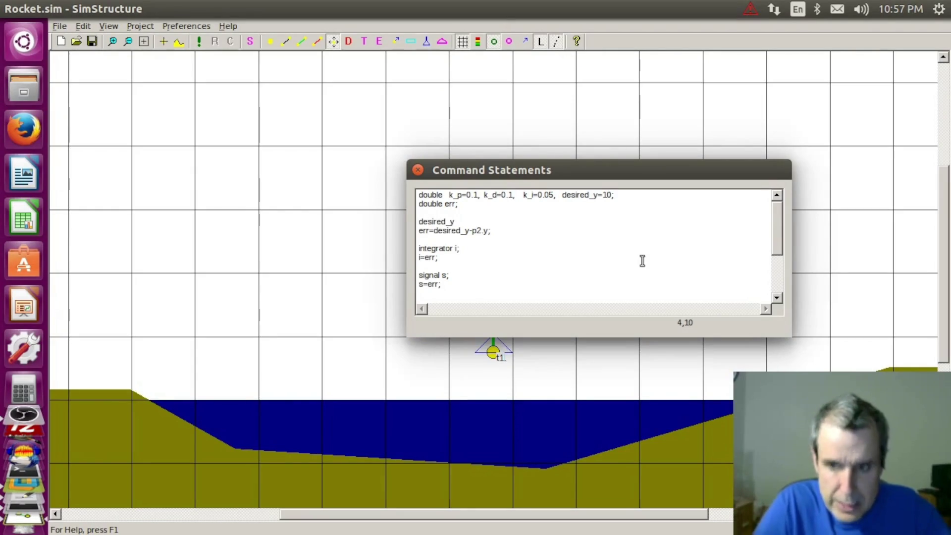
text(+)
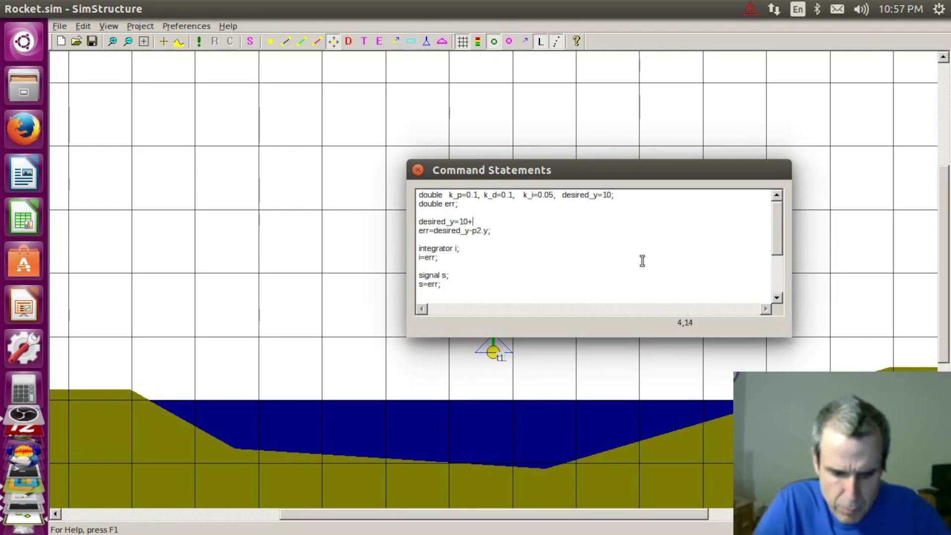
text(t;)
key(Return)
key(Up)
key(Up)
key(Up)
- Remove the initial value 10 from the desired_y declaration
key(End)
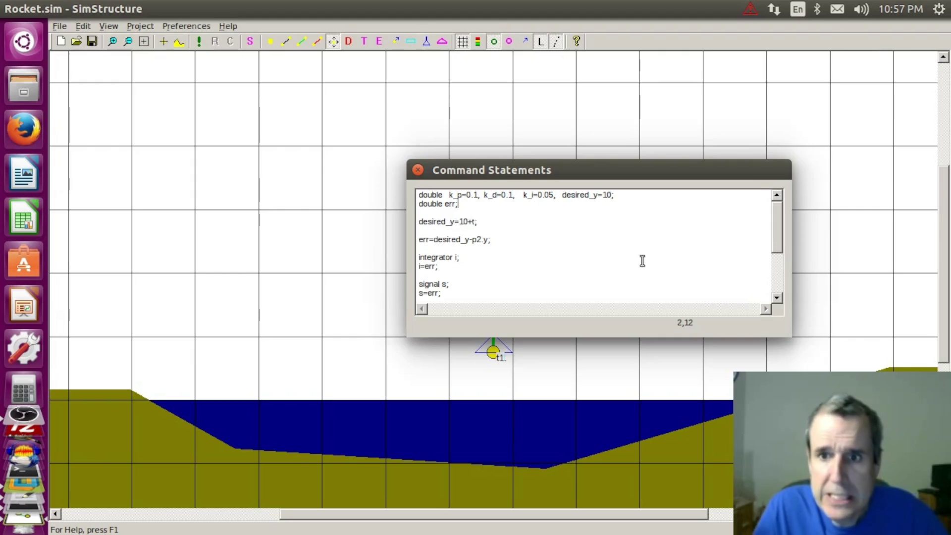
key(Right)
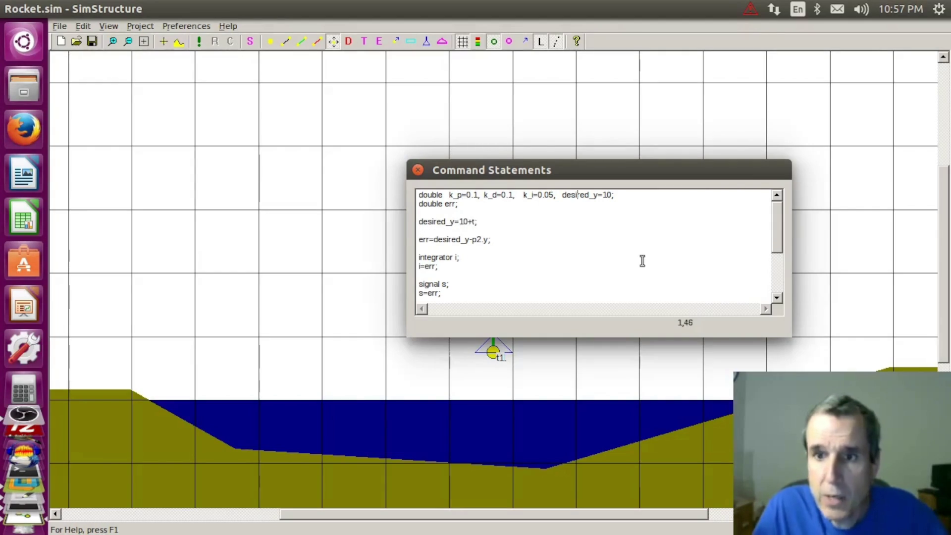
key(Delete)
key(Delete)
key(Delete)
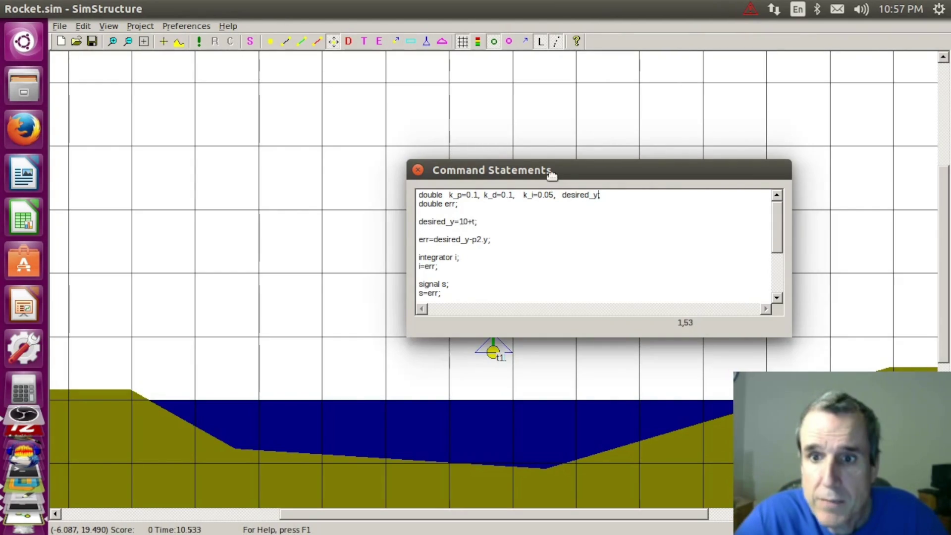
drag(552, 175, 720, 169)
click(762, 253)
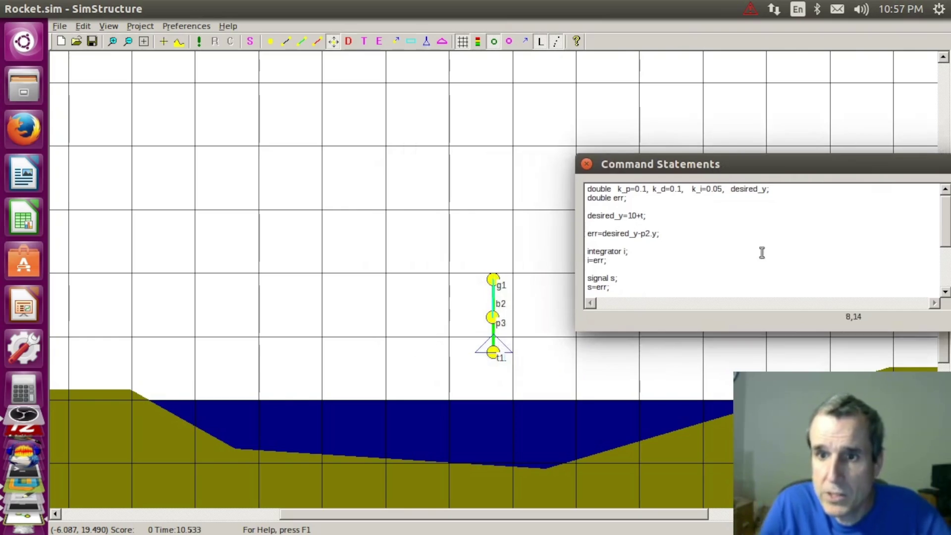
key(Return)
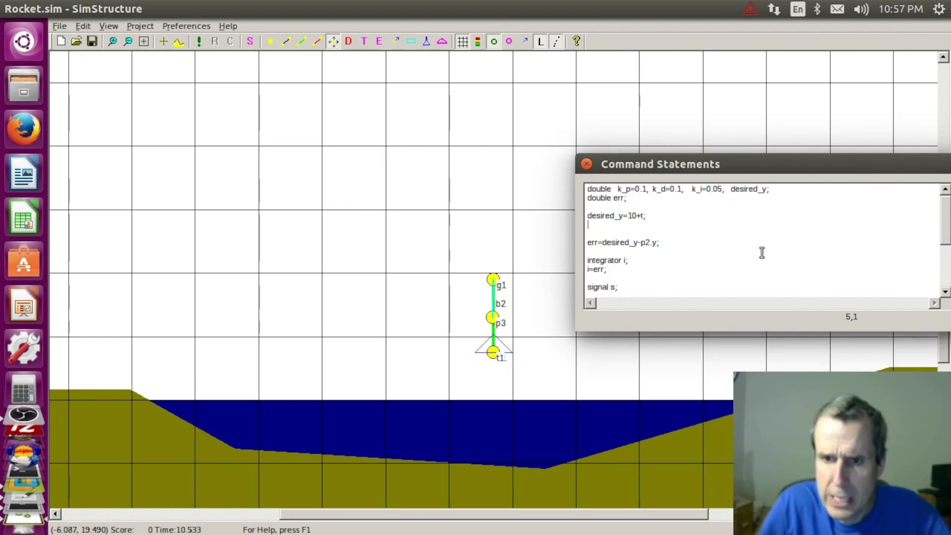
key(Return)
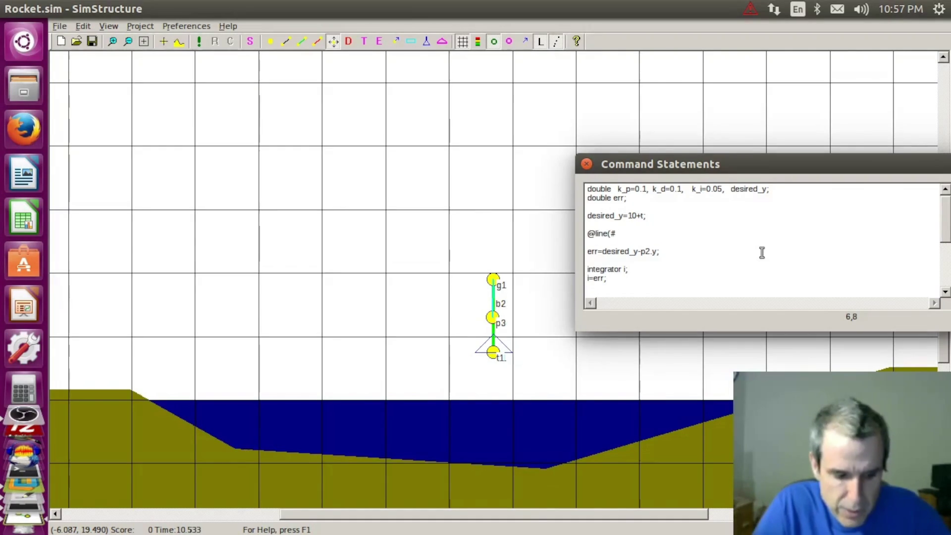
text(@line(#1,)
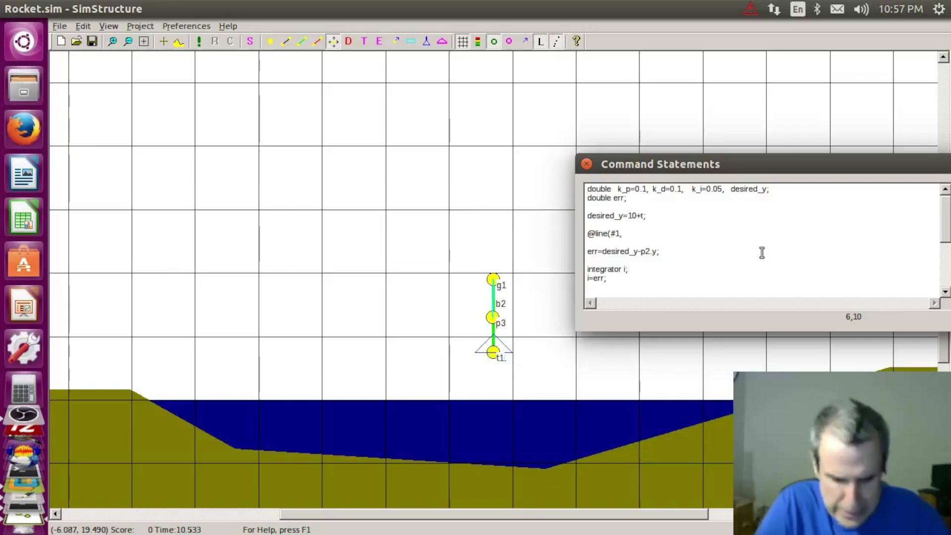
text(desired_y,)
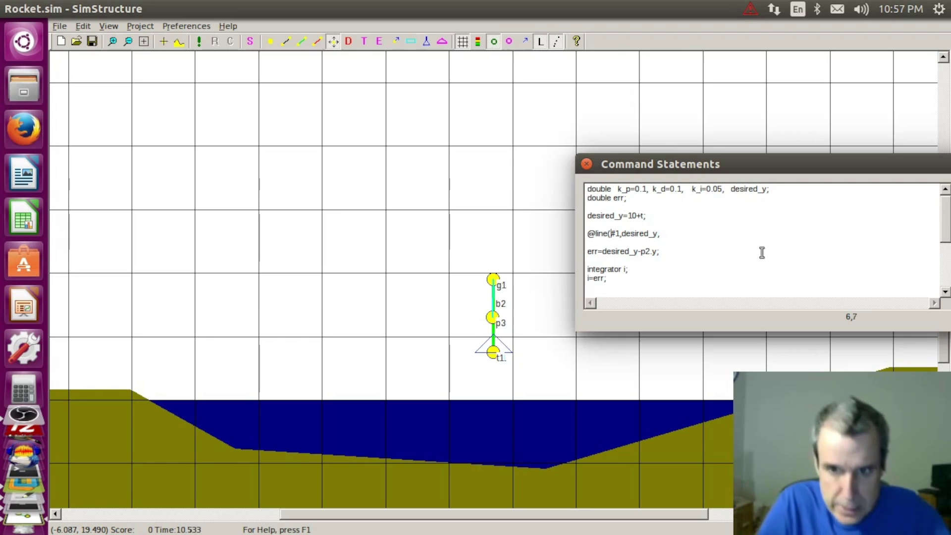
text(p2)
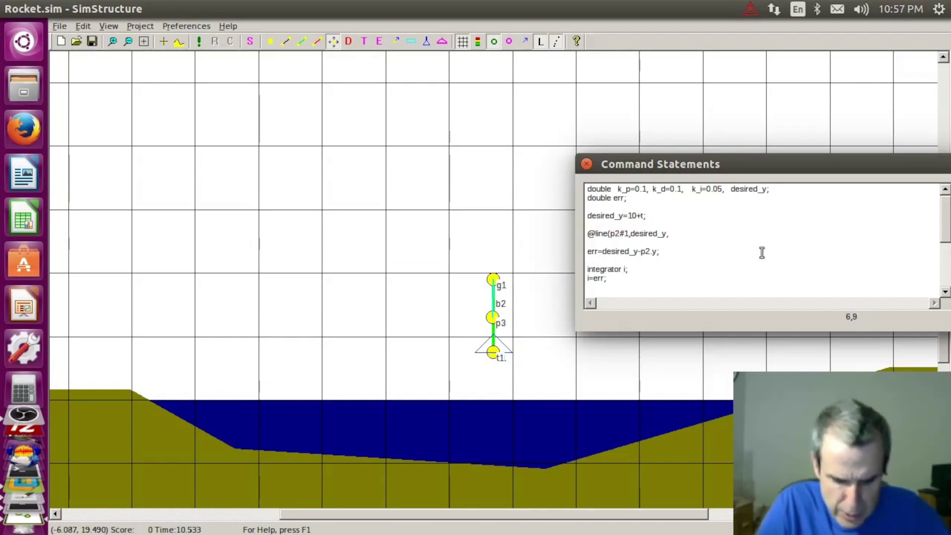
text(.x)
text(-)
text(54)
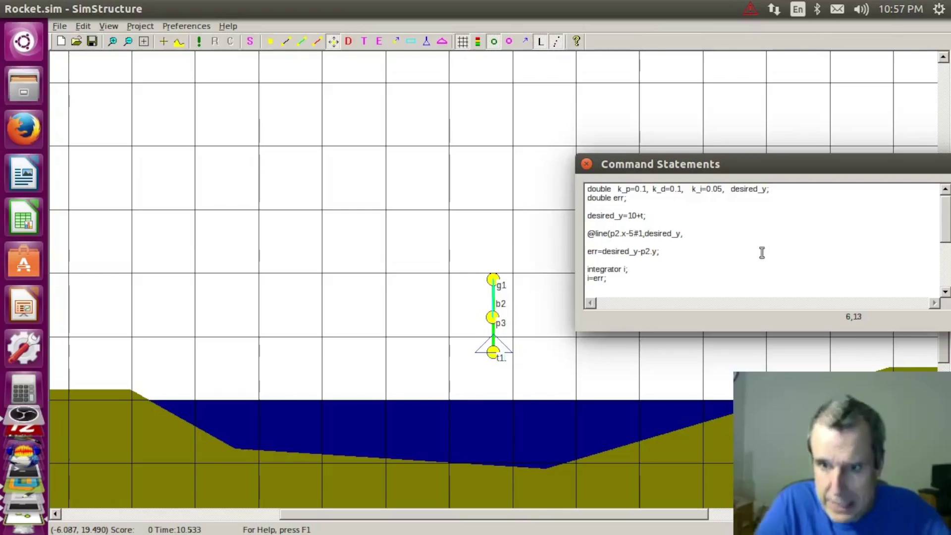
key(BackSpace)
key(Delete)
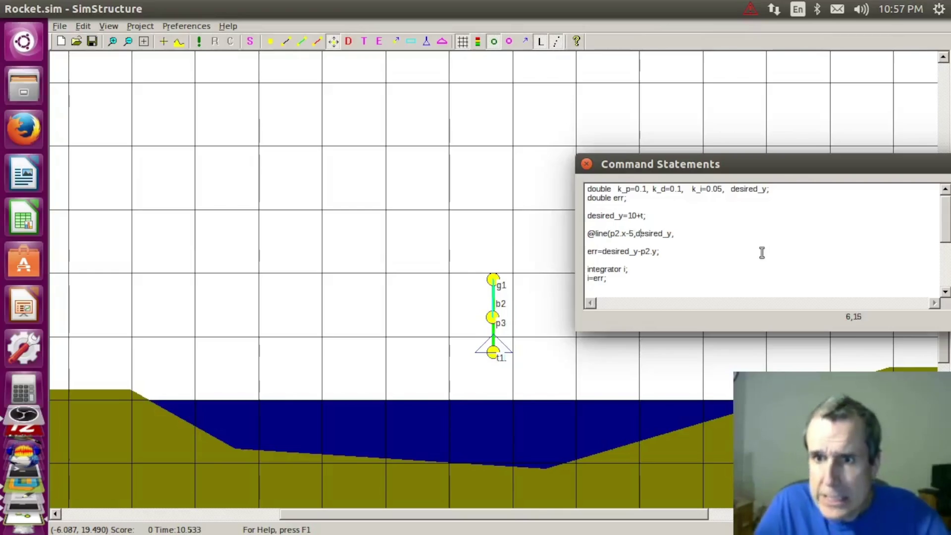
text(p2.x+)
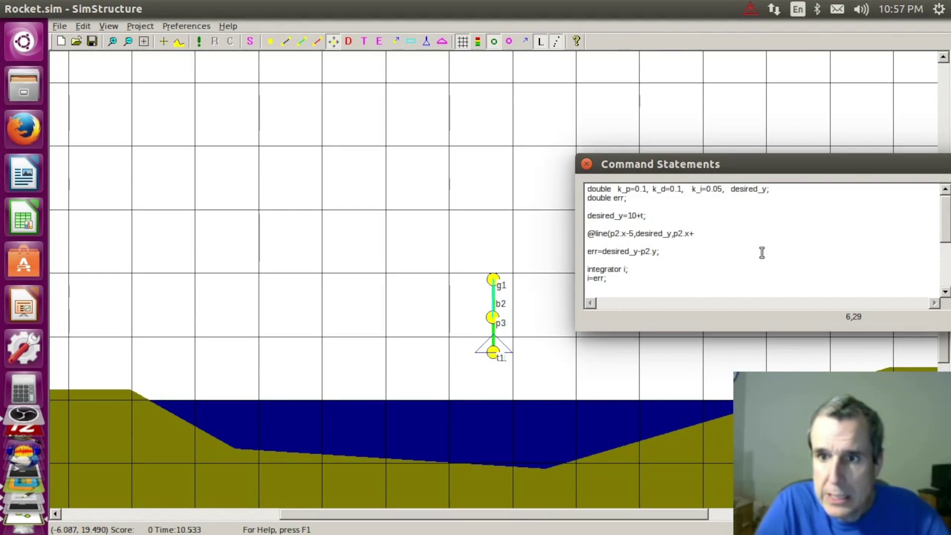
key(BackSpace)
text(-)
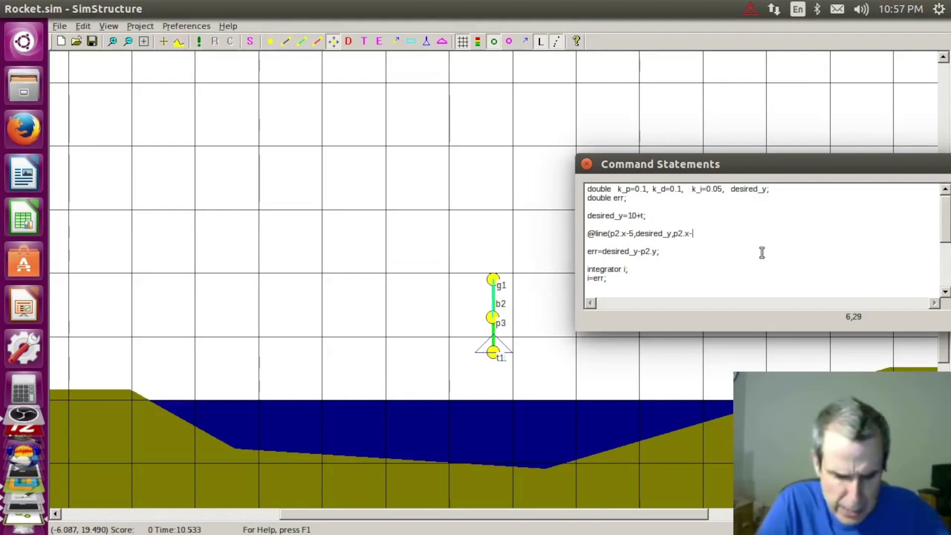
text(3)
key(Left)
key(Left)
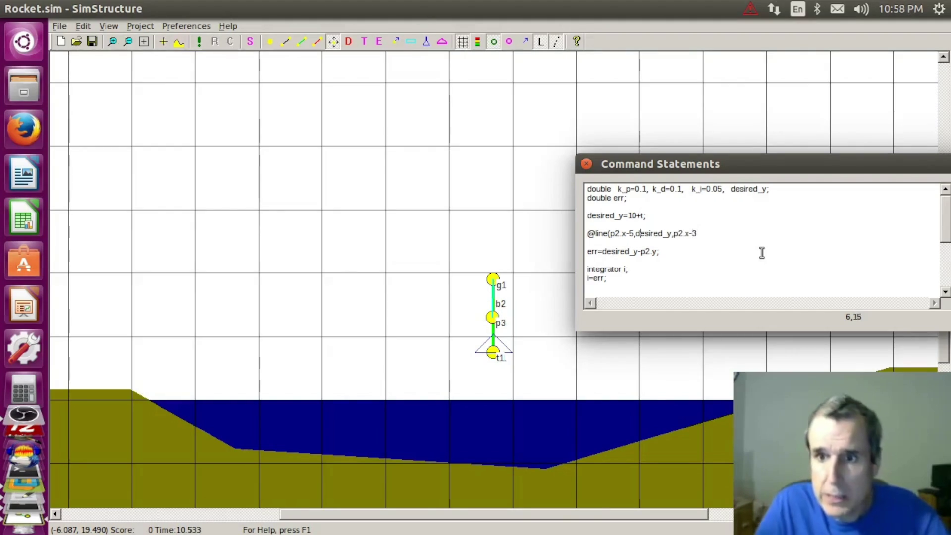
text(1)
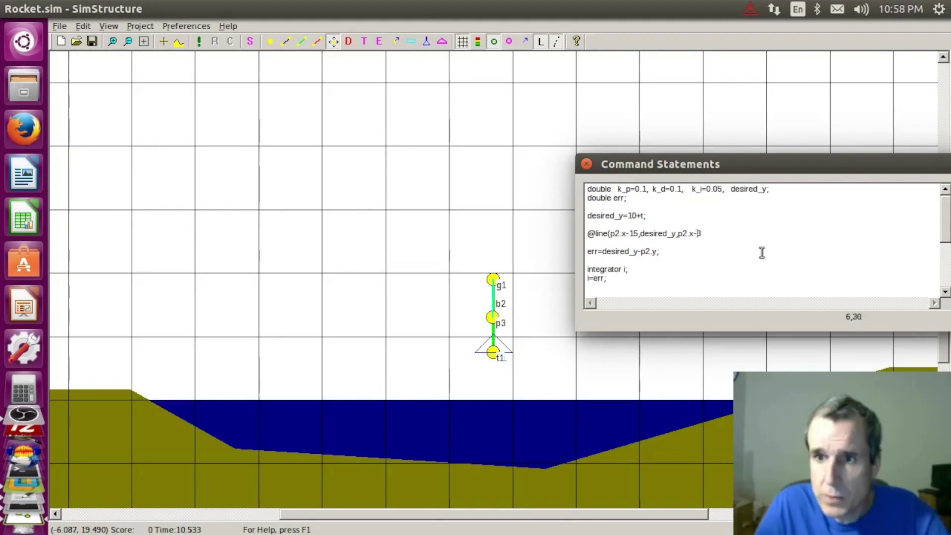
key(Right)
key(Right)
text(,d)
text(red_y)
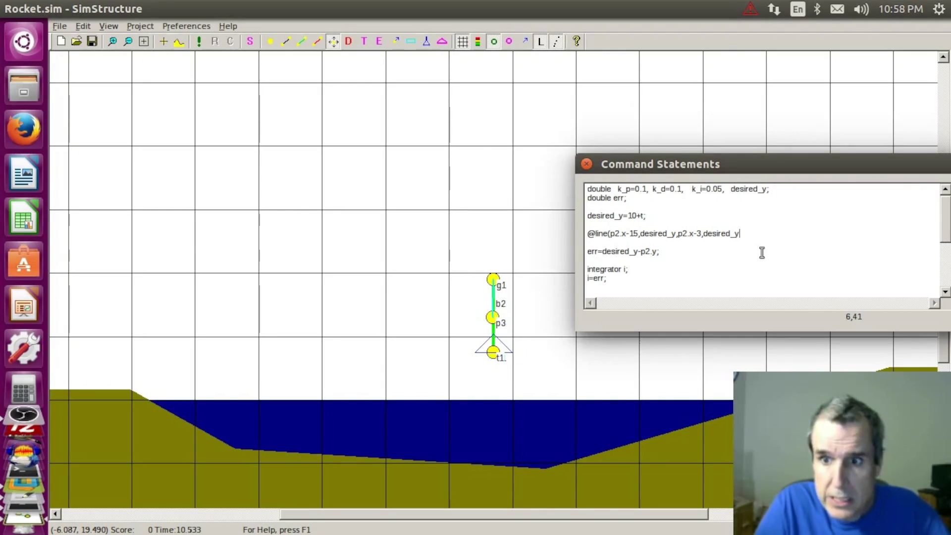
text();)
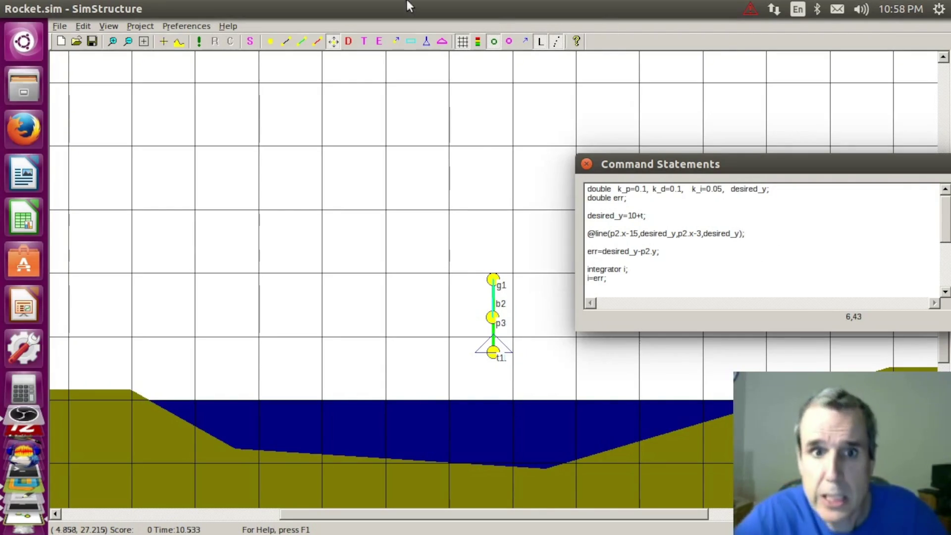
click(198, 41)
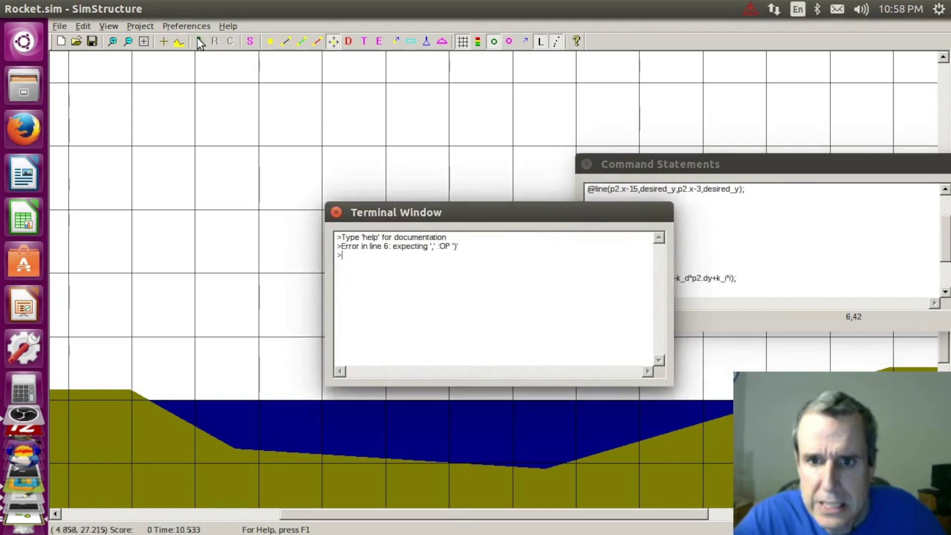
click(335, 214)
click(770, 226)
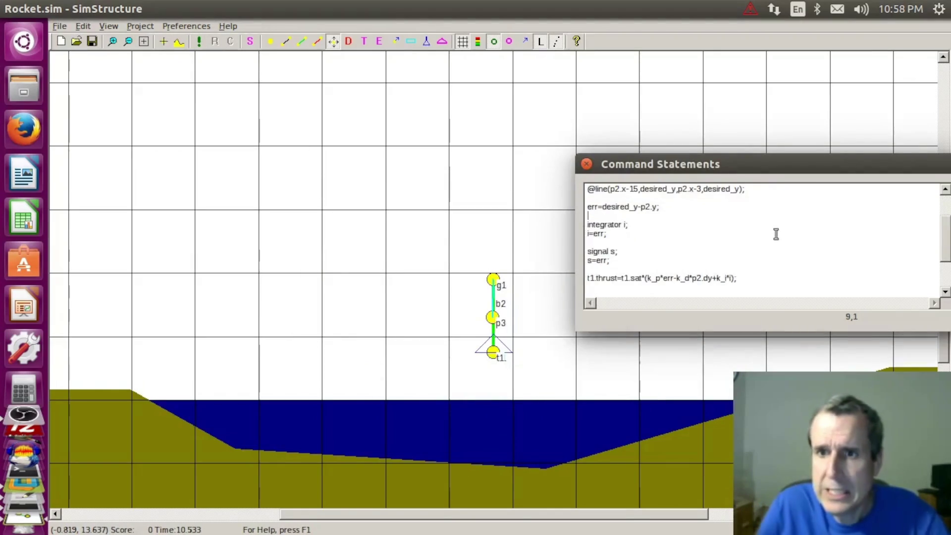
key(ctrl+Home)
key(Down)
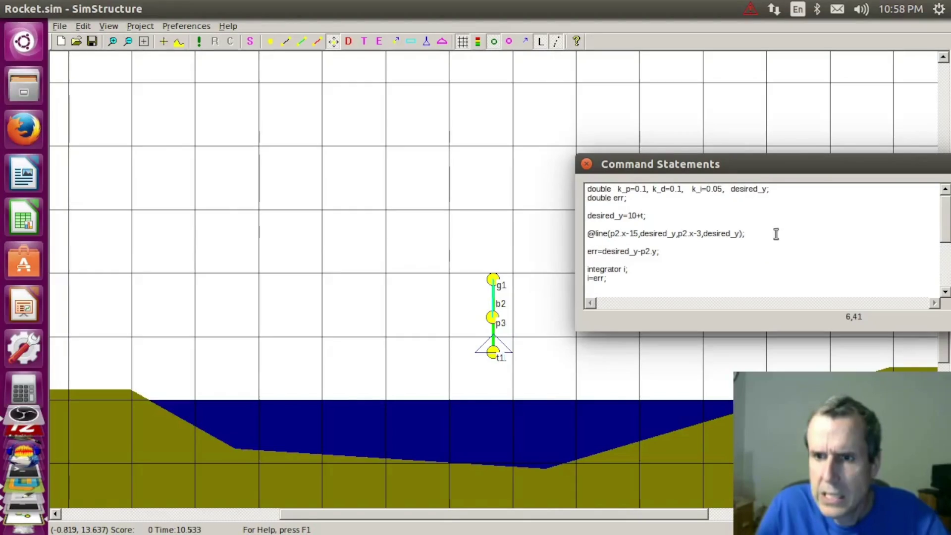
text(,red,2)
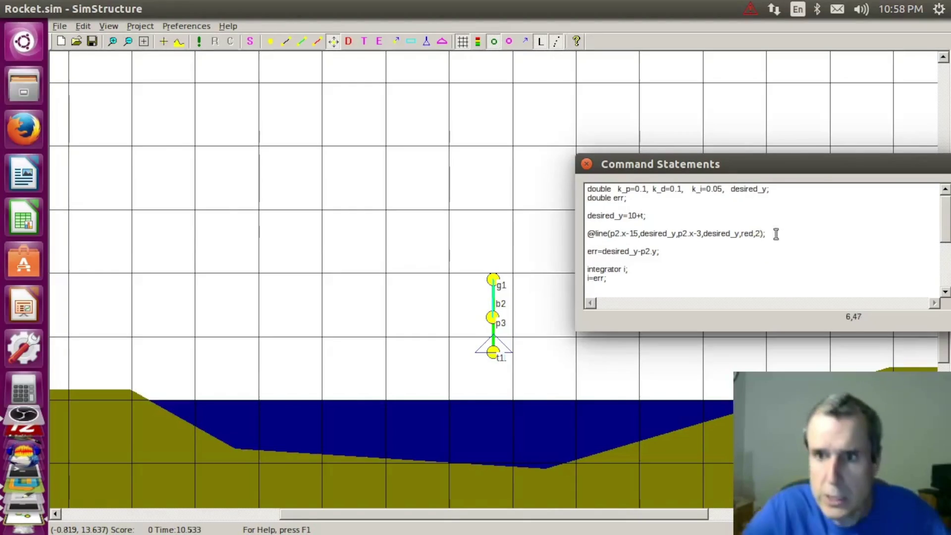
key(Left)
text(#)
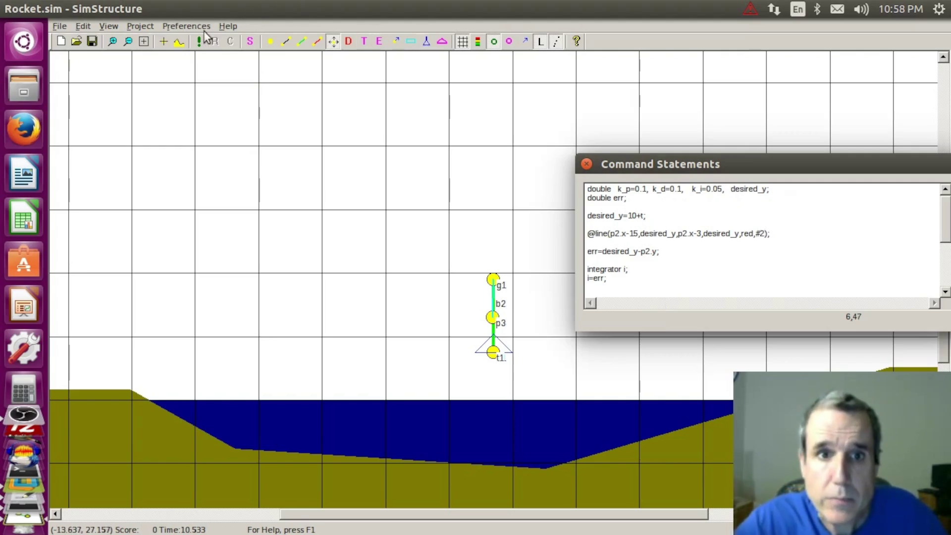
click(201, 39)
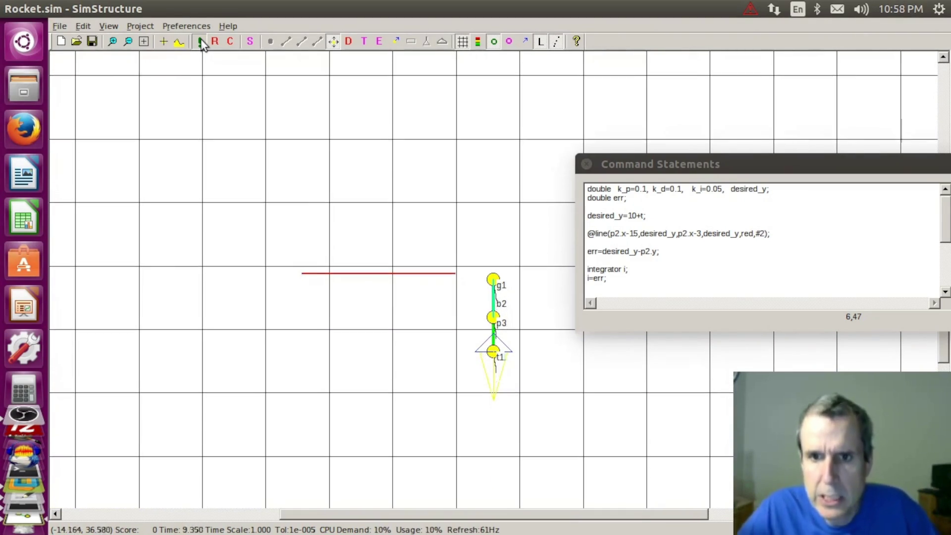
- Stop and reset the run showing the red target line, and begin editing the desired_y ramp rate
click(215, 41)
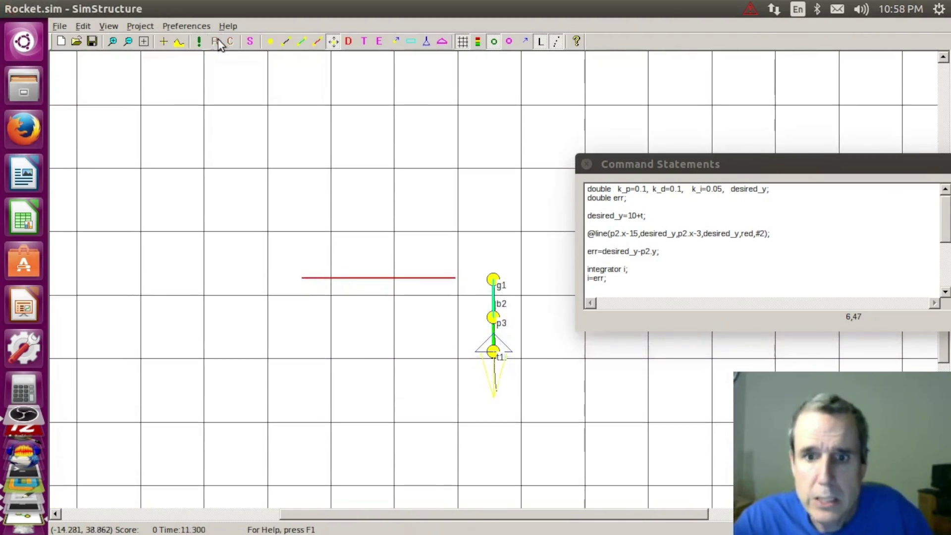
click(692, 255)
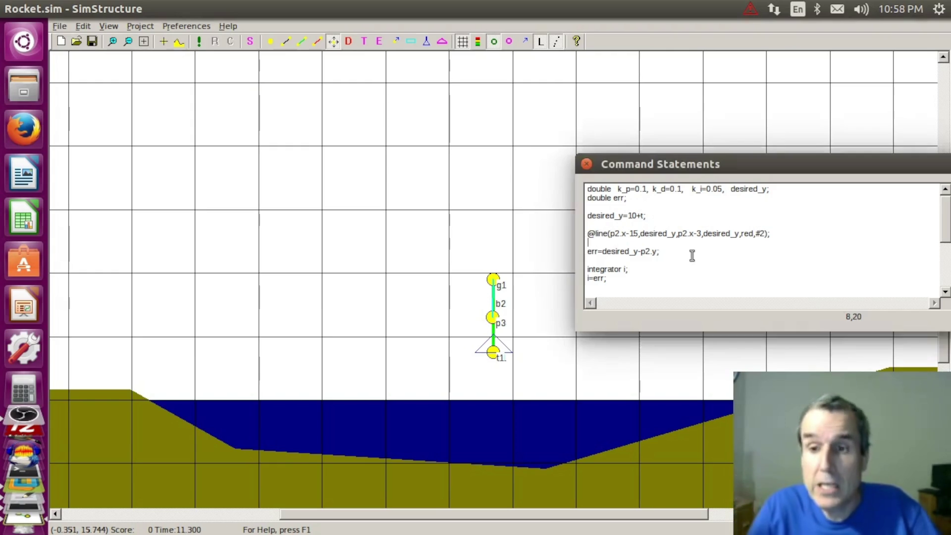
key(BackSpace)
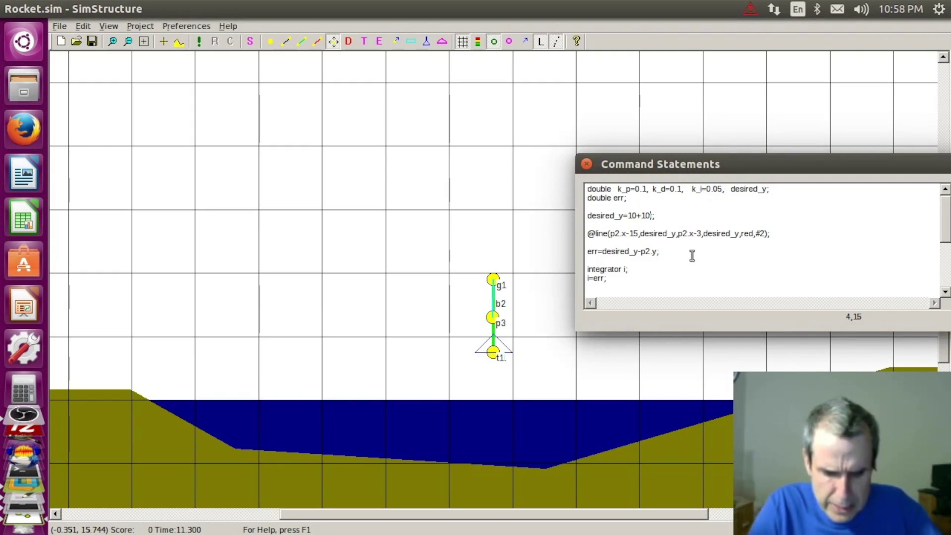
text(*t)
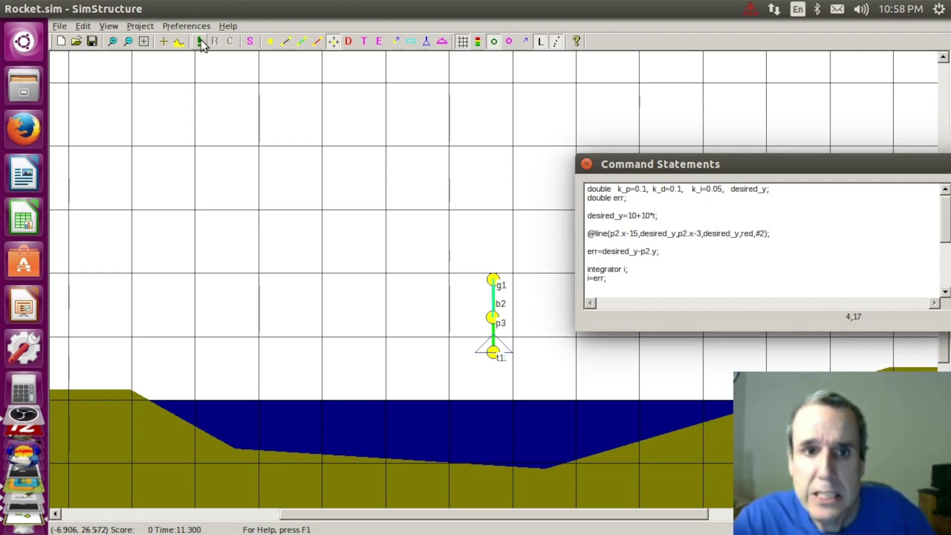
- Run the simulation with desired_y=10+10*t, then stop and reset it
click(201, 41)
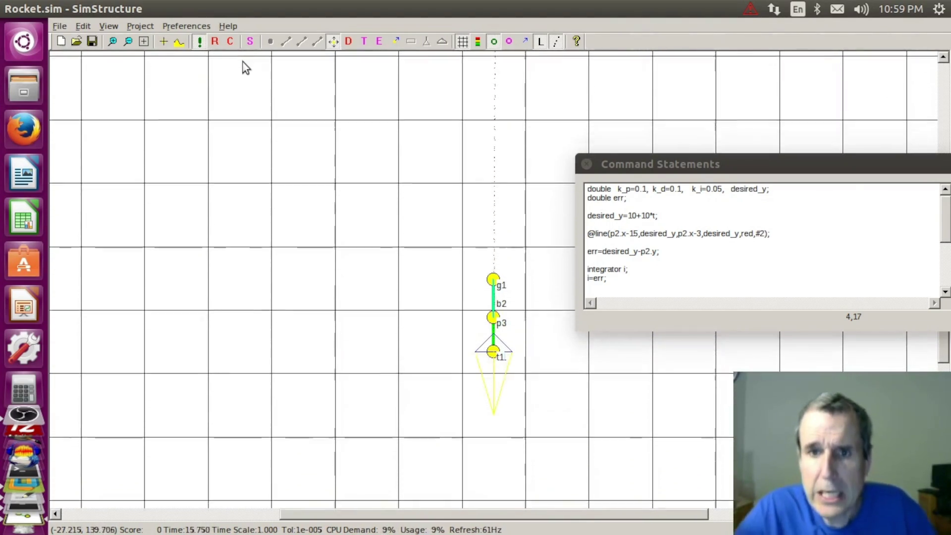
click(216, 41)
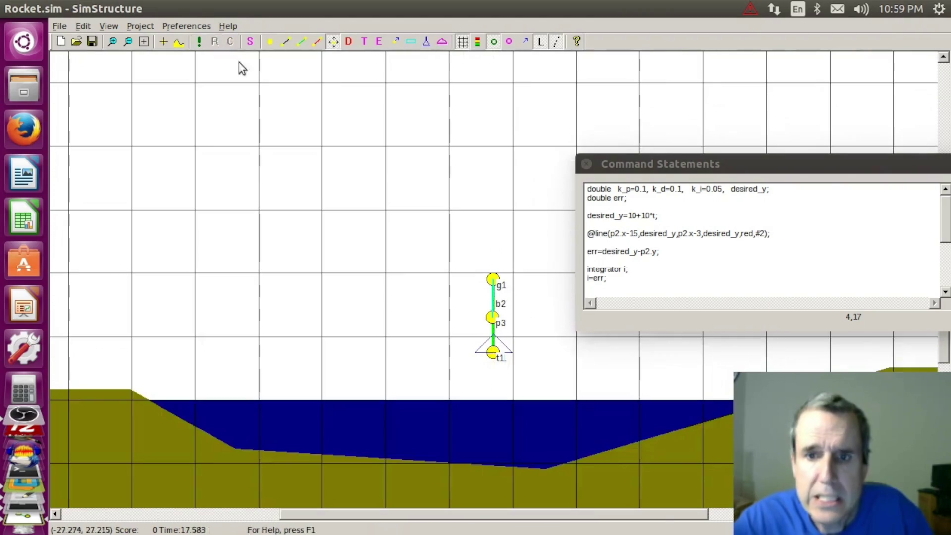
- Declare integrators i1,i2 and chain them with i1=err and i2=i1
click(667, 264)
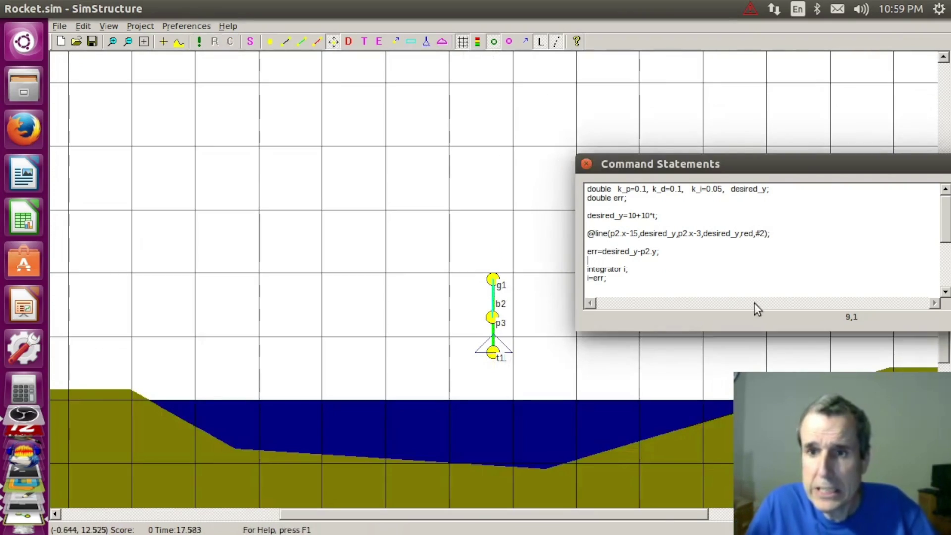
key(Down)
key(Down)
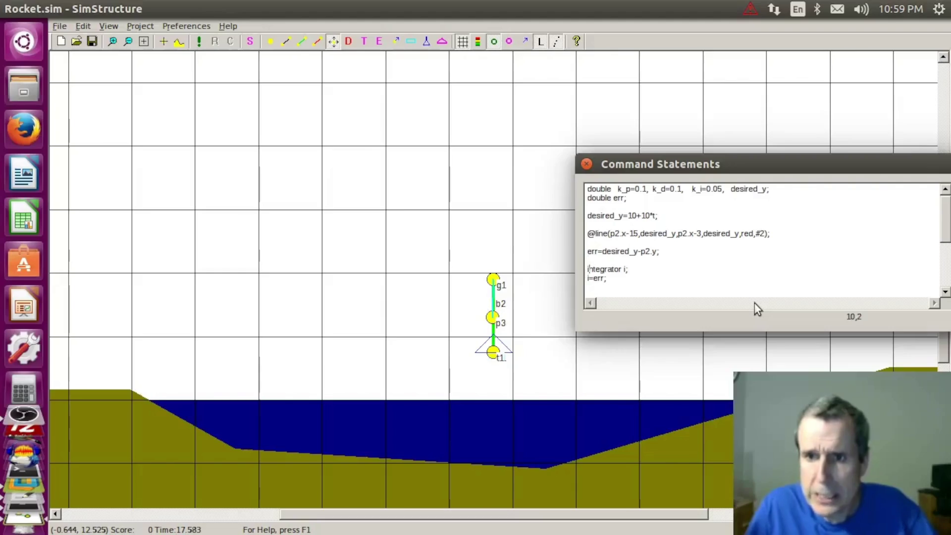
key(Right)
key(Right)
key(Right)
key(Right)
key(Right)
key(Right)
text(1,i2)
key(Down)
key(Down)
key(Up)
key(Right)
text(1)
key(Right)
key(Right)
key(Right)
key(Right)
key(Down)
text(i2)
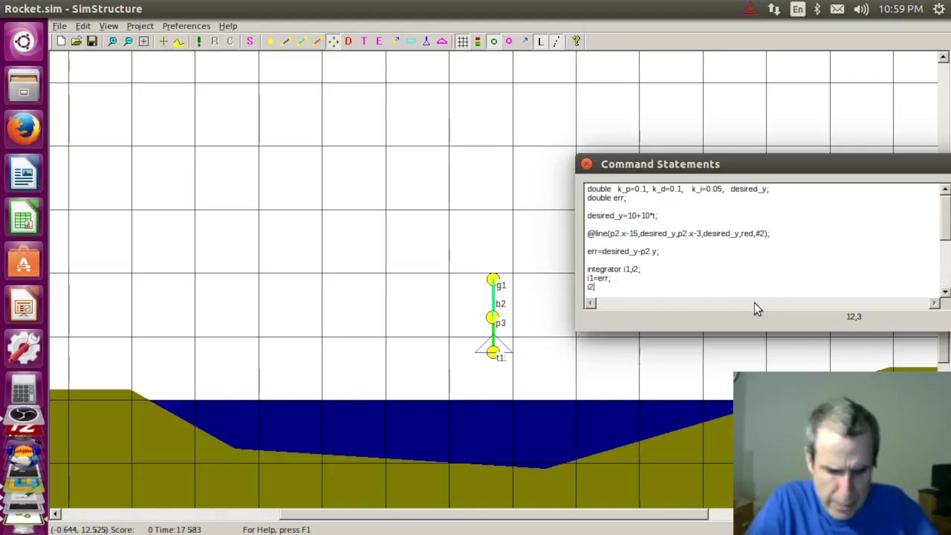
text(=i1;)
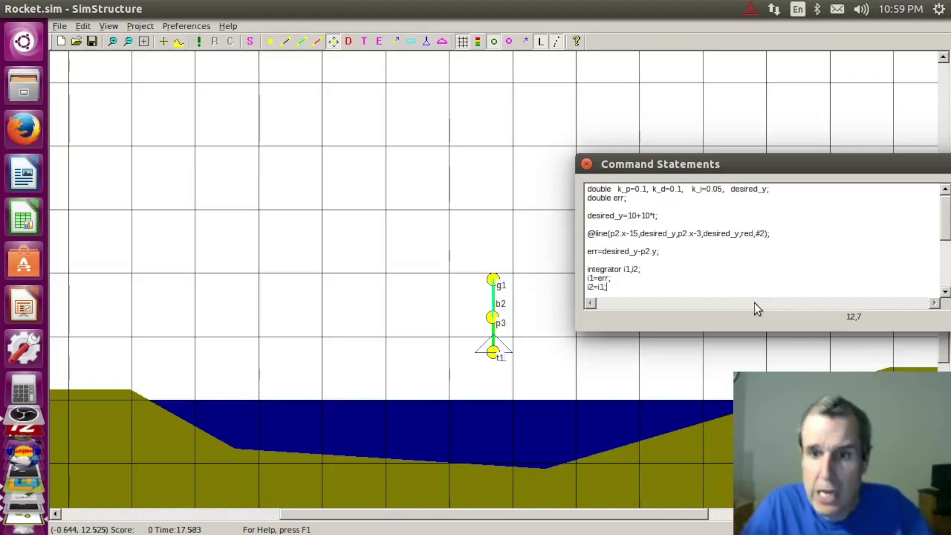
- Change the thrust line's integral term to k_i*i1
key(Down)
key(Down)
key(Down)
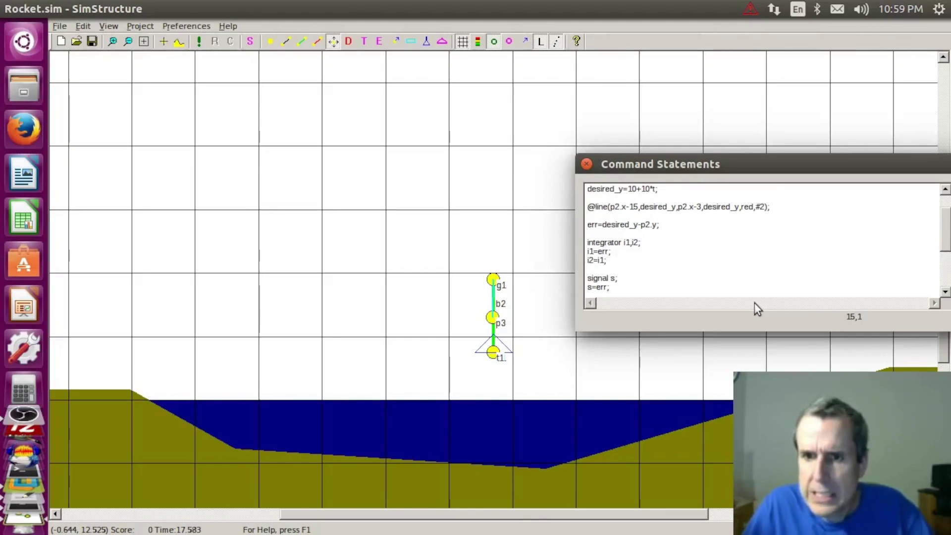
key(Down)
key(Down)
key(Down)
key(Down)
key(Down)
key(Down)
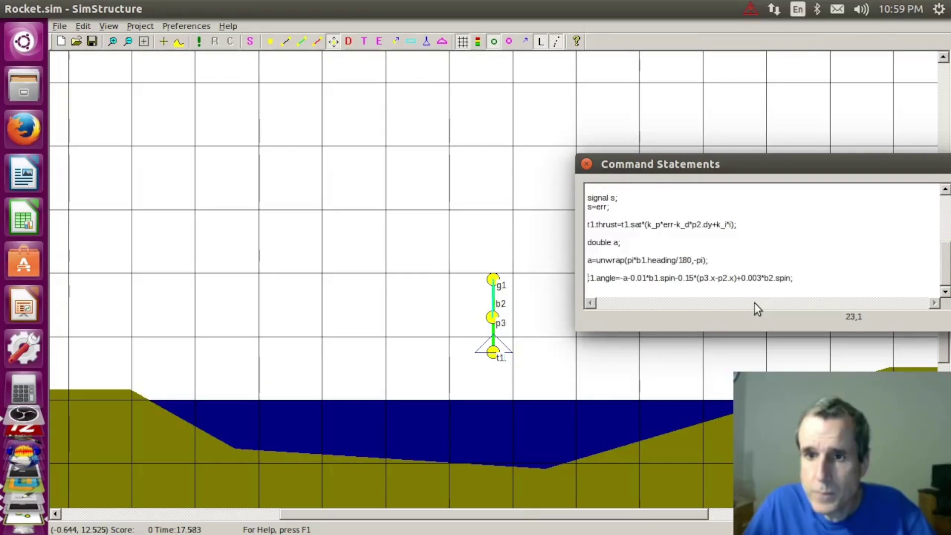
key(Up)
key(Up)
key(Up)
key(End)
text(i1)
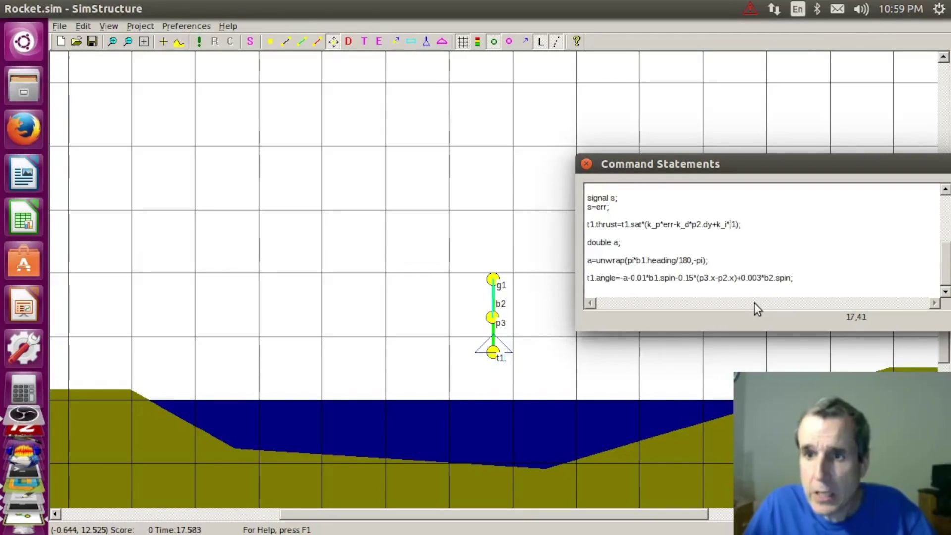
- Make the gain line read k_p=0.1, k_d=0.1, k_i1=0.05, k_i2=0.05 by duplicating and renaming k_i1
key(Home)
key(Up)
key(Up)
key(Up)
key(Up)
key(Up)
key(Up)
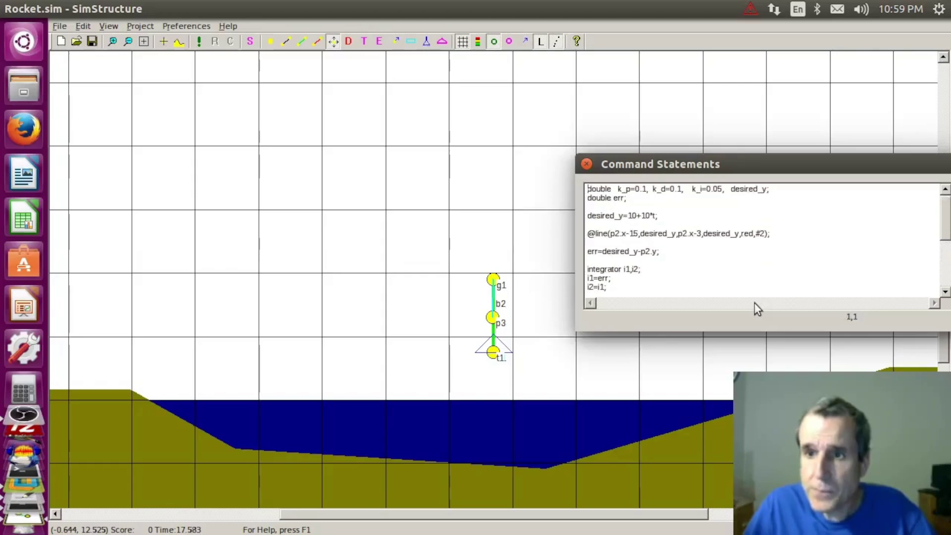
key(Right)
key(Right)
key(Right)
key(Right)
key(Right)
key(Right)
key(Right)
key(Right)
key(Right)
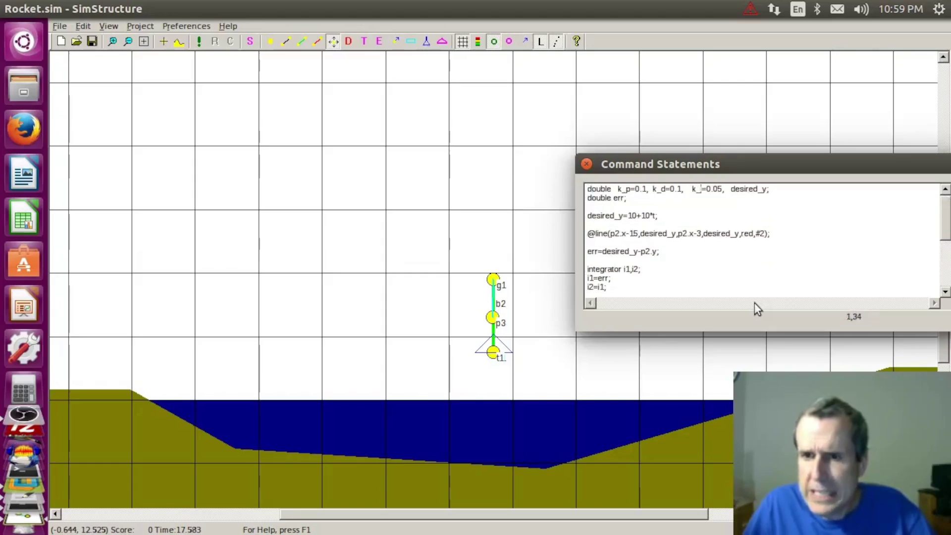
text(1)
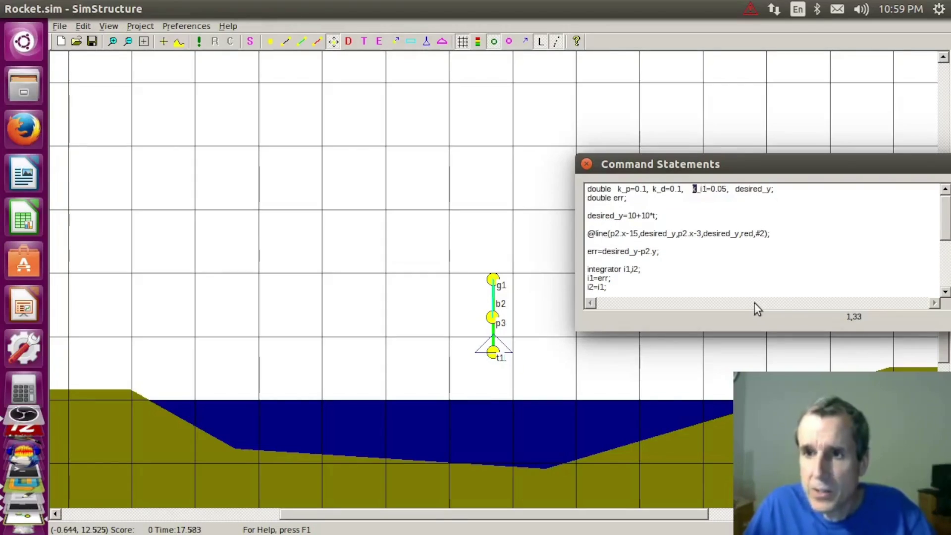
key(shift+Right)
key(shift+Right)
key(shift+Right)
key(shift+Right)
key(shift+Right)
key(shift+Right)
key(ctrl+c)
key(Right)
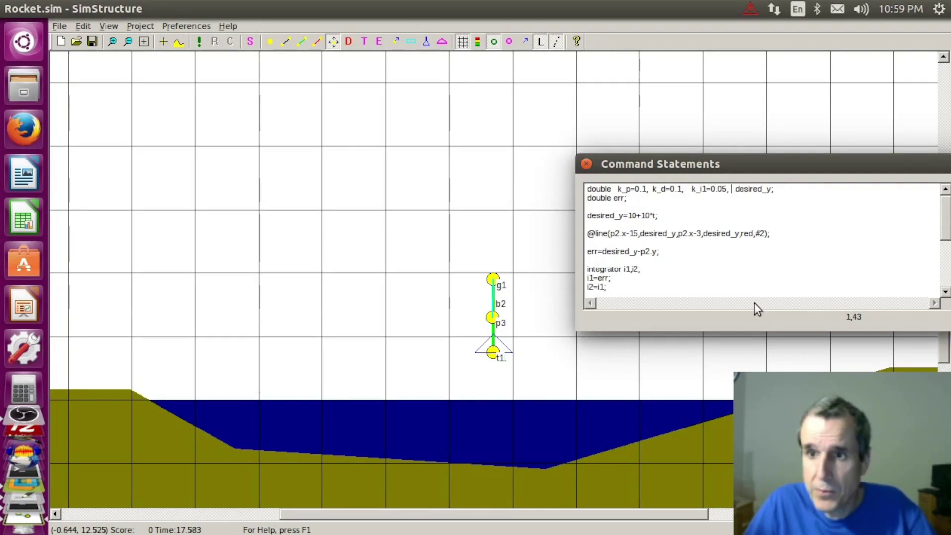
key(ctrl+v)
key(Left)
key(Left)
key(Left)
key(Left)
key(Left)
key(Left)
key(BackSpace)
text(2)
key(Left)
key(Left)
key(Left)
key(Right)
key(Right)
key(Right)
key(Right)
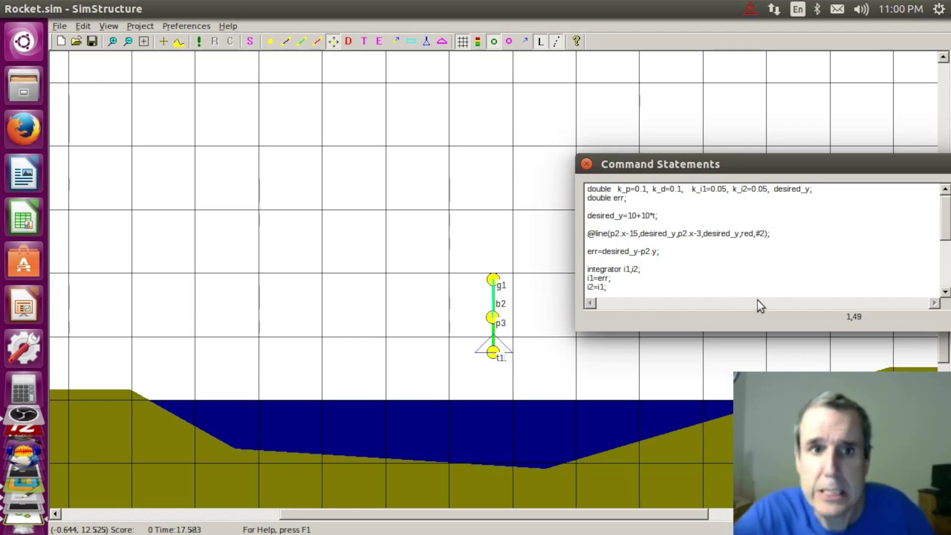
click(199, 39)
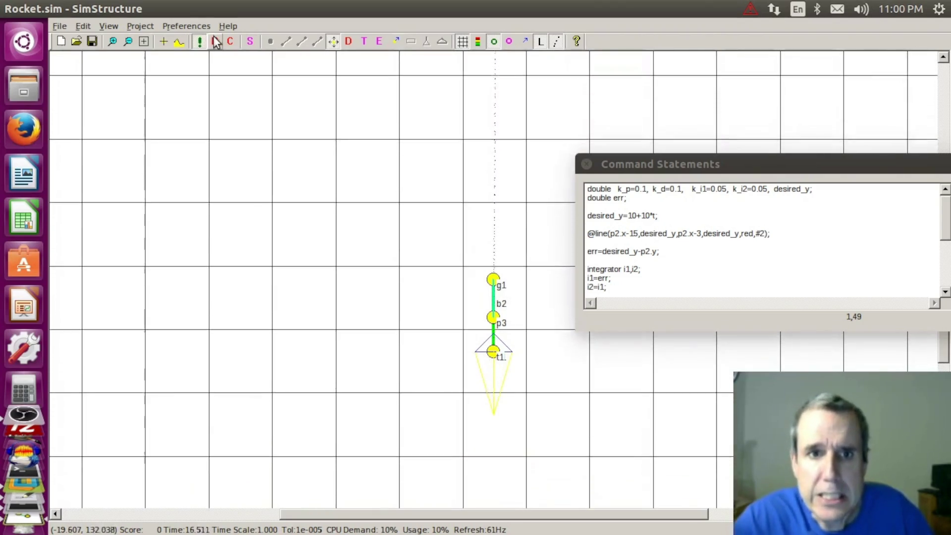
click(214, 42)
click(643, 257)
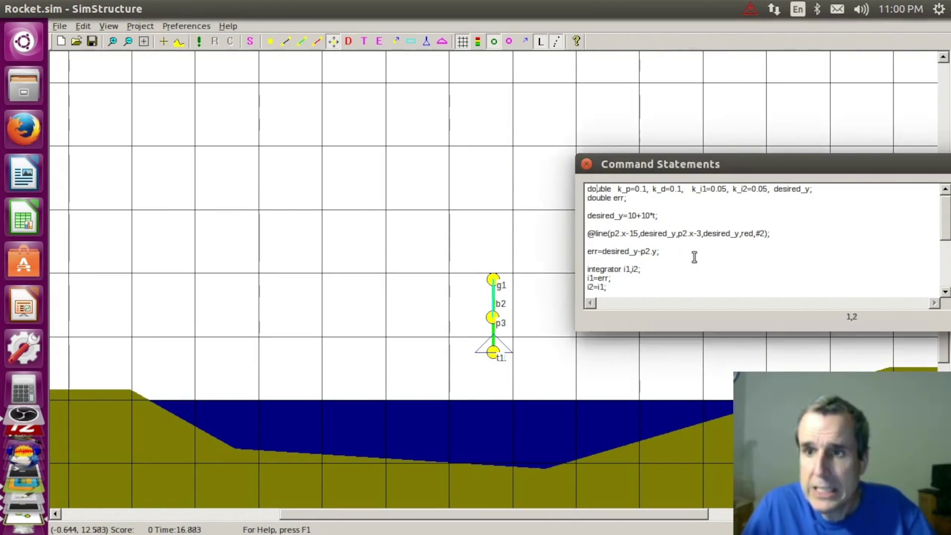
- Lower k_i1 to 0.01 and test the rocket against the red target line
key(Delete)
text(1)
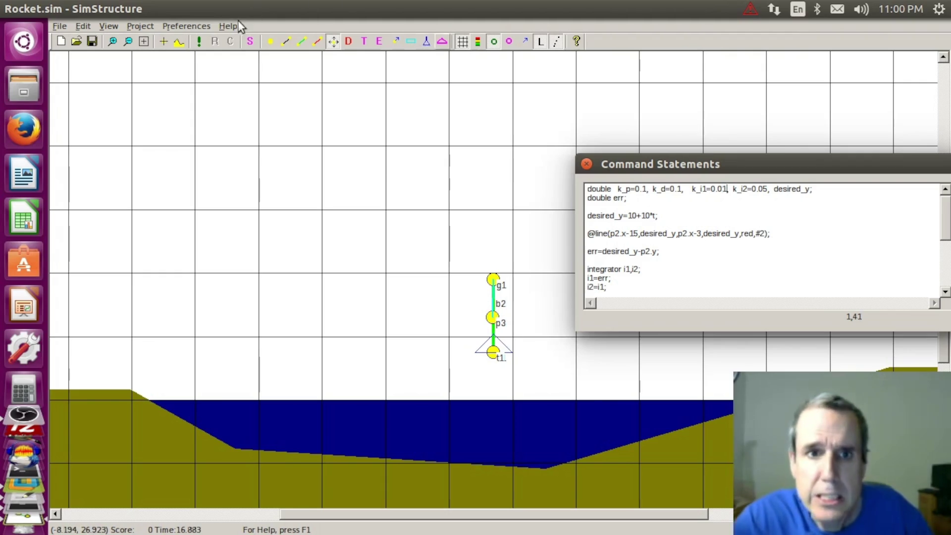
click(198, 45)
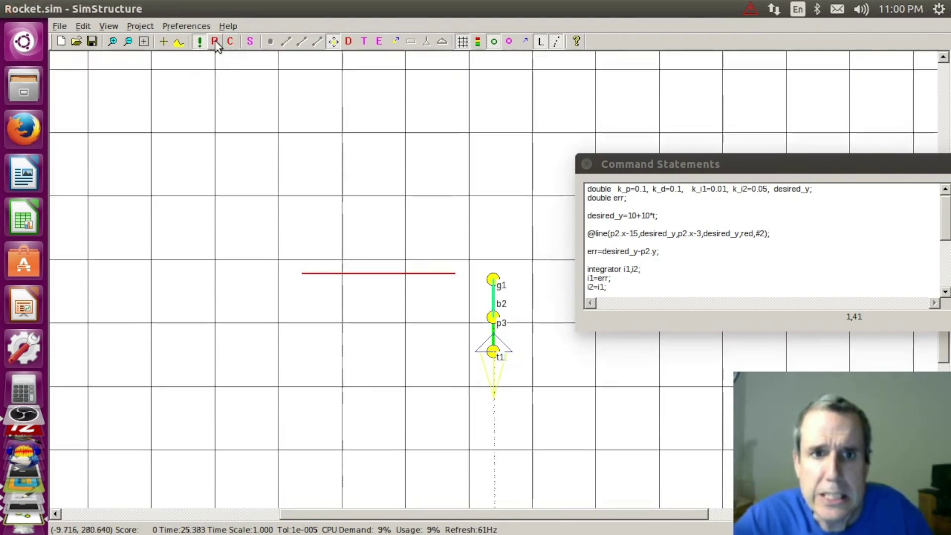
click(215, 41)
- Raise k_i2 to 0.1 and rerun the rocket
click(773, 191)
text(1)
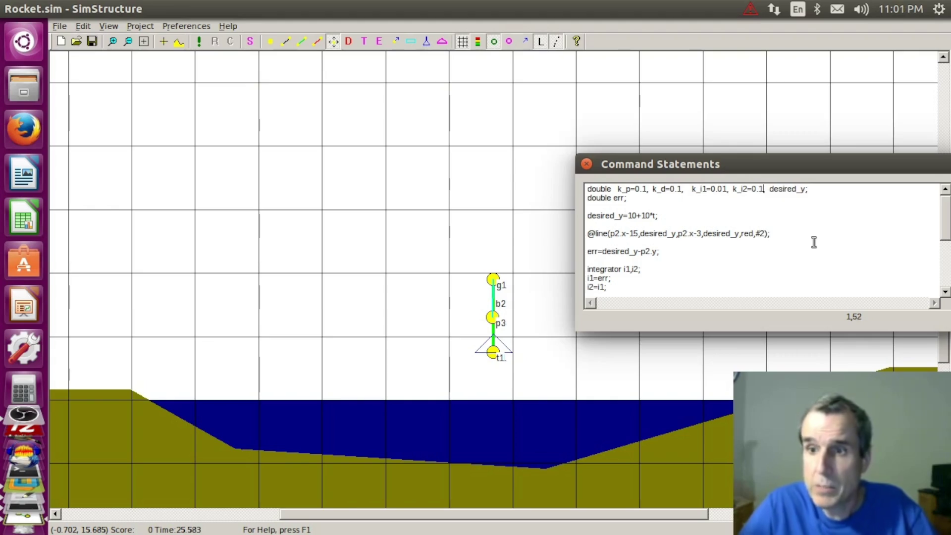
click(199, 42)
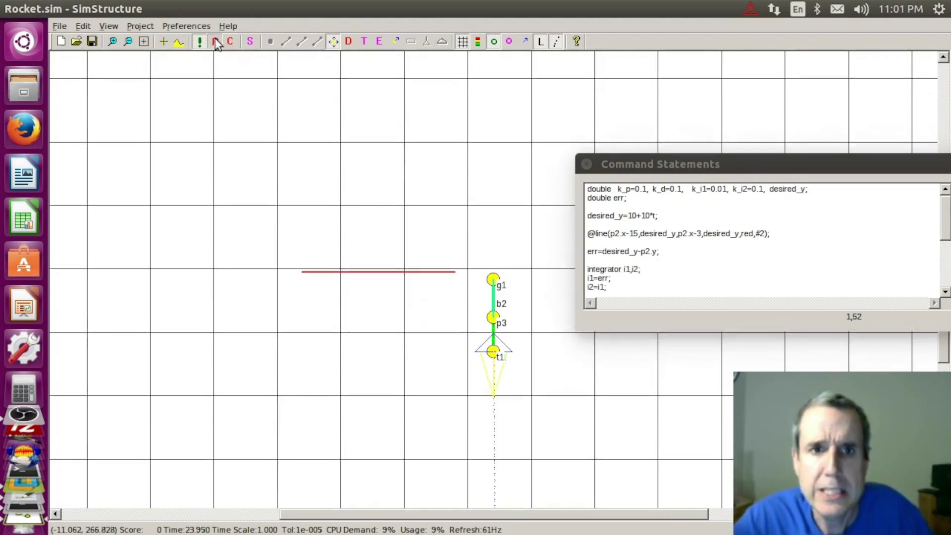
- Raise k_i2 to 0.2 and rerun the rocket against the target
click(216, 43)
click(763, 190)
text(2)
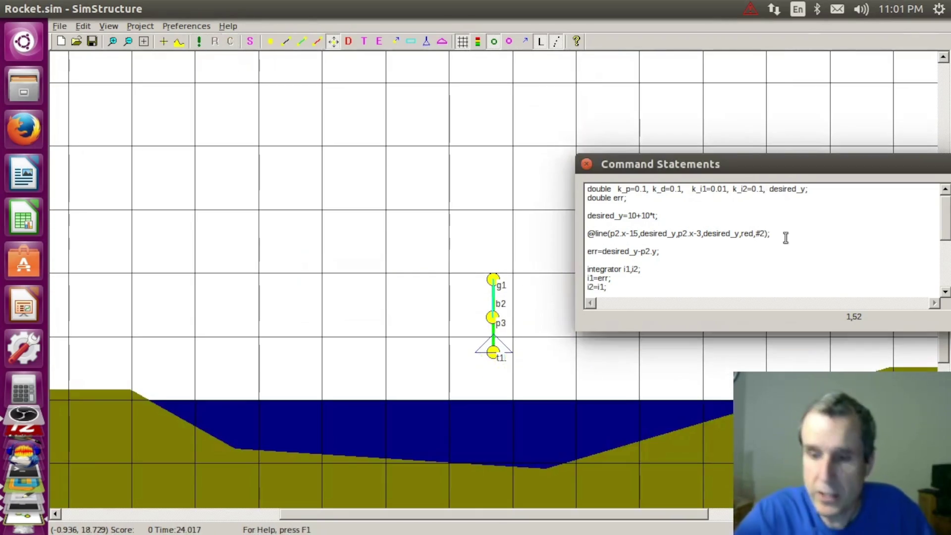
click(199, 42)
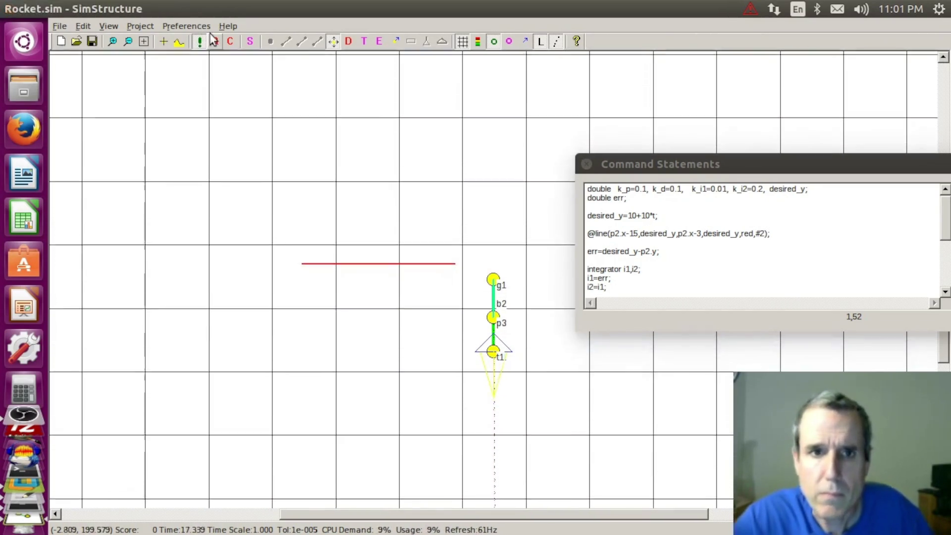
- Reset the run and raise k_i2 further to 0.5
click(215, 43)
click(765, 193)
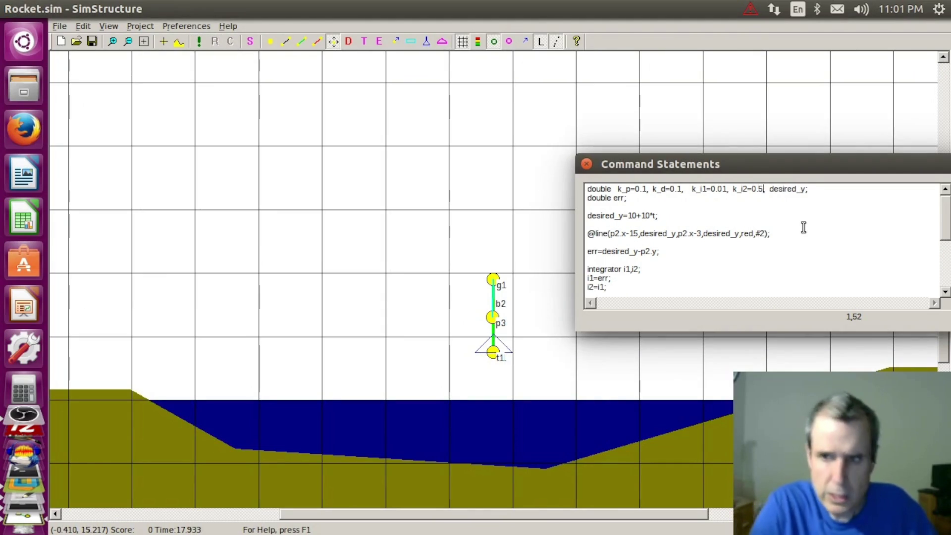
- Run the rocket with k_i2 at 0.5 so it chases the red target line
click(199, 43)
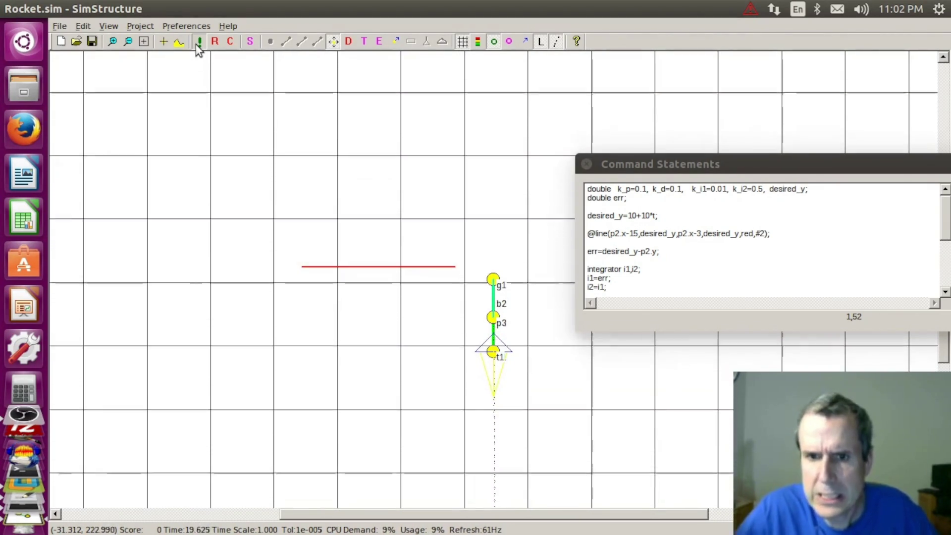
- Append + k_i2*i2 inside sat() on the t1.thrust line, lower k_i2 to 0.01, and rerun
click(214, 43)
scroll(716, 255, down, 3)
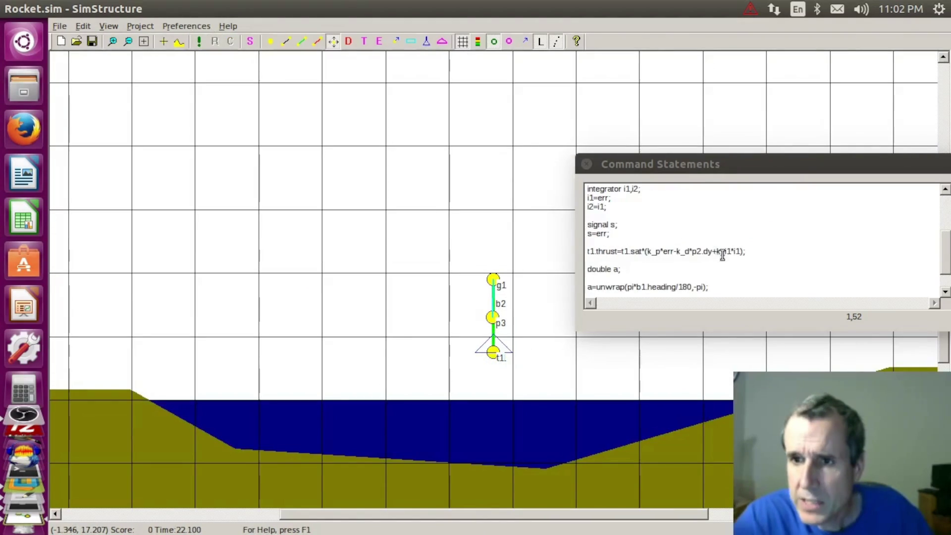
click(746, 254)
text(+ k_i2*i2)
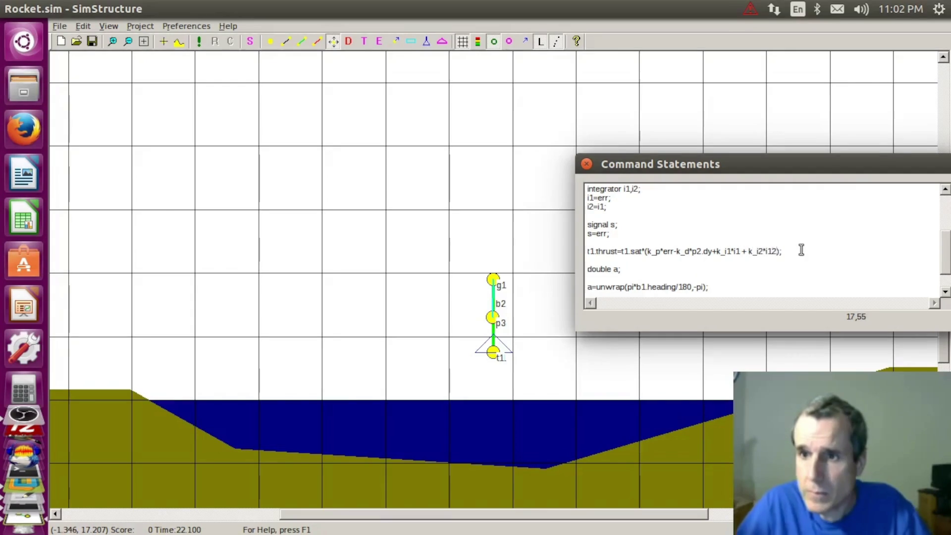
key(ctrl+Home)
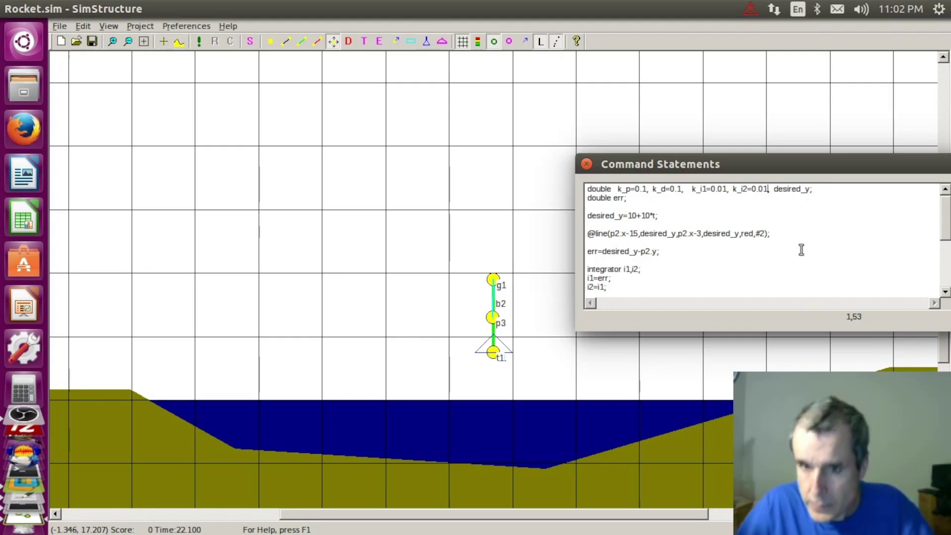
click(203, 44)
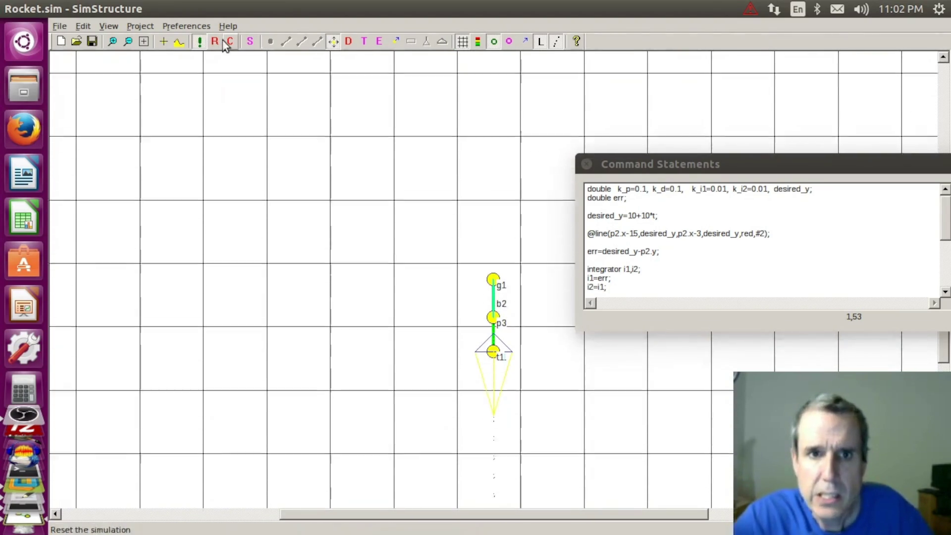
- Reset the run and reduce both k_i1 and k_i2 to 0.005
click(214, 41)
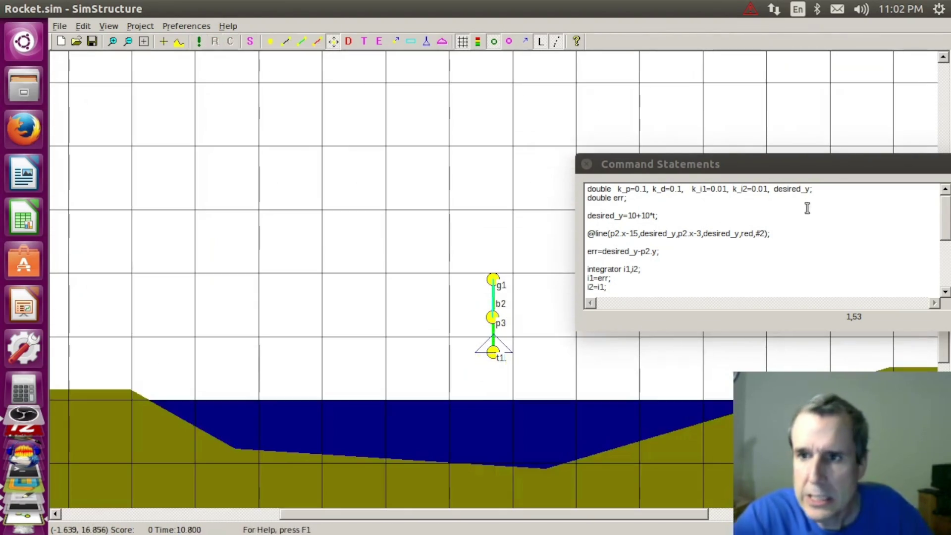
click(766, 190)
key(Left)
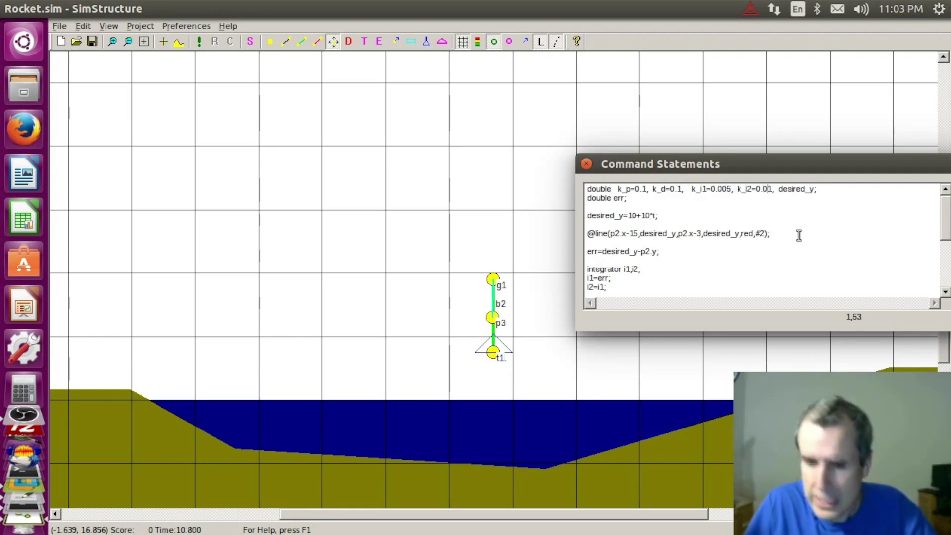
text(5)
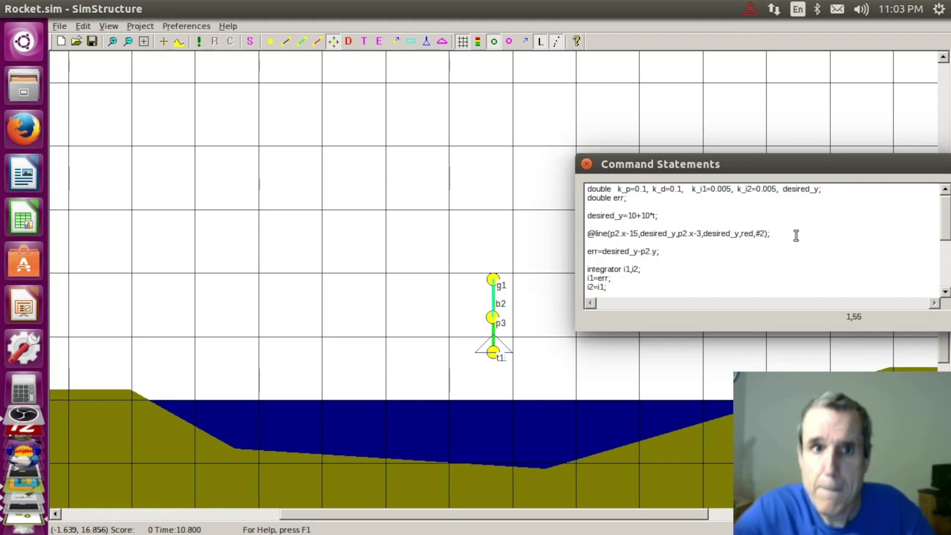
- Test at 0.005, then halve k_i1 and k_i2 to 0.0025 and rerun the rocket
click(199, 42)
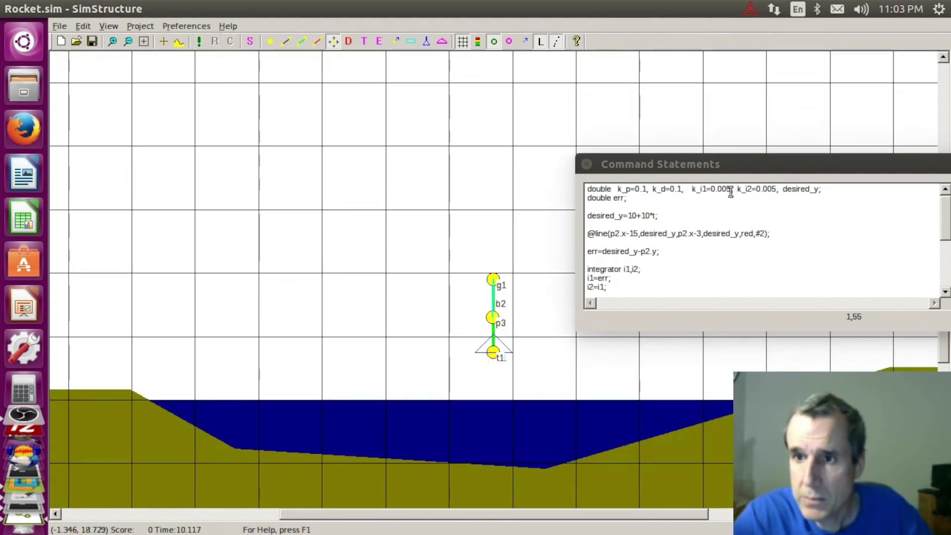
click(732, 191)
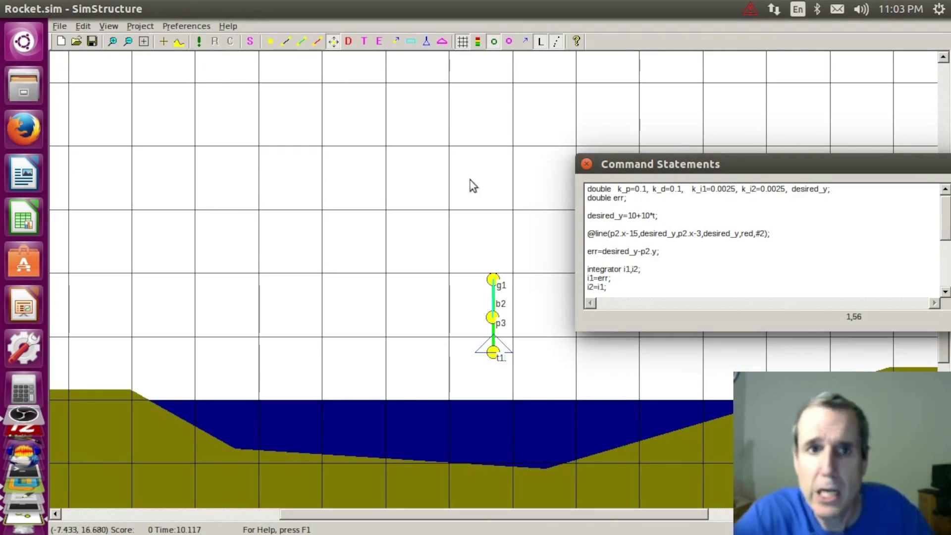
click(199, 42)
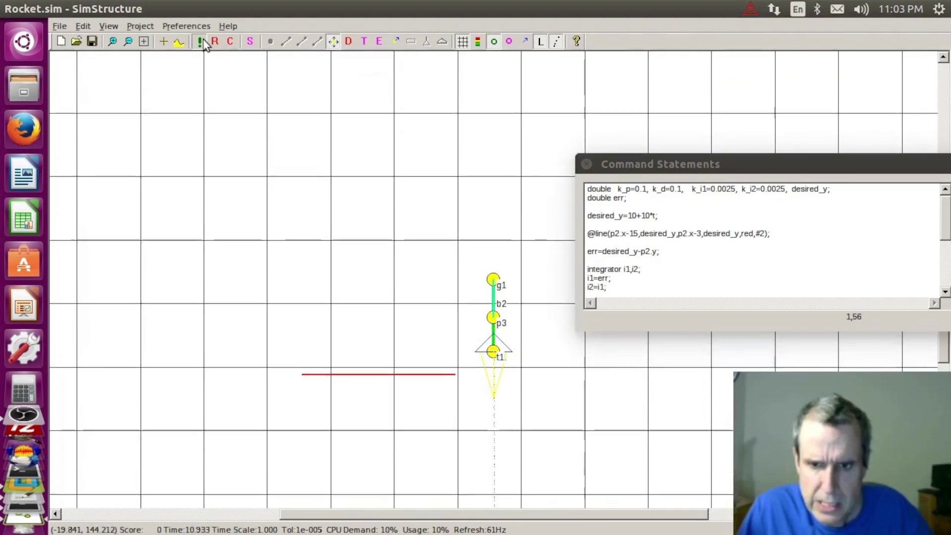
click(216, 41)
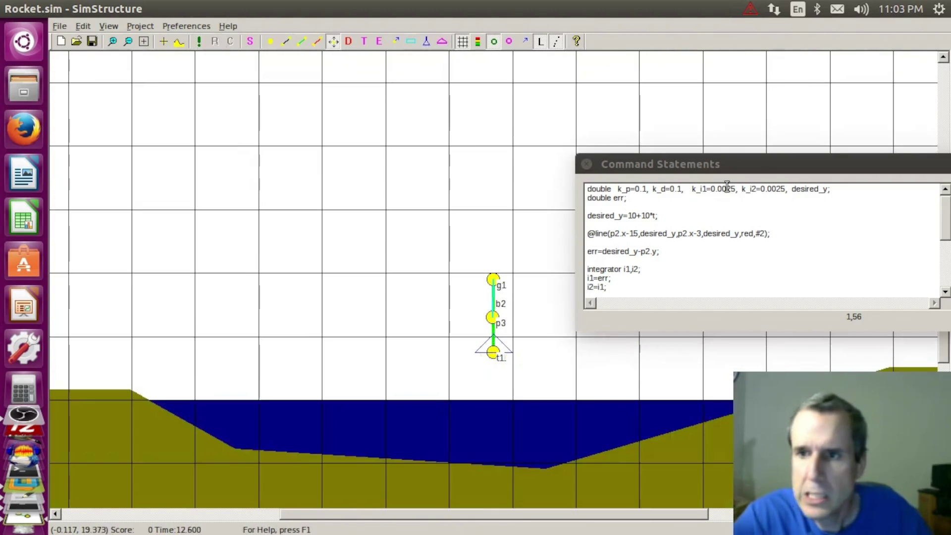
- Lower k_i1 to 0.0015 and test the rocket
click(740, 196)
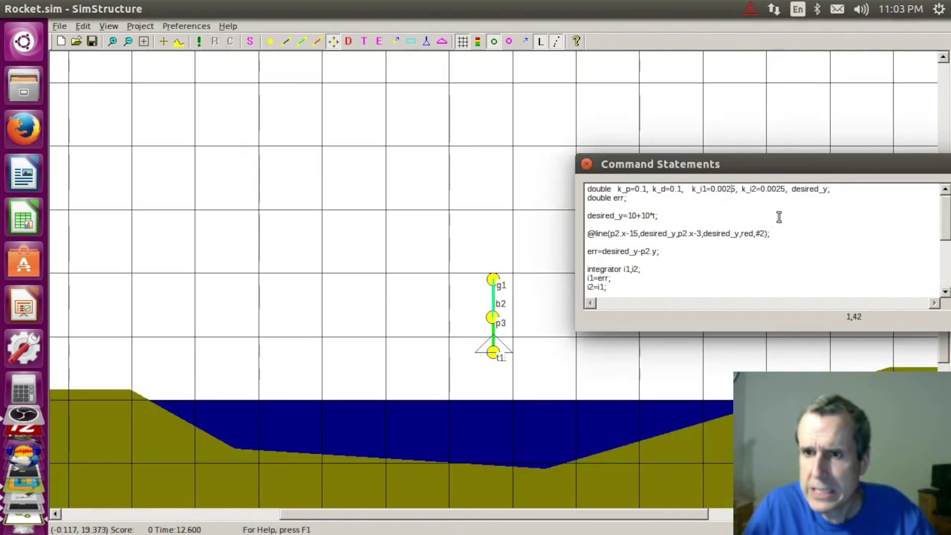
click(200, 41)
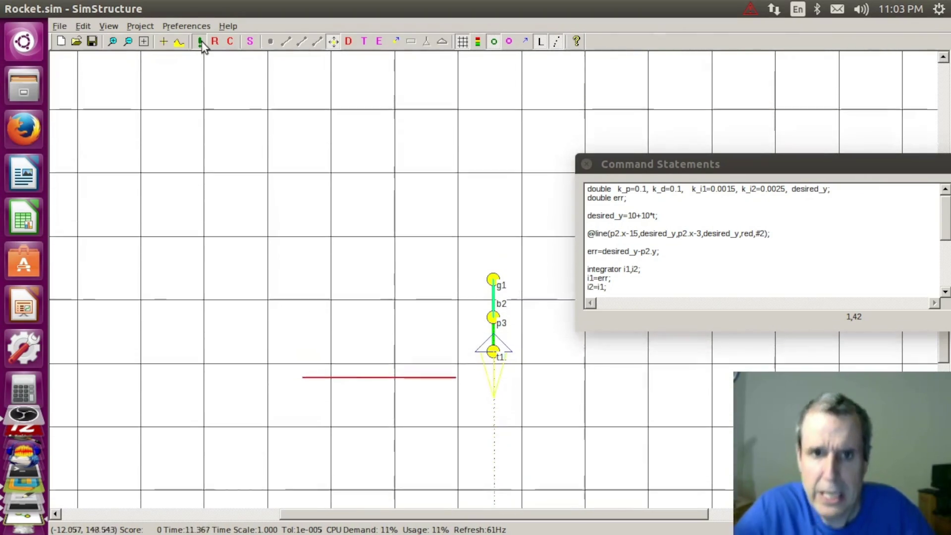
click(200, 41)
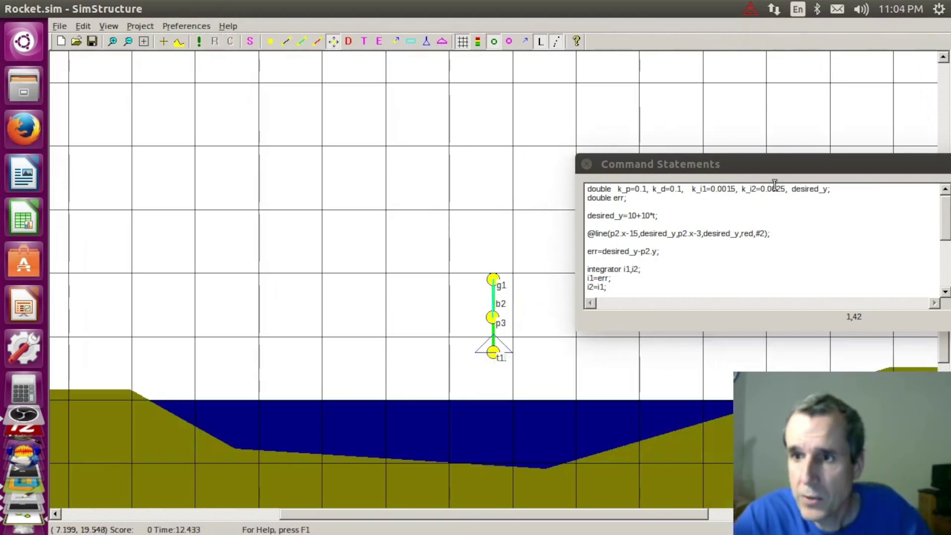
- Lower k_i2 to 0.0015 as well and test again
click(780, 190)
key(BackSpace)
text(1)
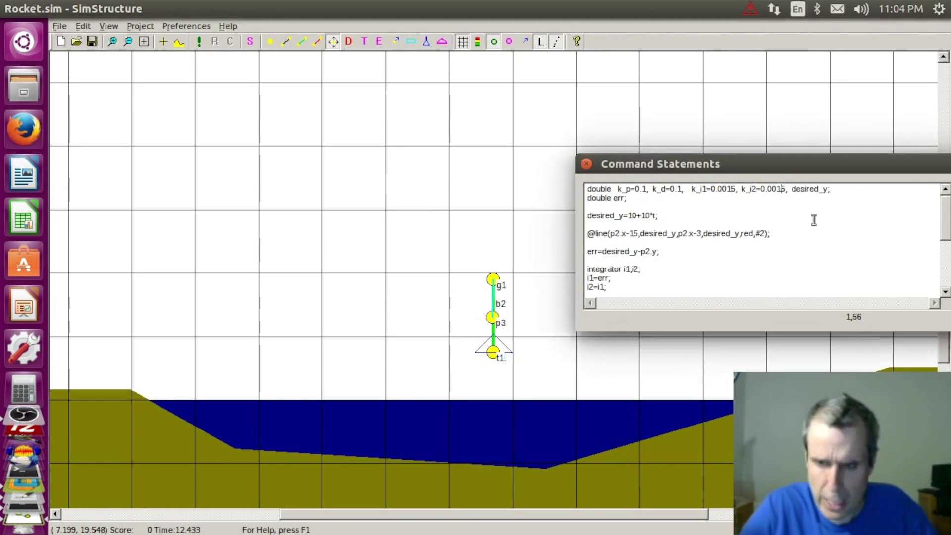
click(199, 42)
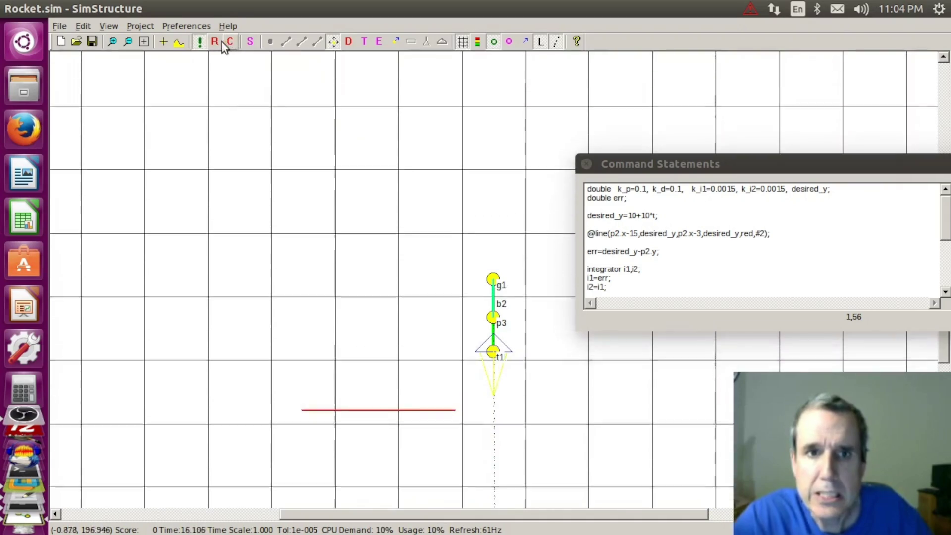
click(219, 41)
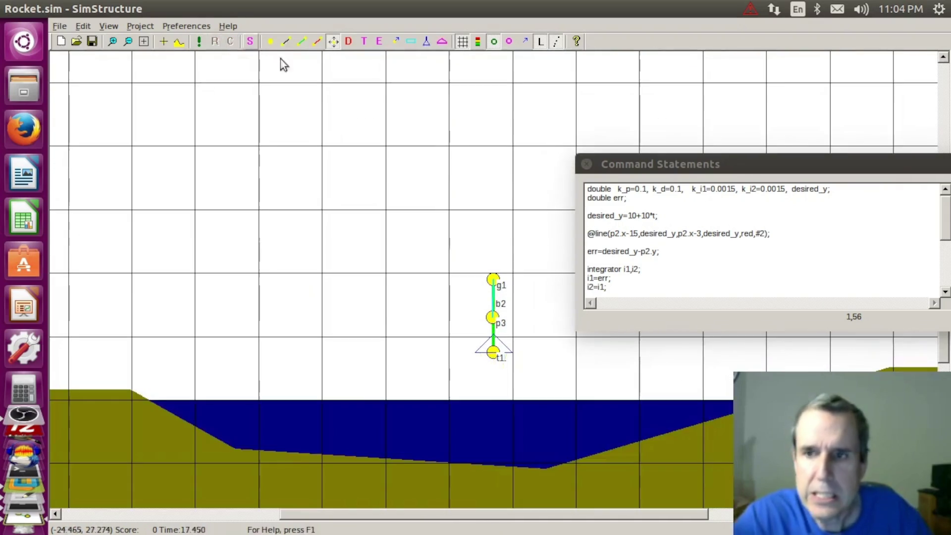
- Lower k_i2 to 0.0005 and run the rocket with the current gains
click(772, 188)
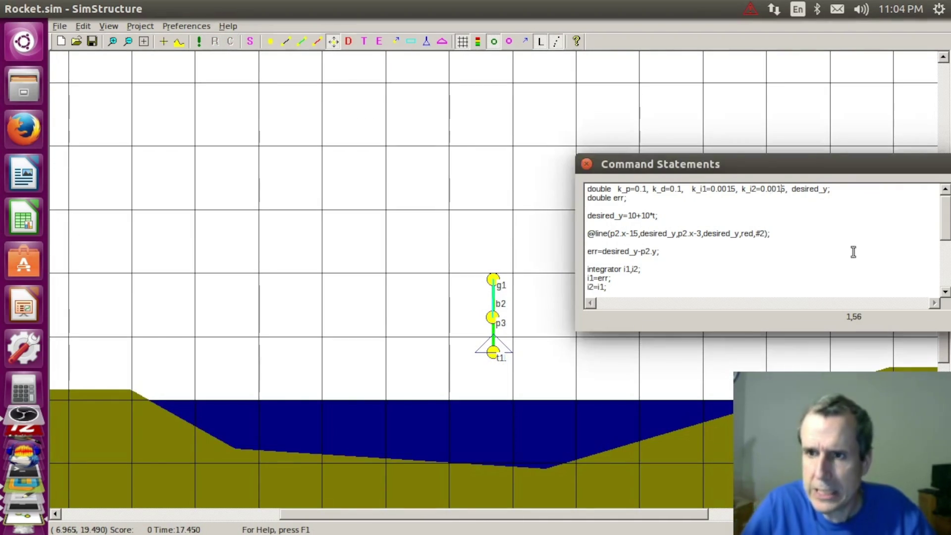
text(0)
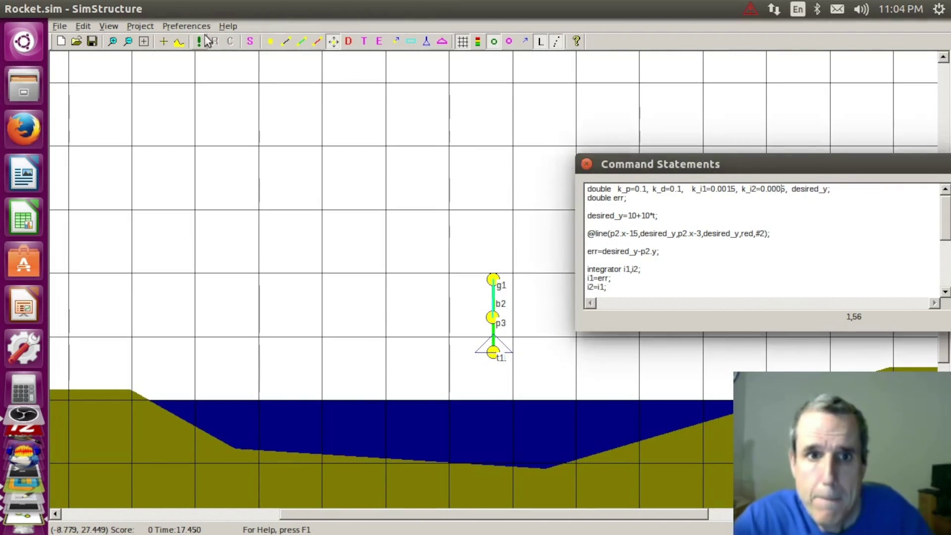
click(200, 45)
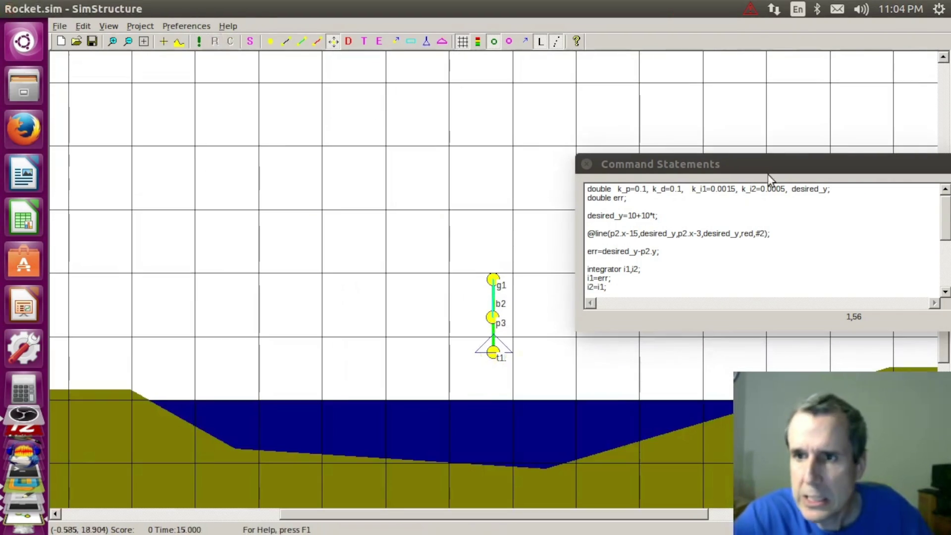
- Raise k_i1 from 0.0015 to 0.0025 and rerun the rocket against the target
click(734, 188)
key(BackSpace)
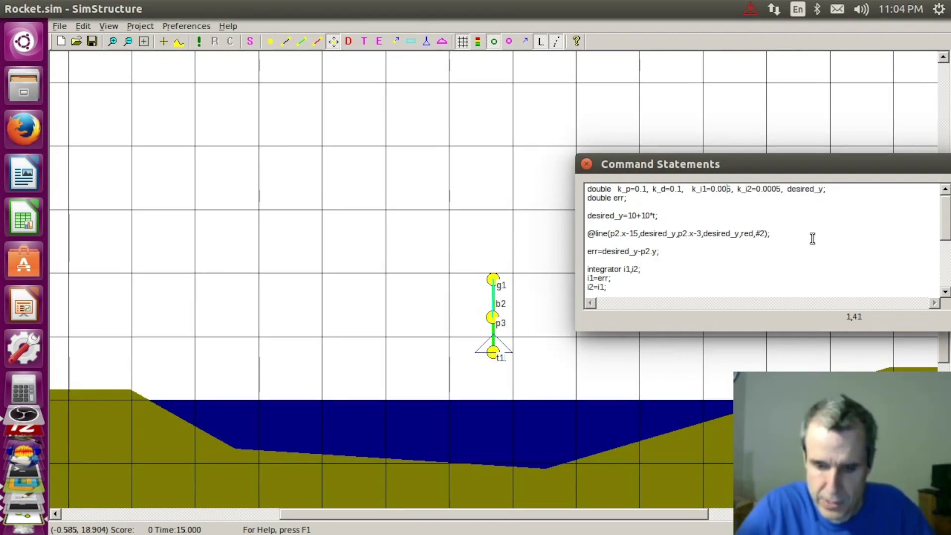
text(2)
click(199, 42)
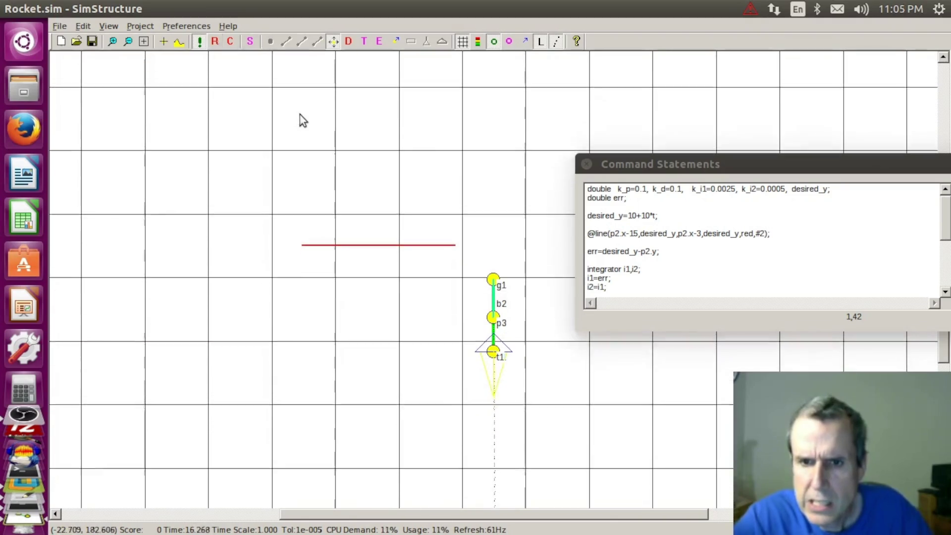
click(214, 42)
- Raise k_p to 0.15 and then 0.25, testing the rocket after each change
click(650, 192)
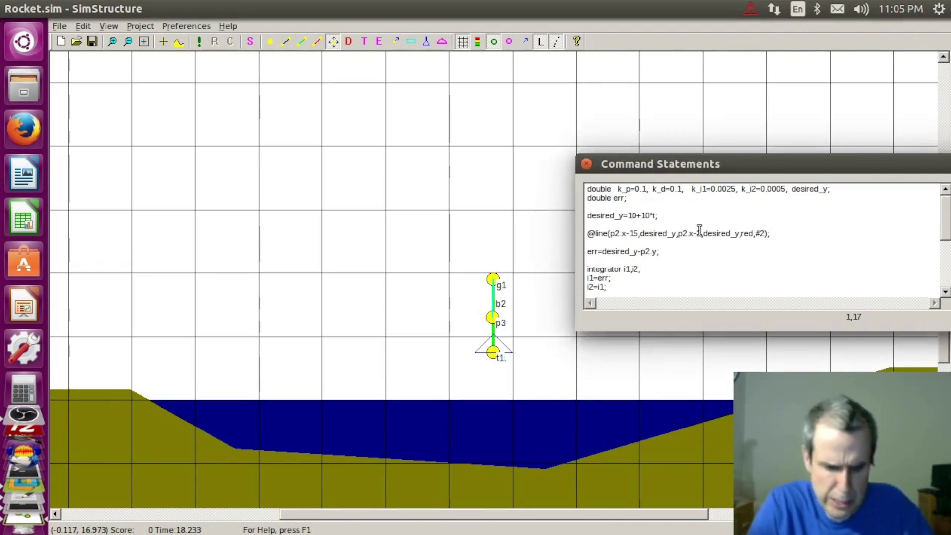
click(200, 42)
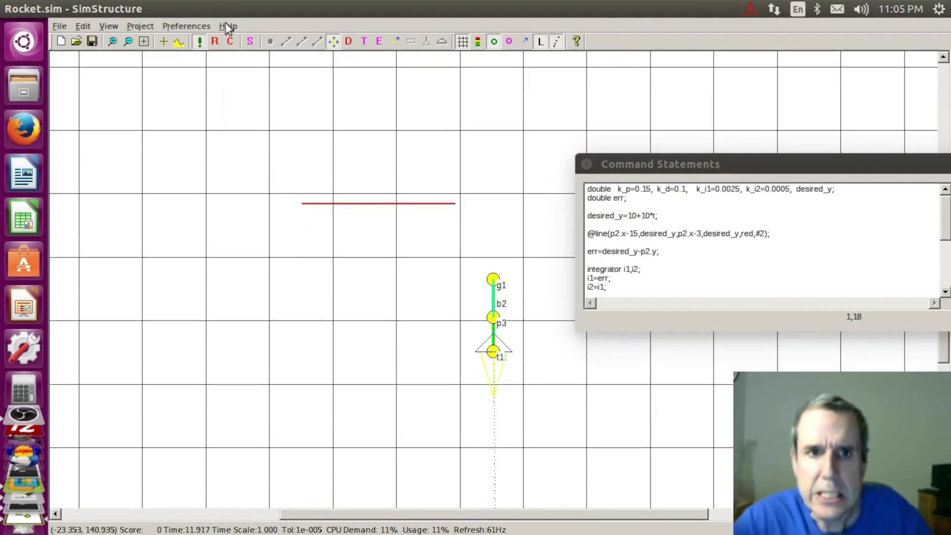
click(215, 41)
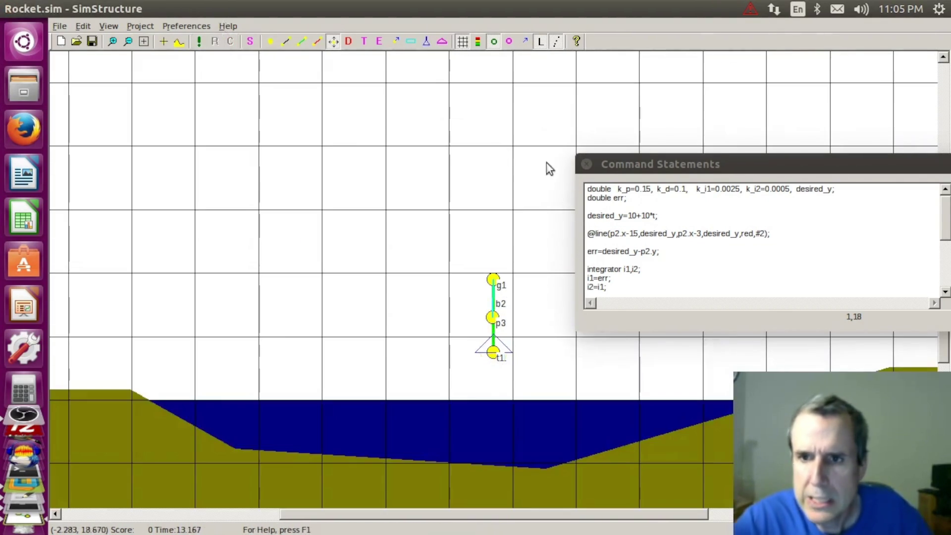
click(651, 193)
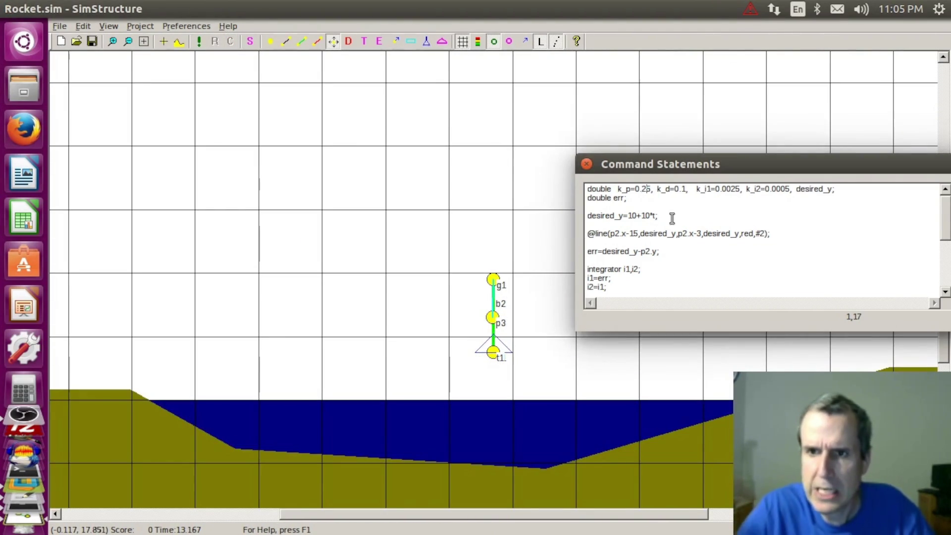
click(199, 42)
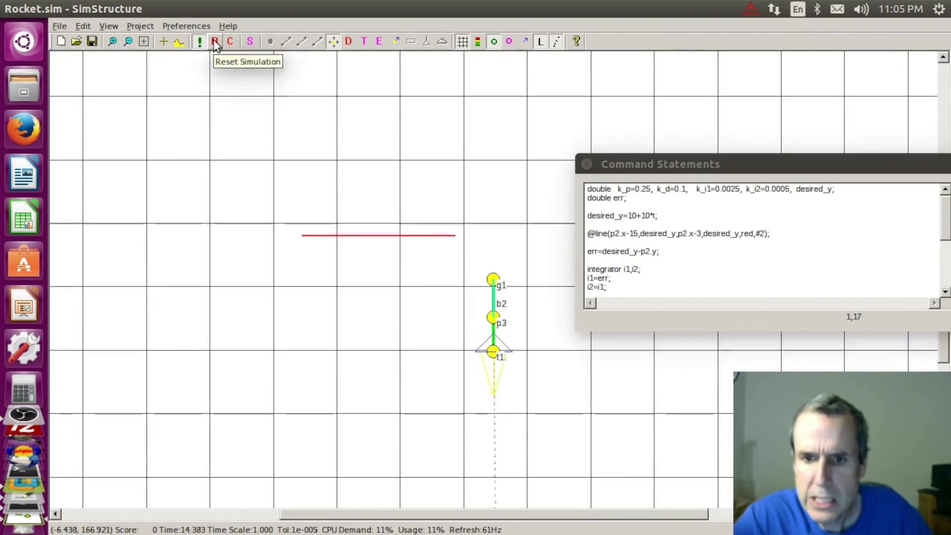
click(214, 42)
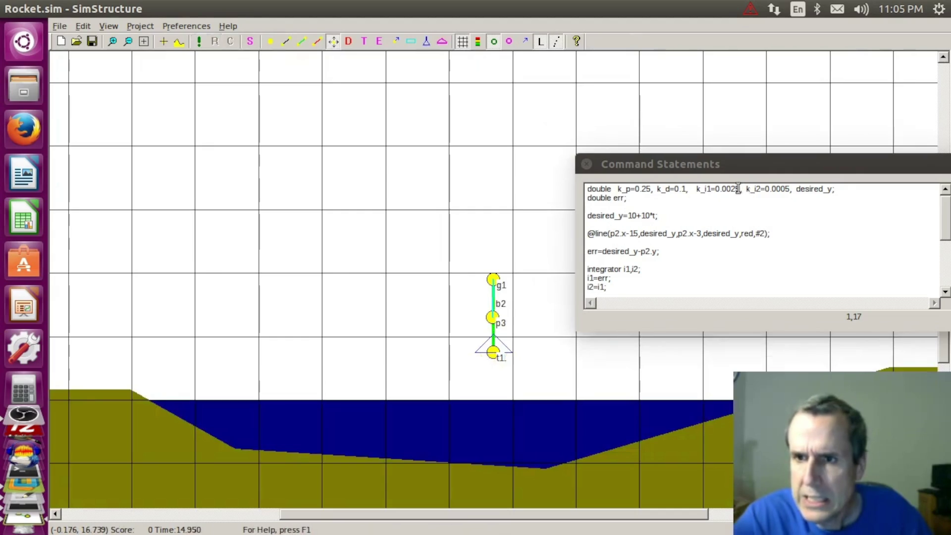
- Set k_p to 0.3 and k_i1 to 0.003 and test the rocket once more
click(647, 188)
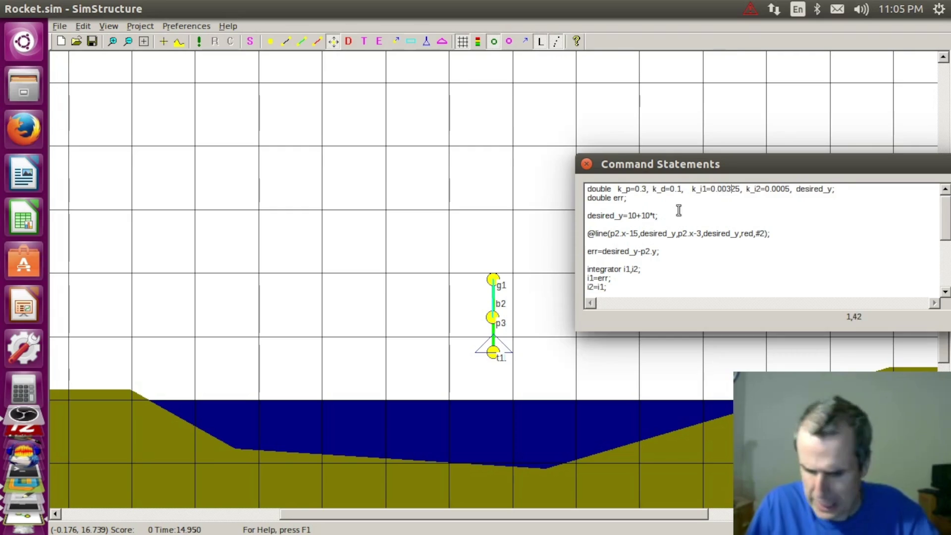
click(201, 41)
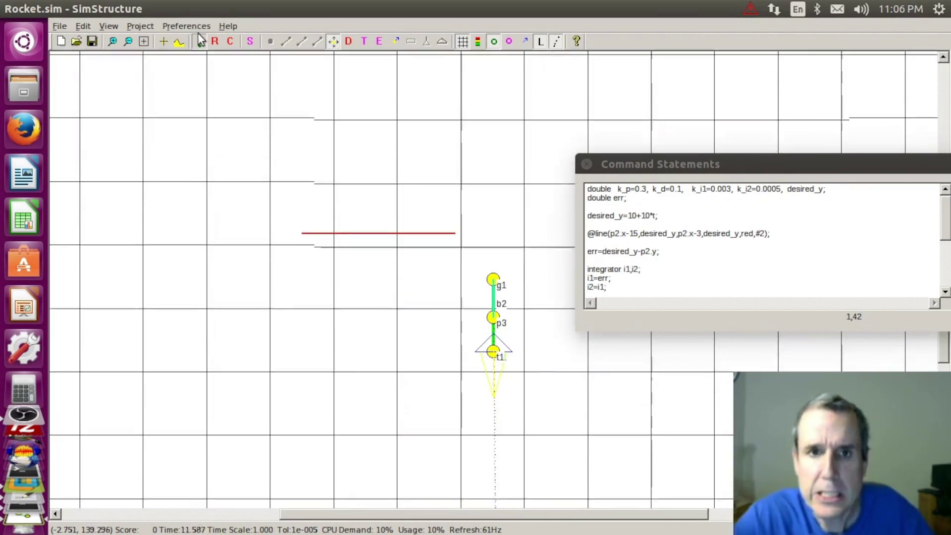
click(250, 42)
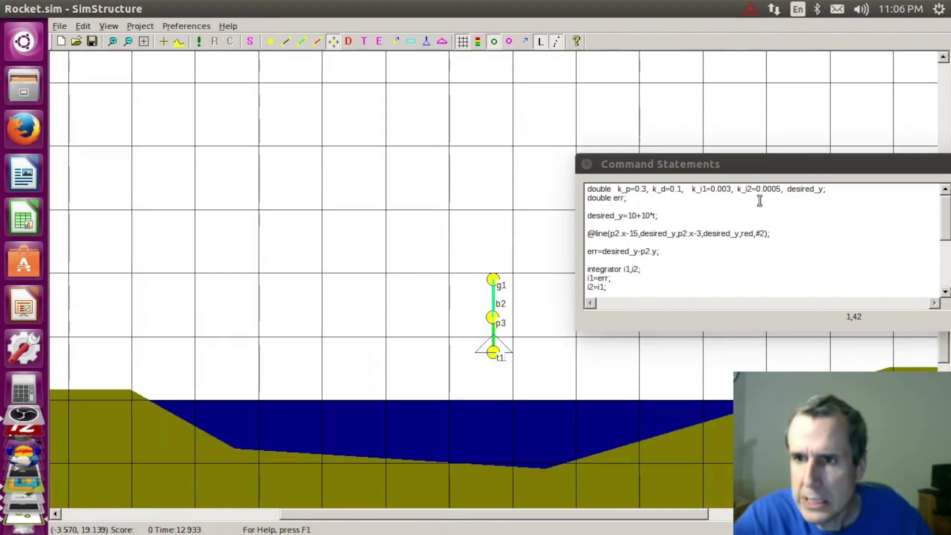
- Raise k_i2 to 0.00075 and then 0.001, testing the rocket after each value
click(778, 195)
text(7)
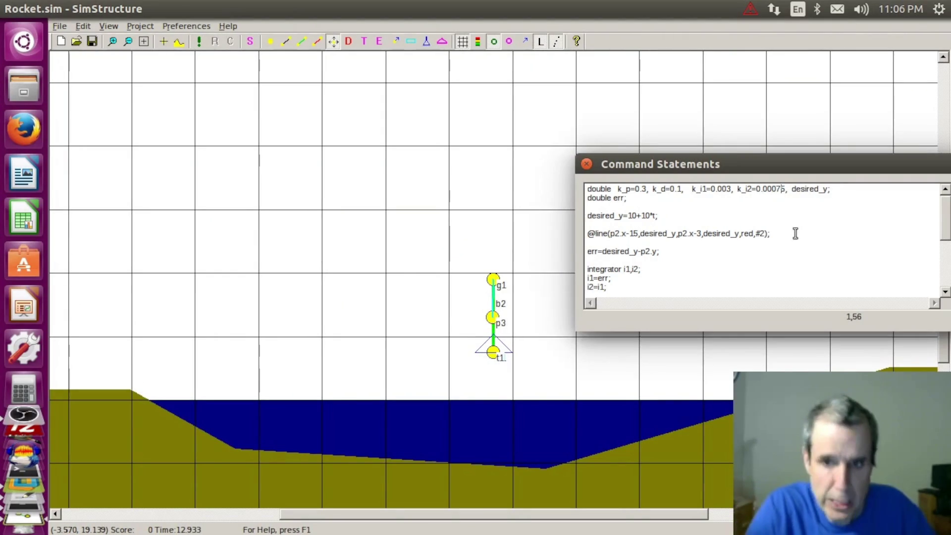
click(202, 42)
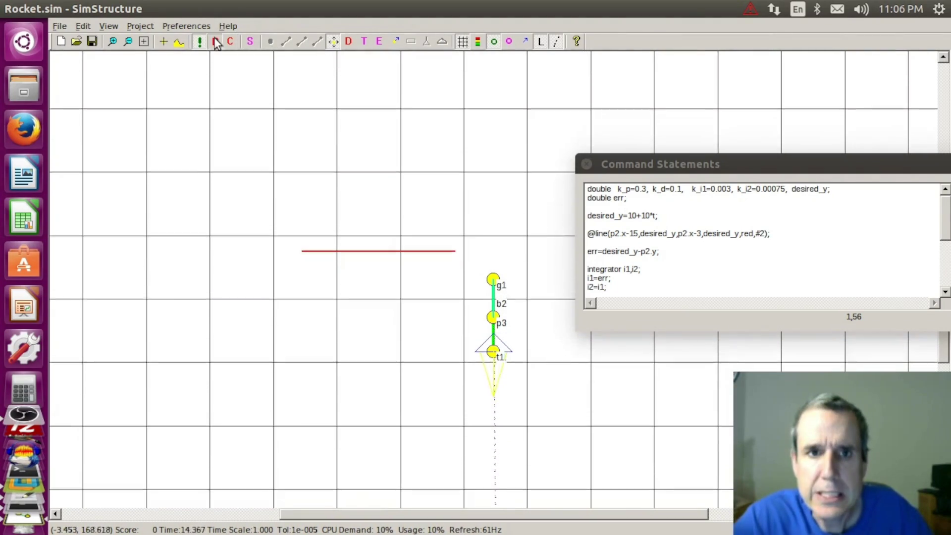
click(199, 41)
click(782, 190)
text(1)
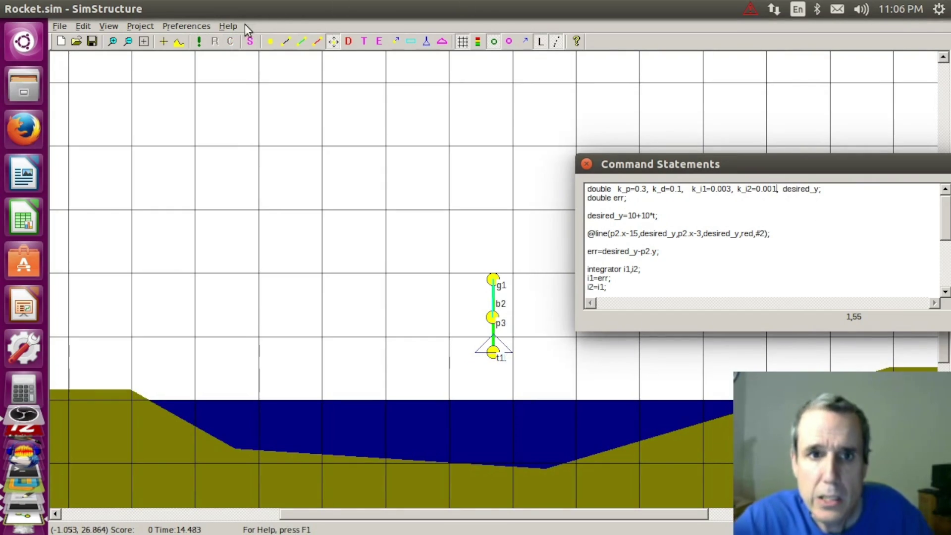
click(203, 42)
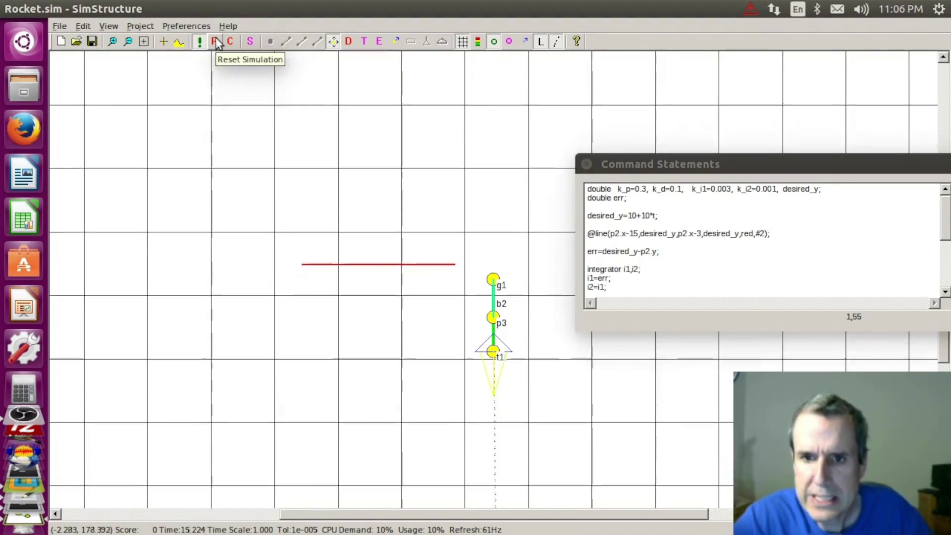
click(216, 38)
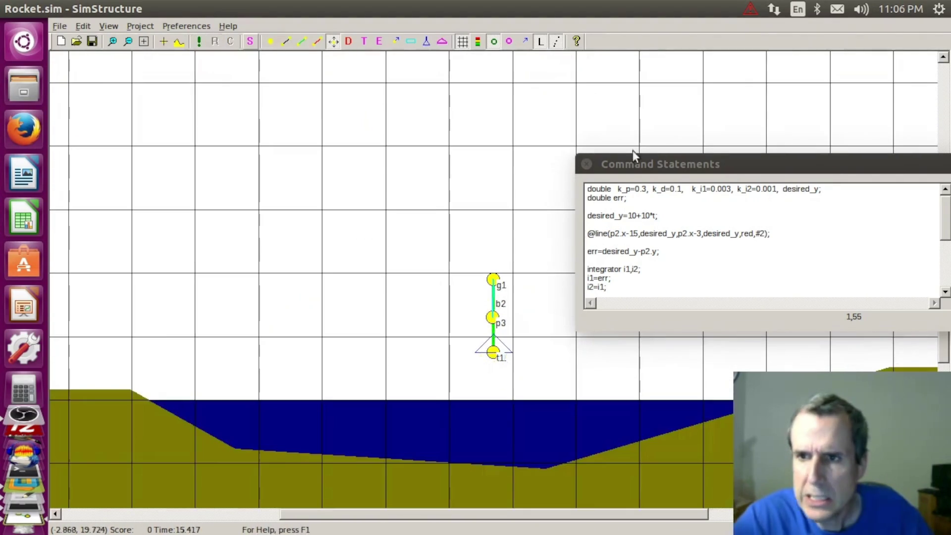
- Raise k_i2 to 0.002 and test the rocket against the red target
click(778, 191)
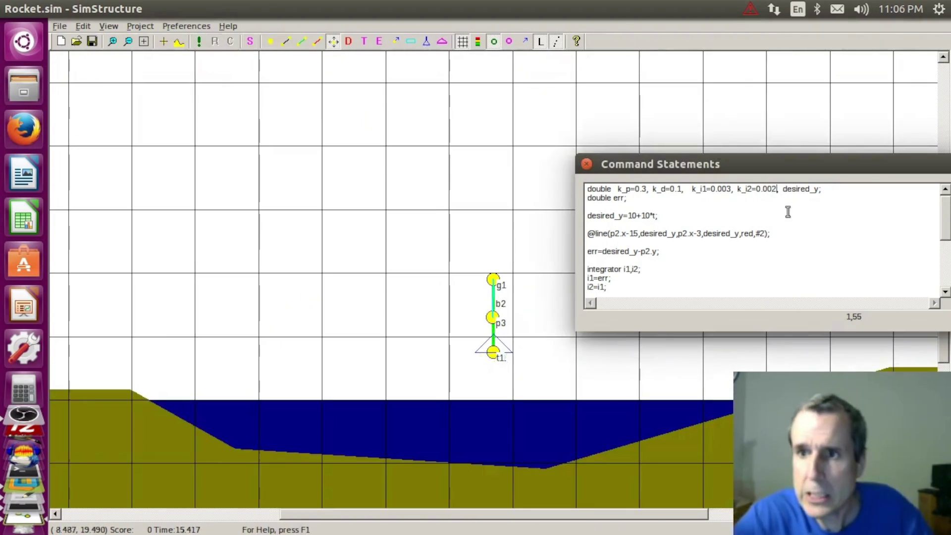
click(199, 41)
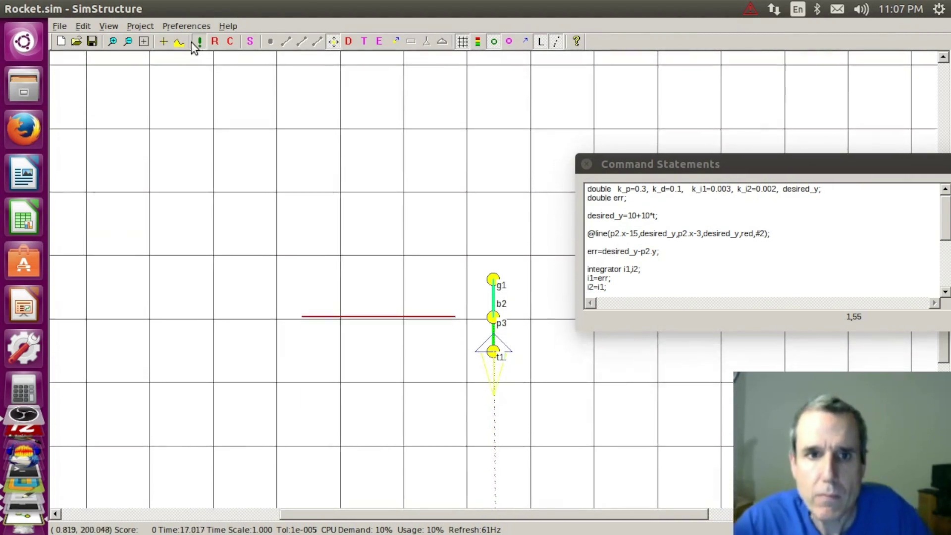
click(214, 43)
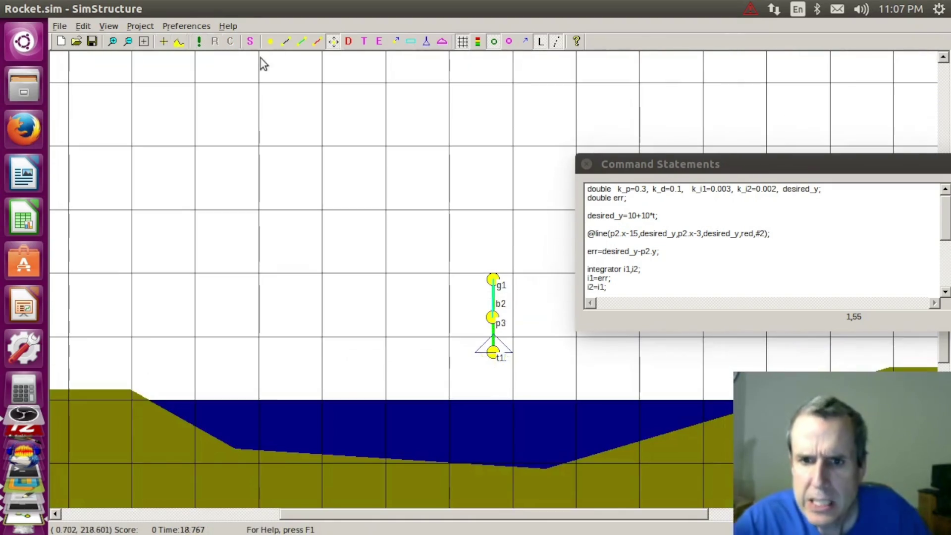
text(2)
- Run the rocket simulation with k_i1 lowered to 0.002, then stop and reset it
click(732, 189)
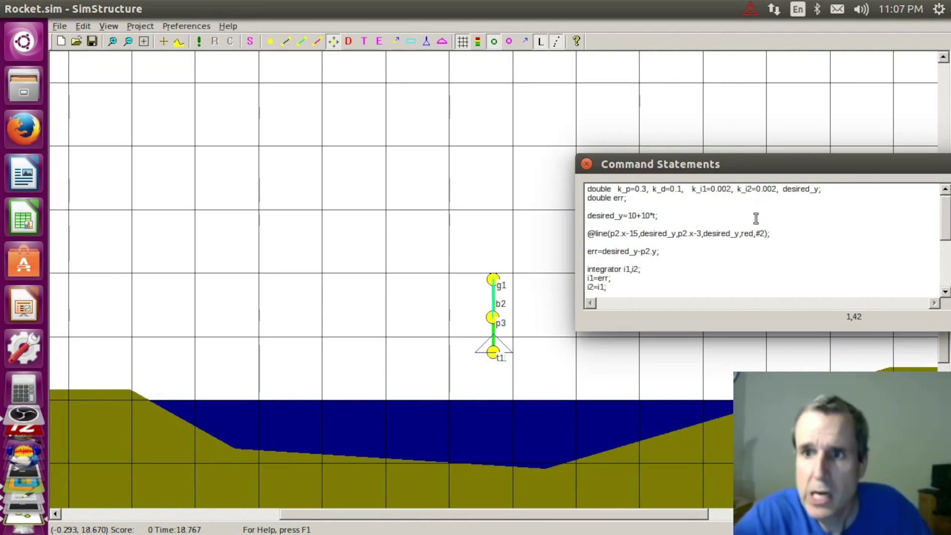
click(200, 42)
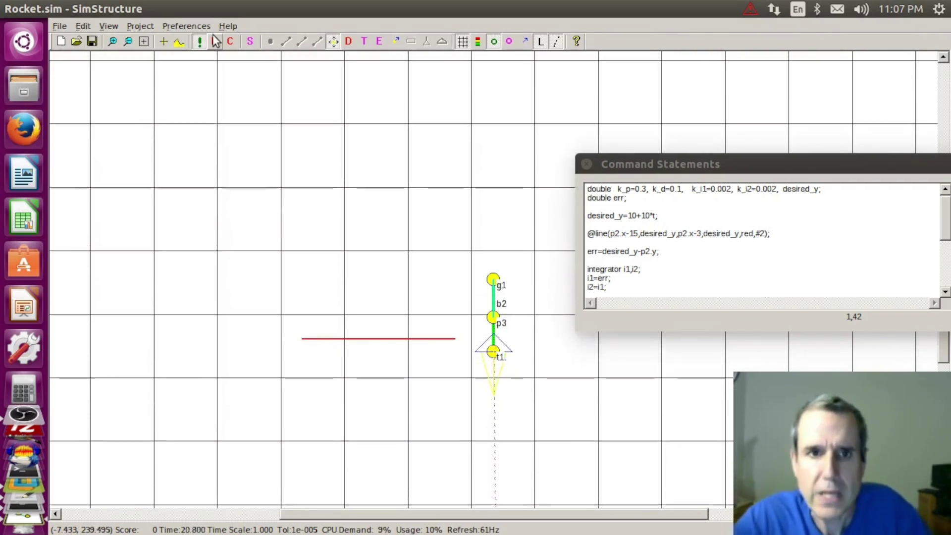
click(199, 42)
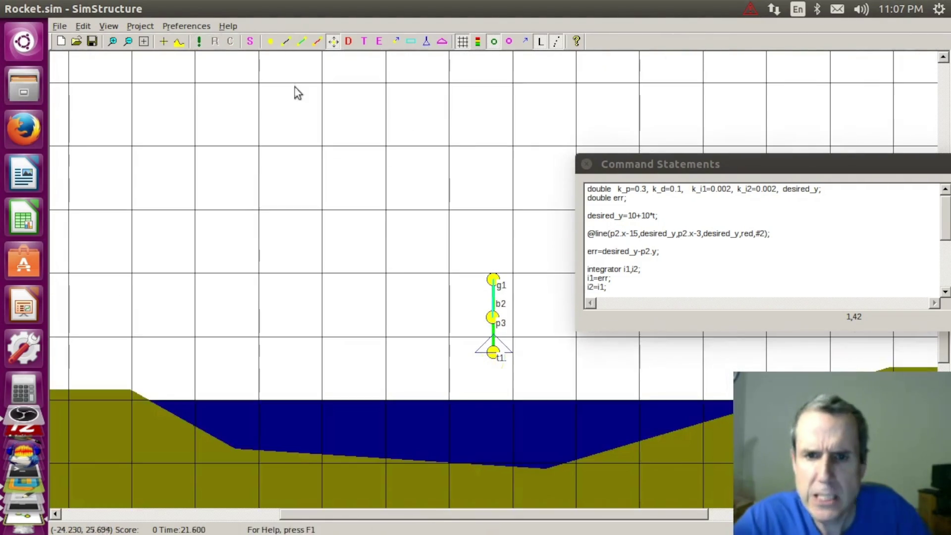
- Set both k_i1 and k_i2 to 0.0019 and rerun the simulation
click(775, 192)
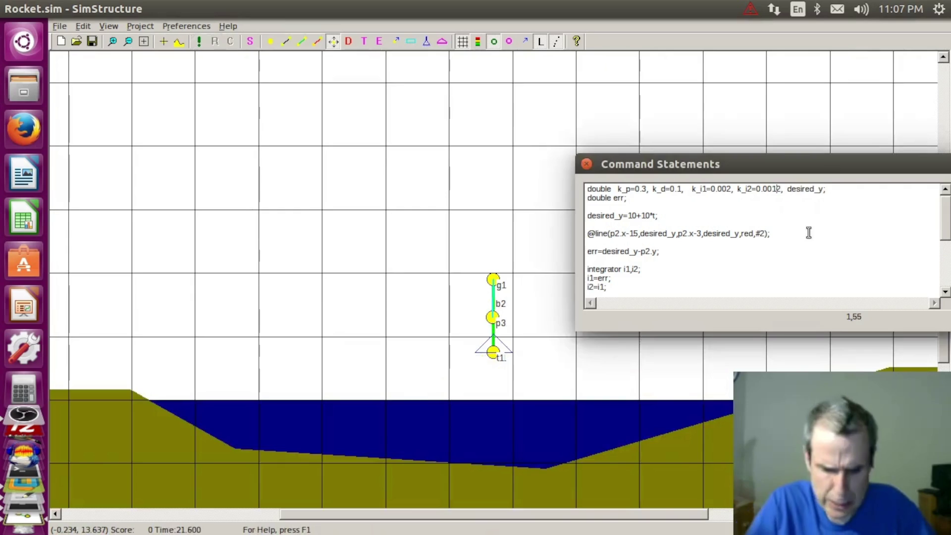
text(9)
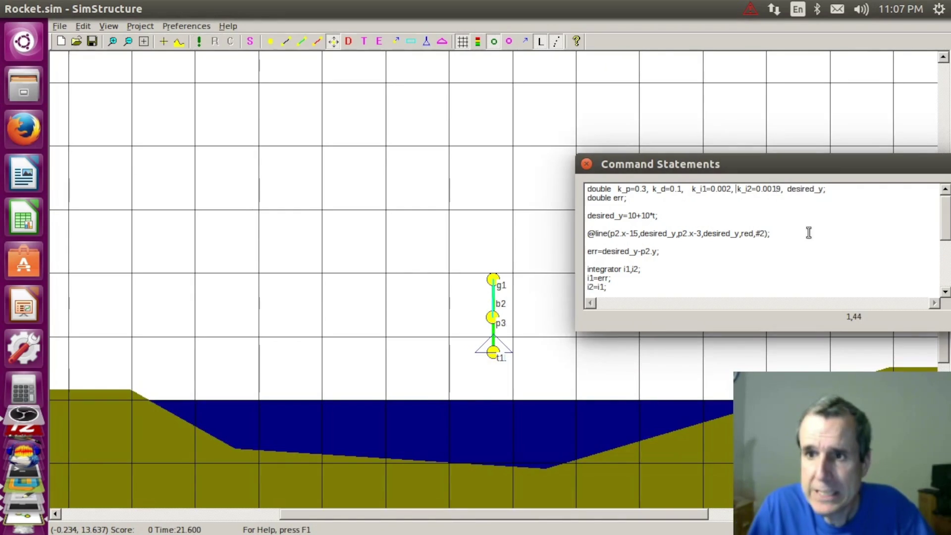
text(19)
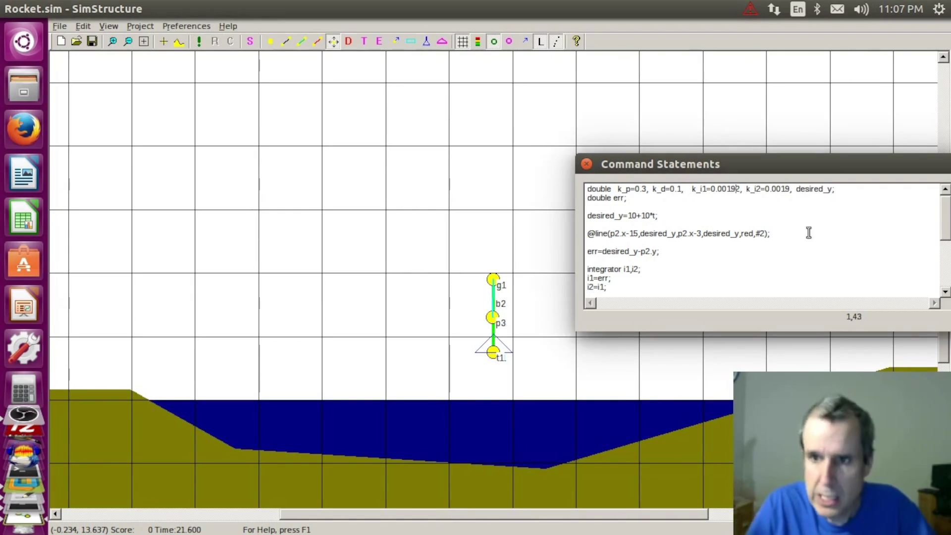
click(199, 41)
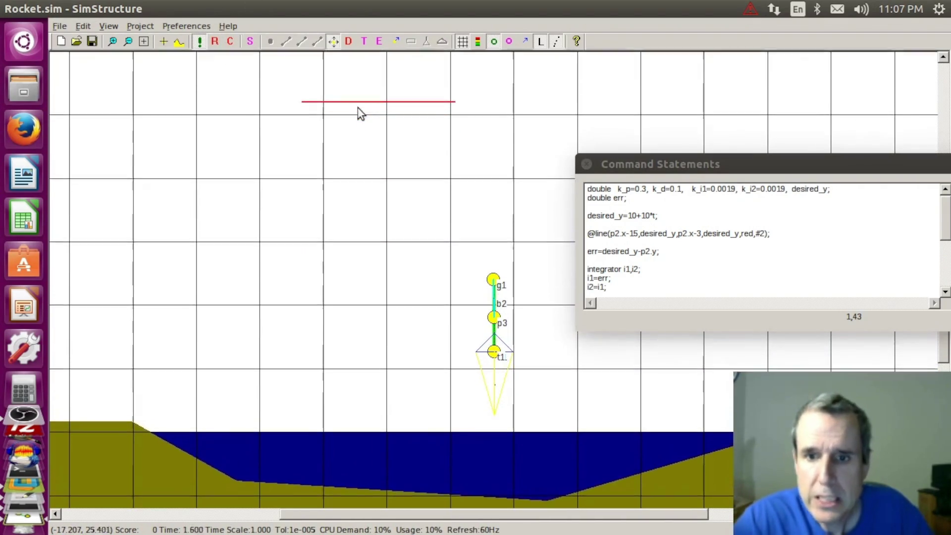
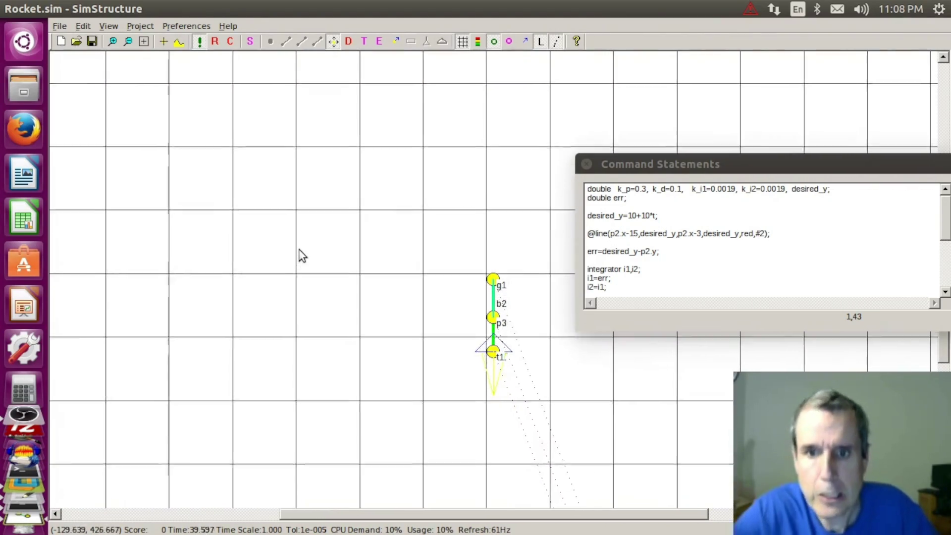
- Stop the rocket simulation and save the model under the new name Rocket2.sim
click(200, 41)
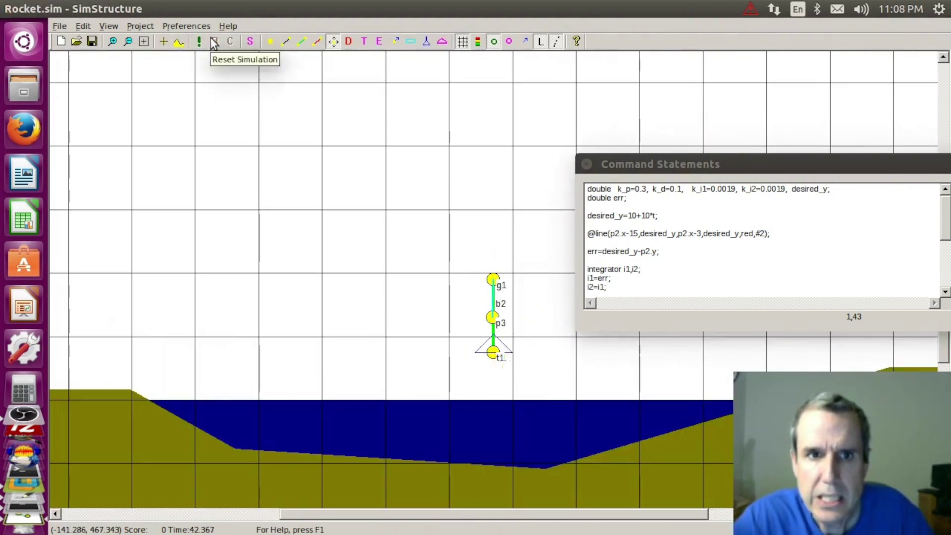
click(58, 26)
click(94, 90)
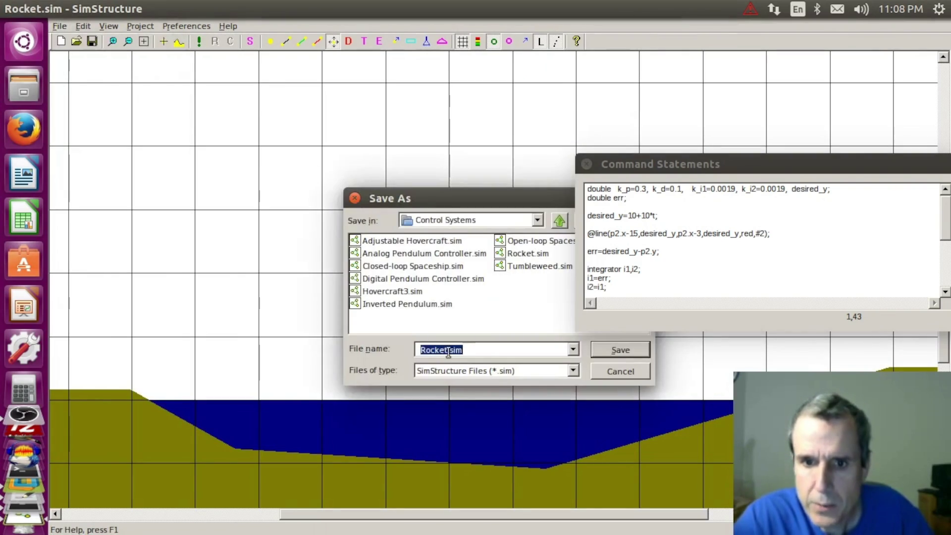
click(602, 351)
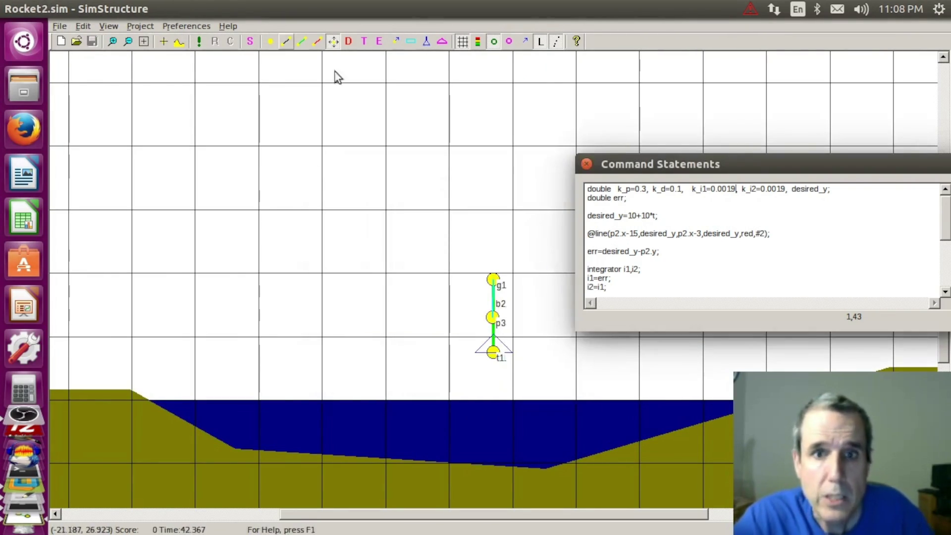
- Close the Command Statements window and then SimStructure itself
click(588, 164)
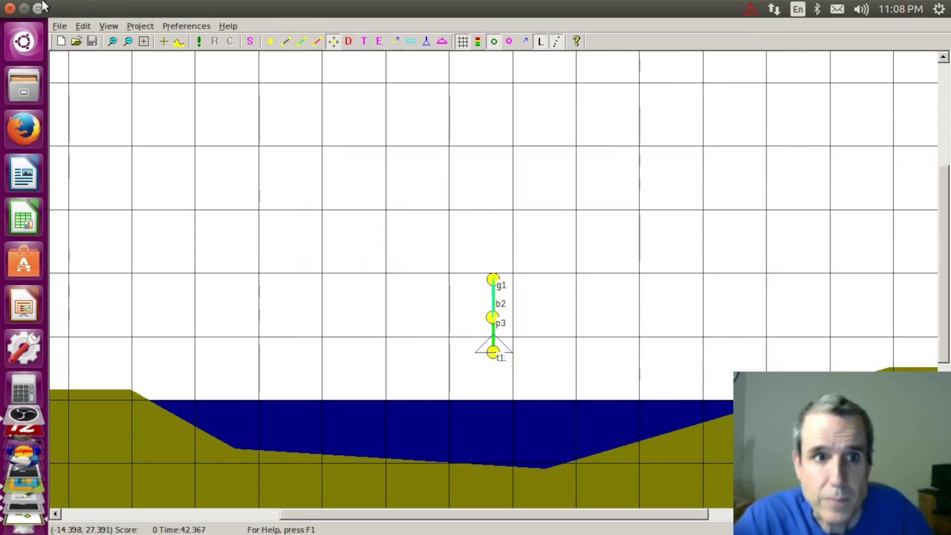
click(10, 8)
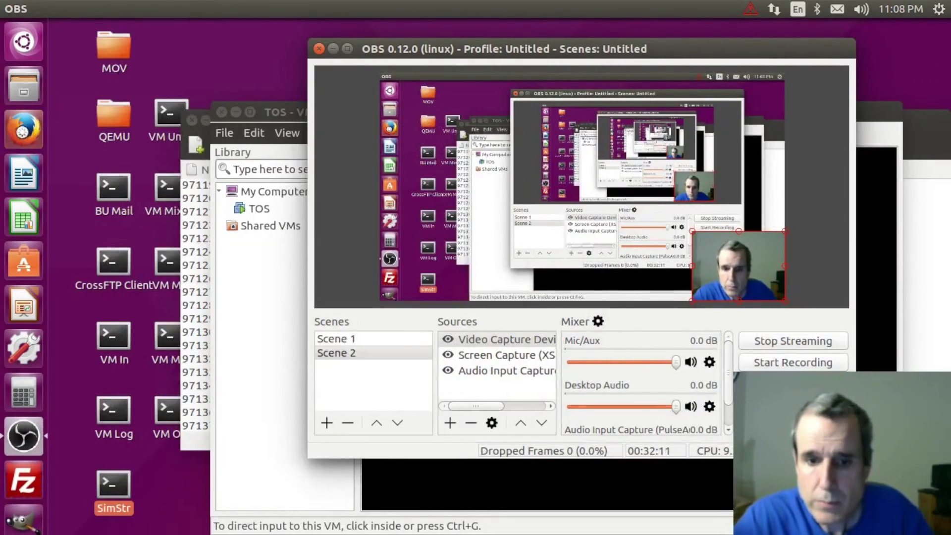
- Bring the Firefox YouTube live-stream window forward and shrink it to reveal the desktop
click(23, 130)
scroll(124, 416, down, 1)
scroll(124, 422, down, 4)
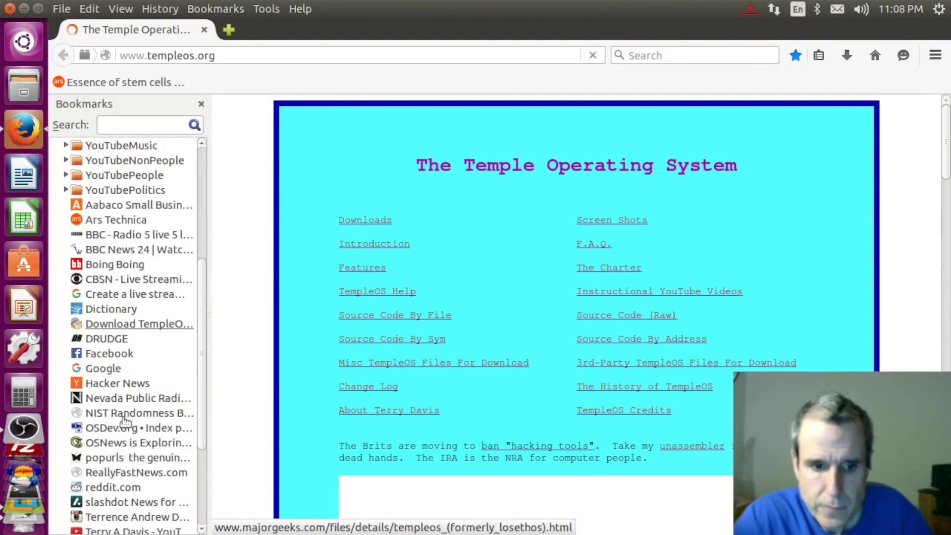
scroll(124, 423, down, 4)
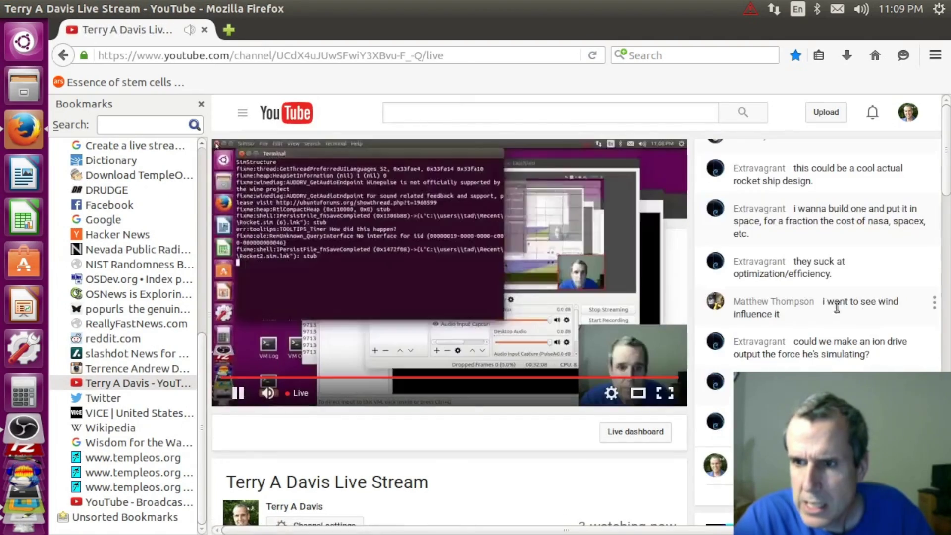
scroll(863, 266, up, 1)
scroll(863, 265, up, 3)
scroll(863, 265, up, 1)
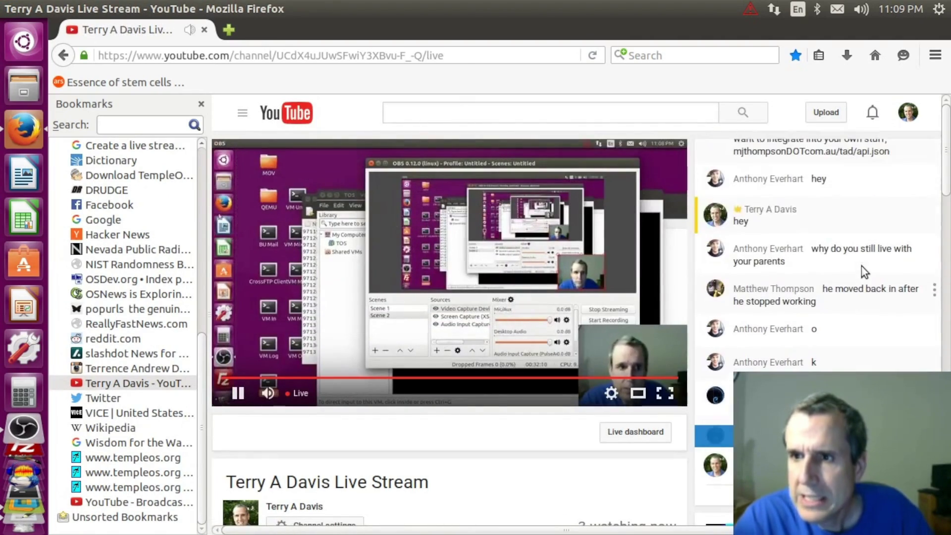
scroll(861, 265, up, 2)
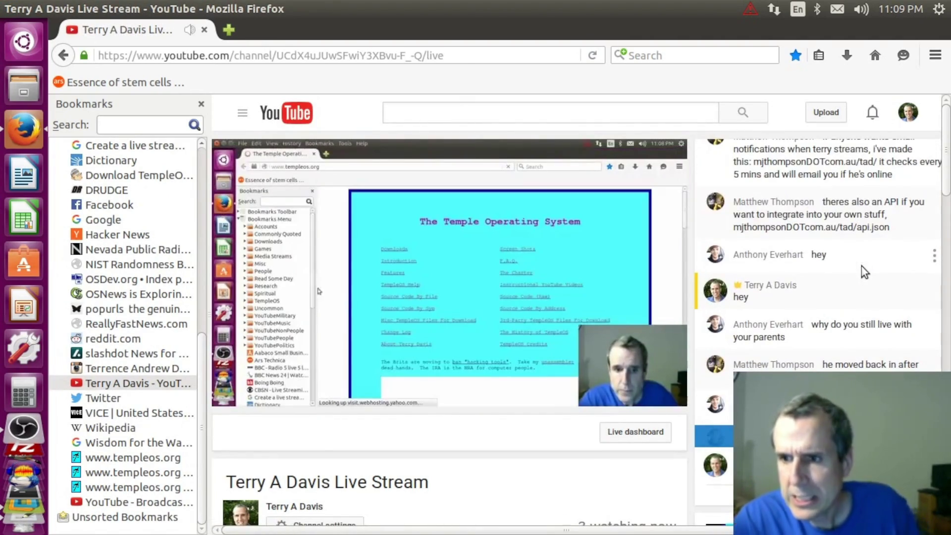
scroll(861, 266, down, 2)
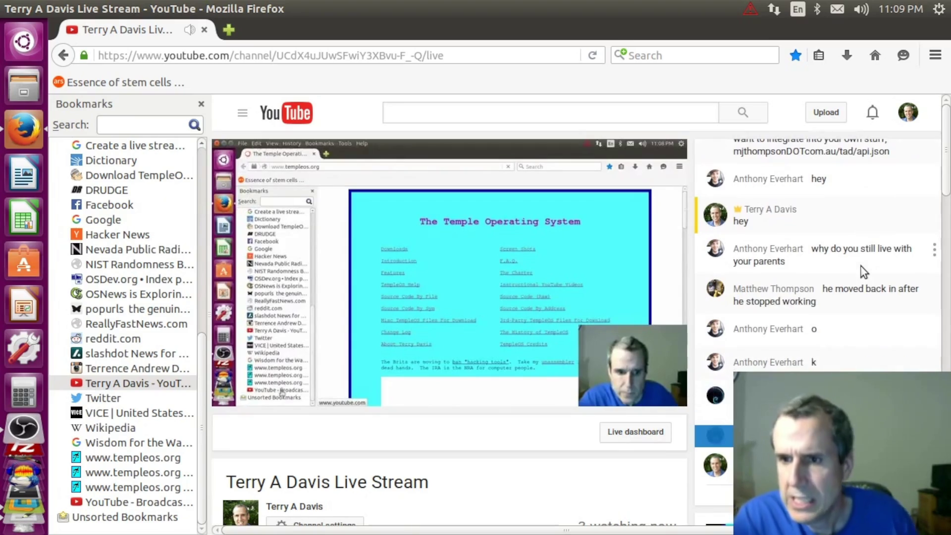
scroll(863, 271, down, 1)
scroll(863, 272, down, 1)
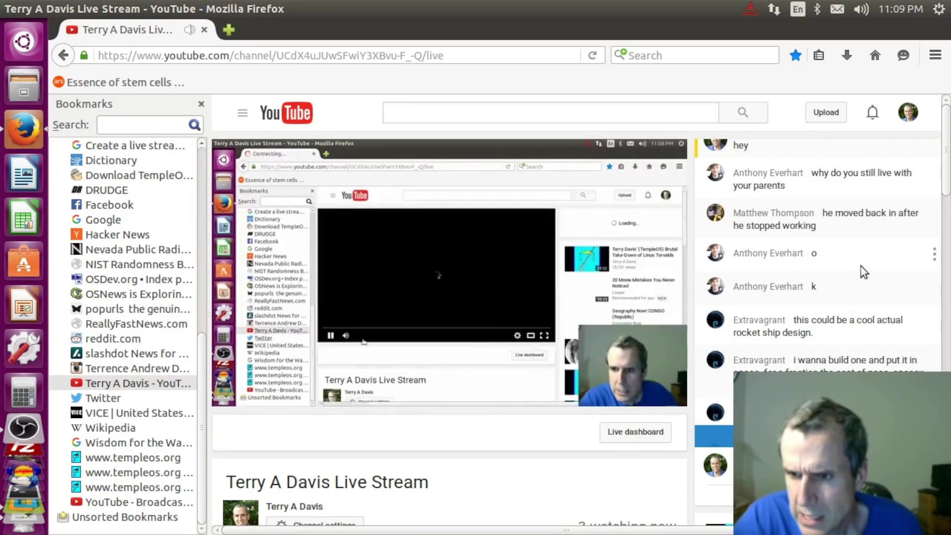
scroll(863, 271, down, 2)
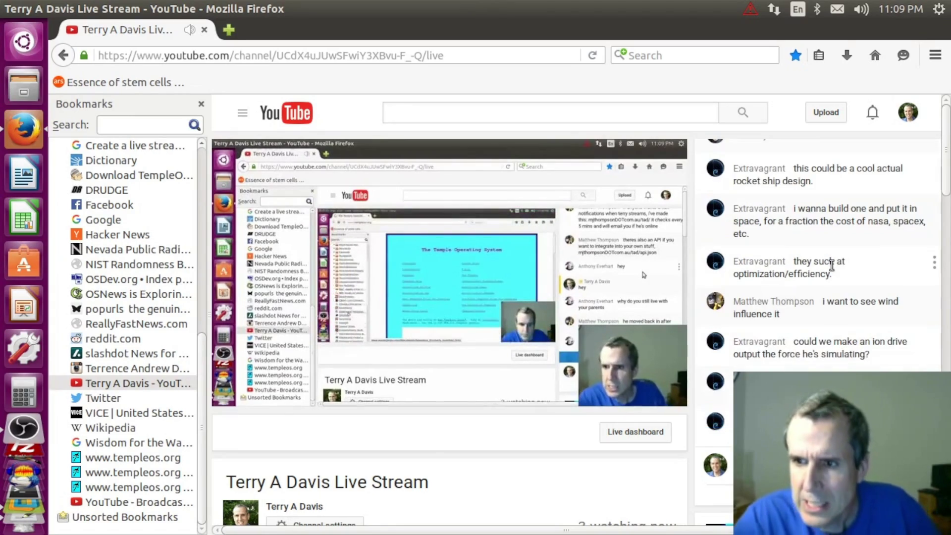
scroll(832, 266, down, 1)
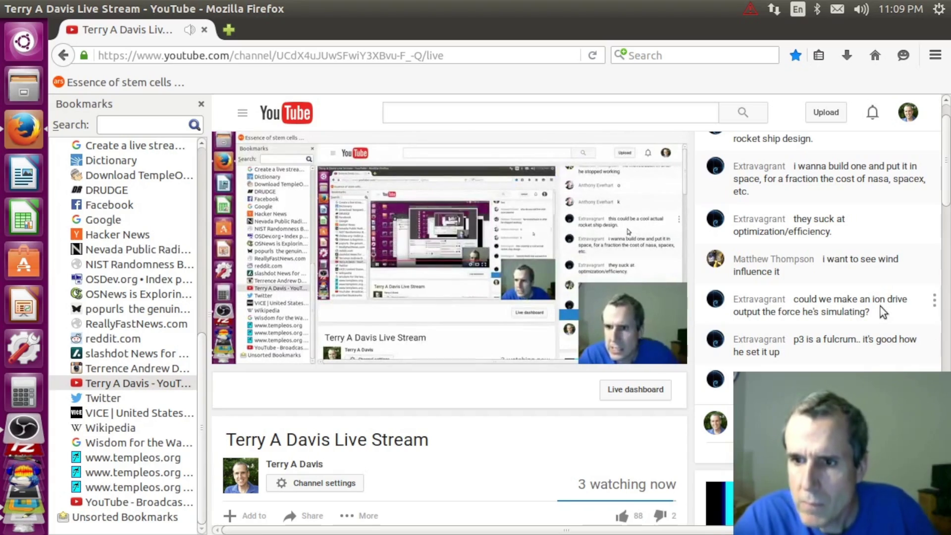
mouse_move(450, 271)
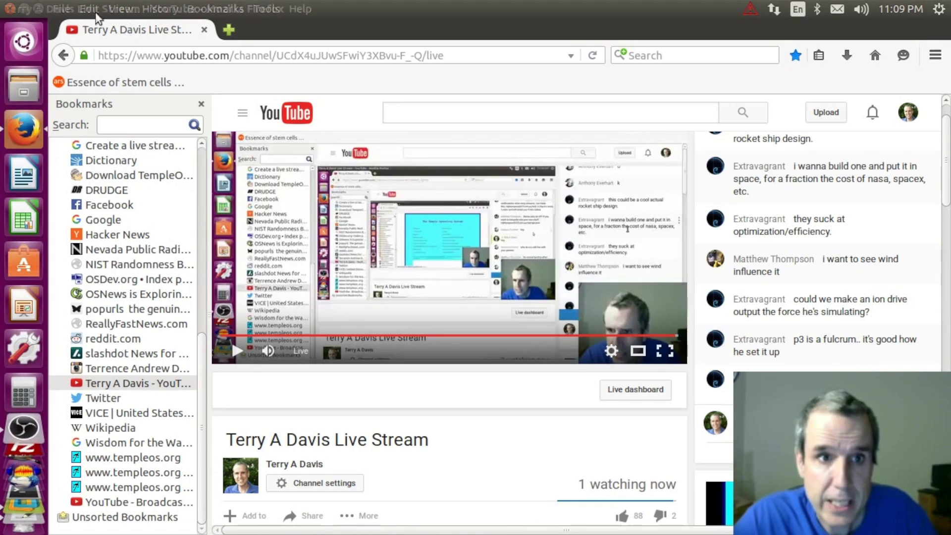
drag(46, 6, 255, 46)
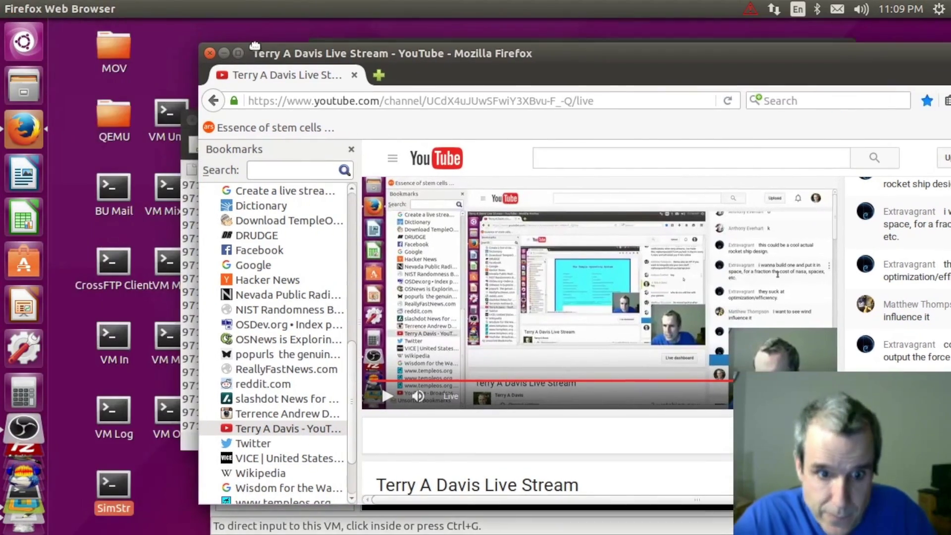
- Launch SimStructure and reopen Rocket2.sim from the recent files, dismissing its instructions
double_click(106, 495)
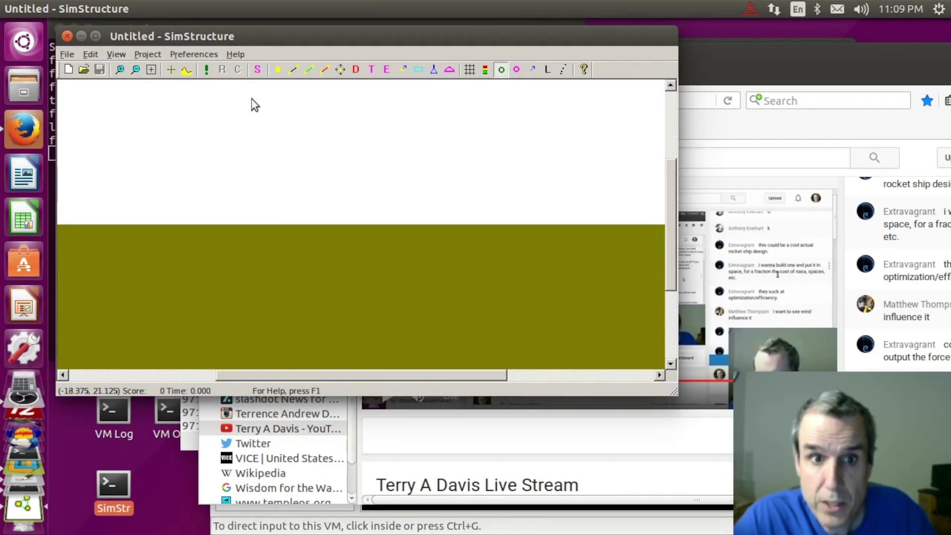
click(74, 55)
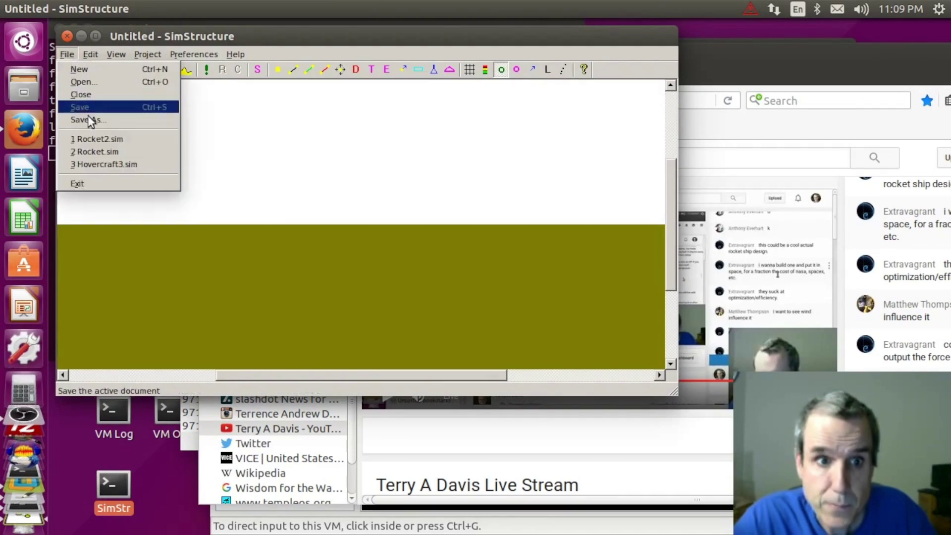
click(99, 139)
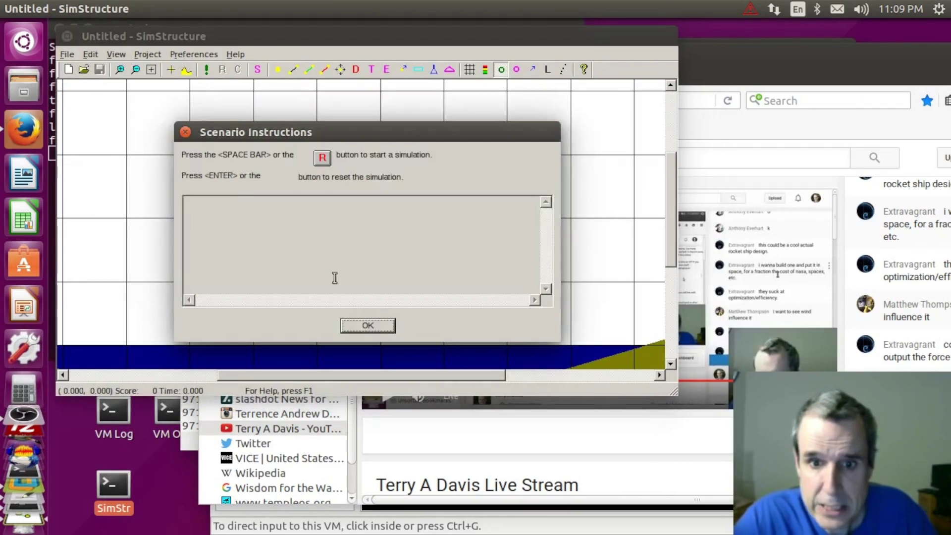
click(356, 322)
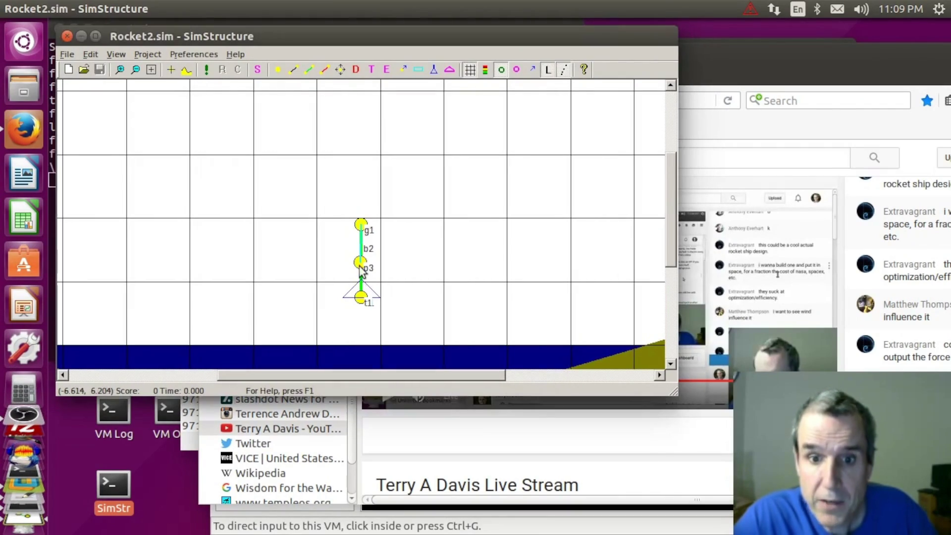
- Run the rocket simulation, reset it to the start, and close SimStructure
click(208, 69)
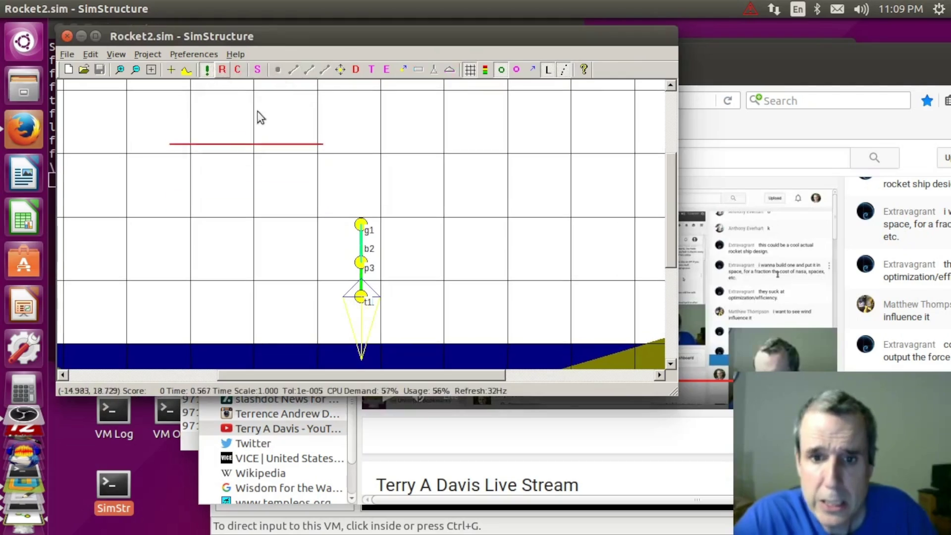
click(338, 68)
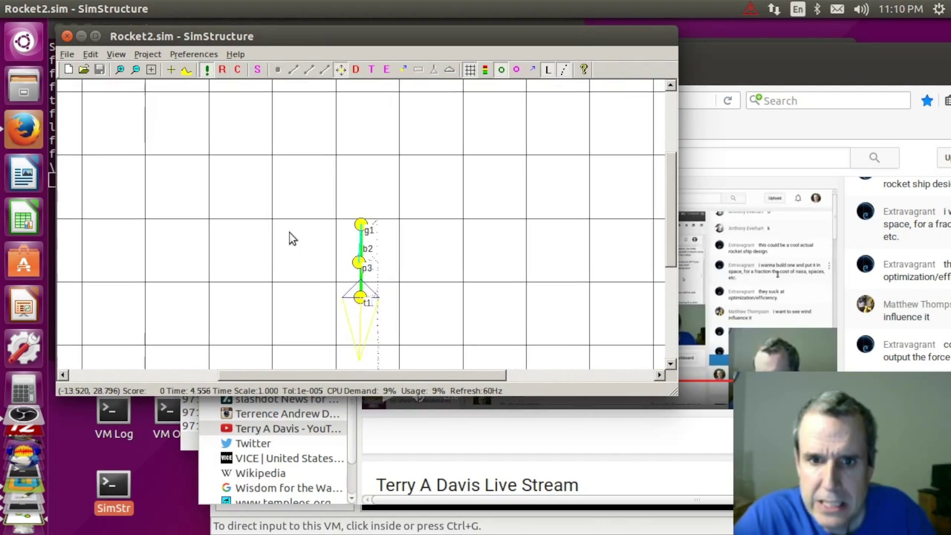
click(220, 69)
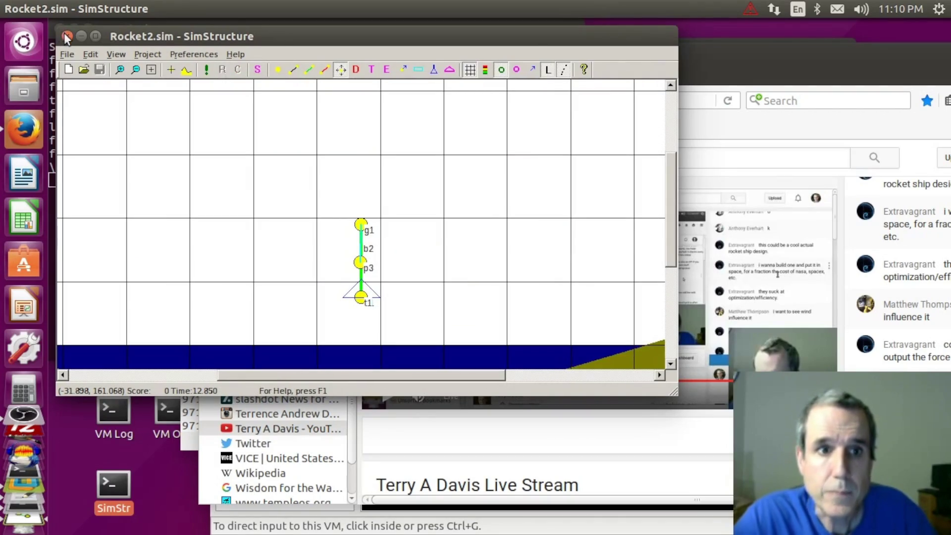
click(65, 36)
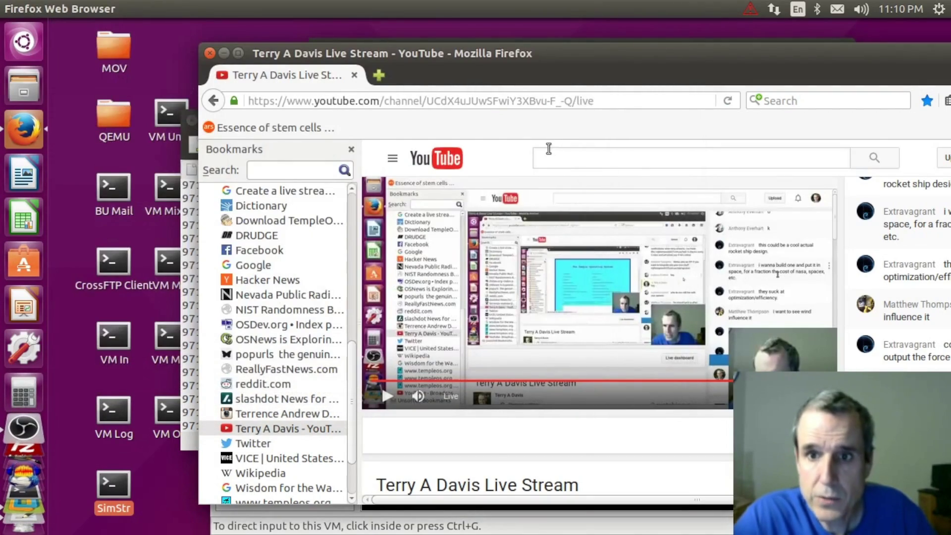
text(side)
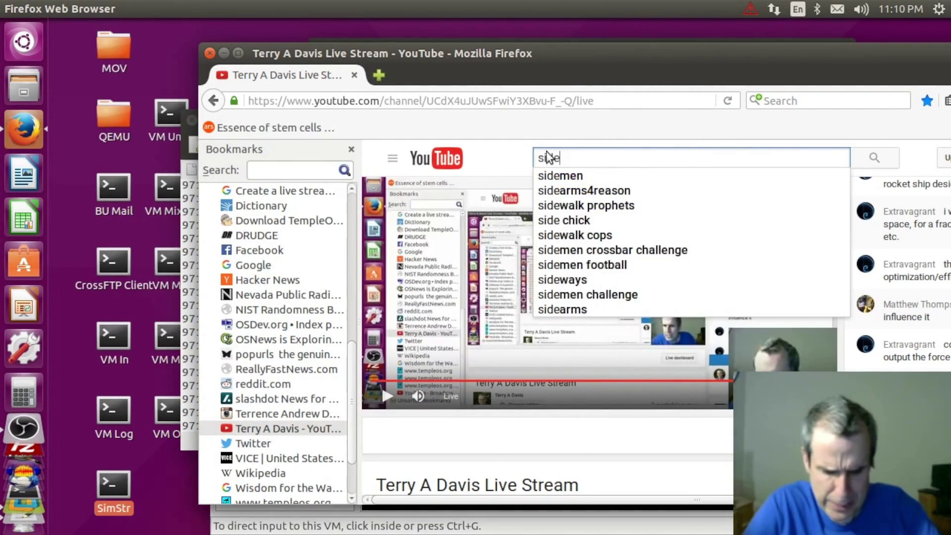
text(winder)
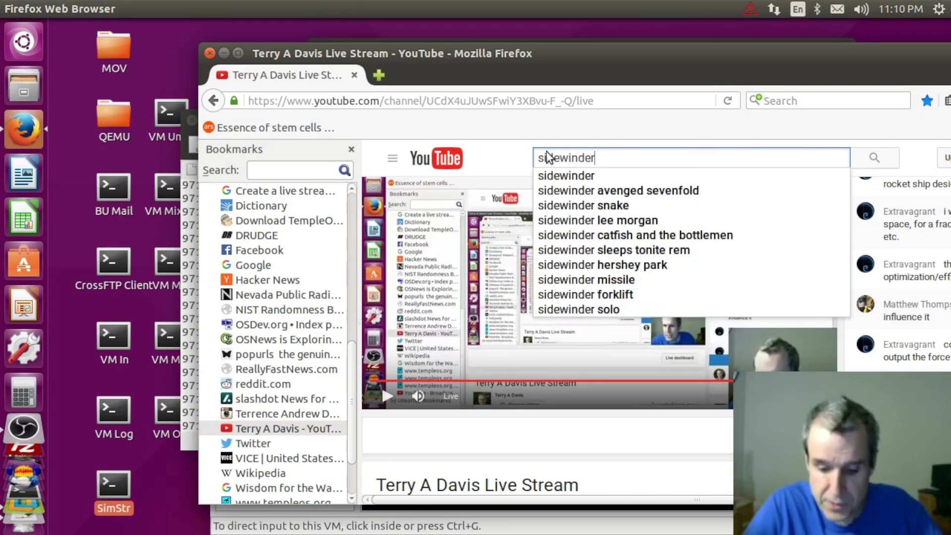
- Search YouTube for sidewinder, then refine the query to a missile search
key(Return)
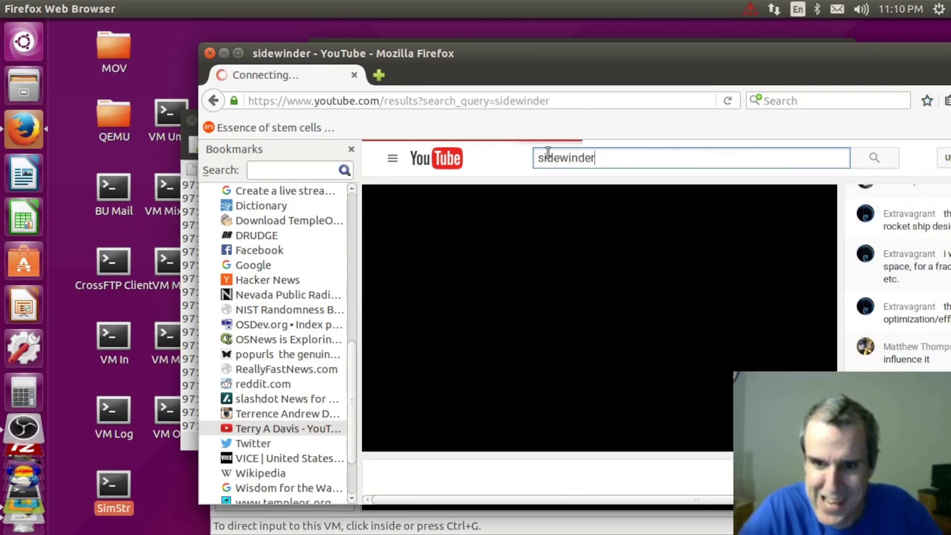
click(599, 158)
text(missile)
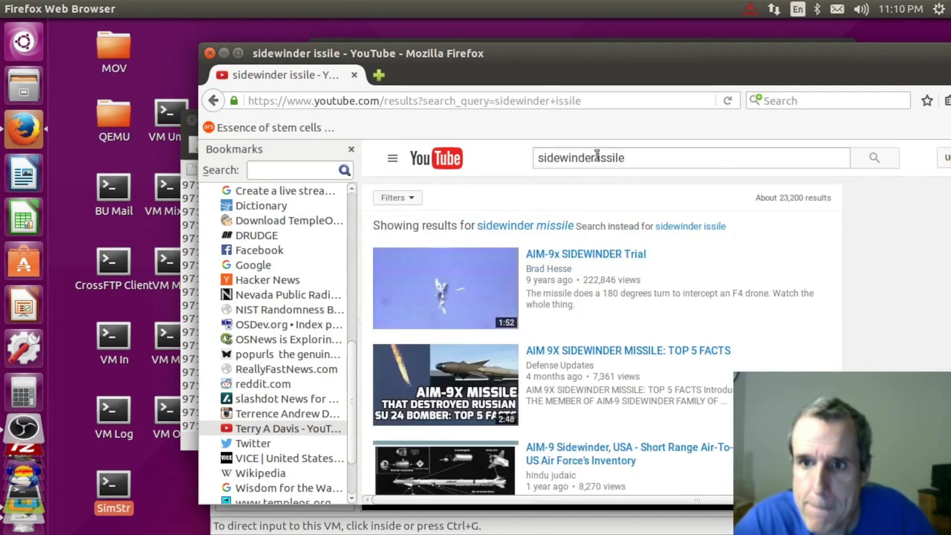
text(m)
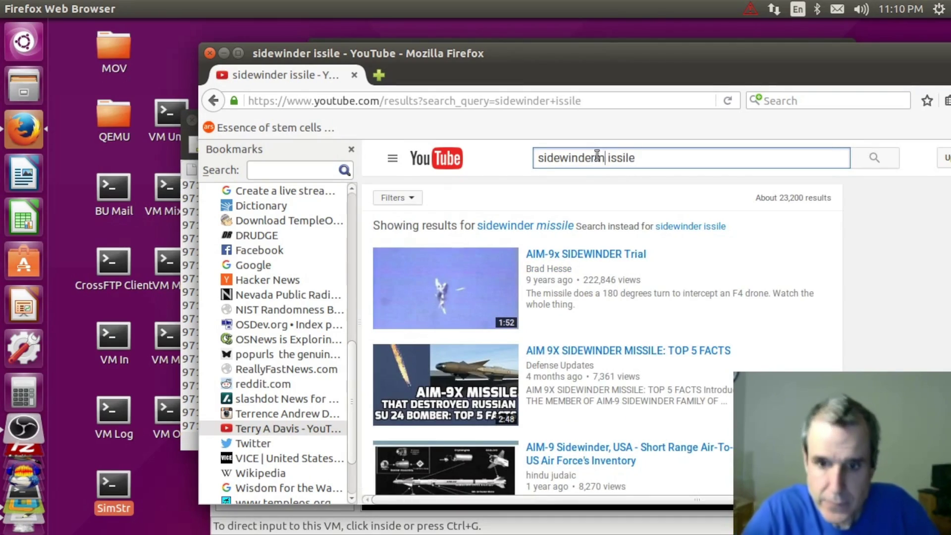
key(Return)
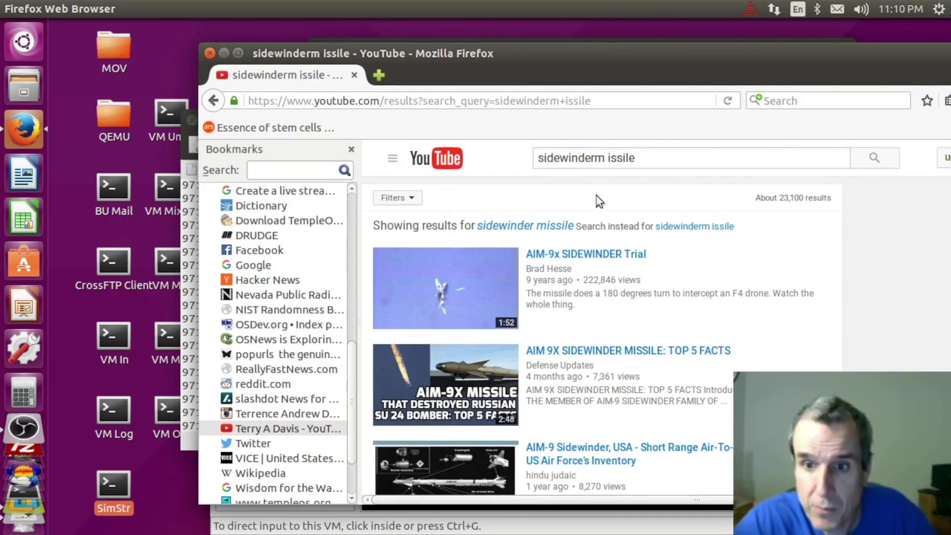
- Watch the AIM-9x SIDEWINDER Trial video and close Firefox
click(602, 254)
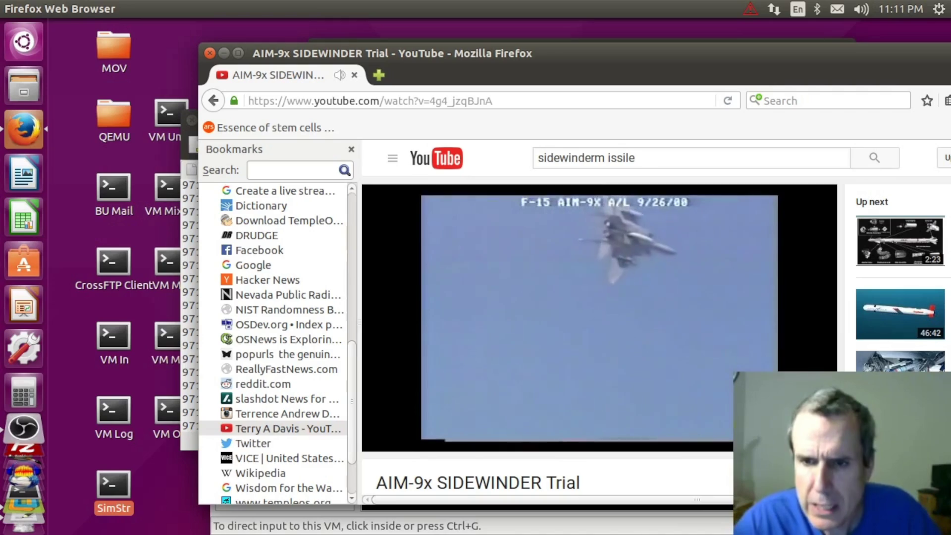
mouse_move(610, 266)
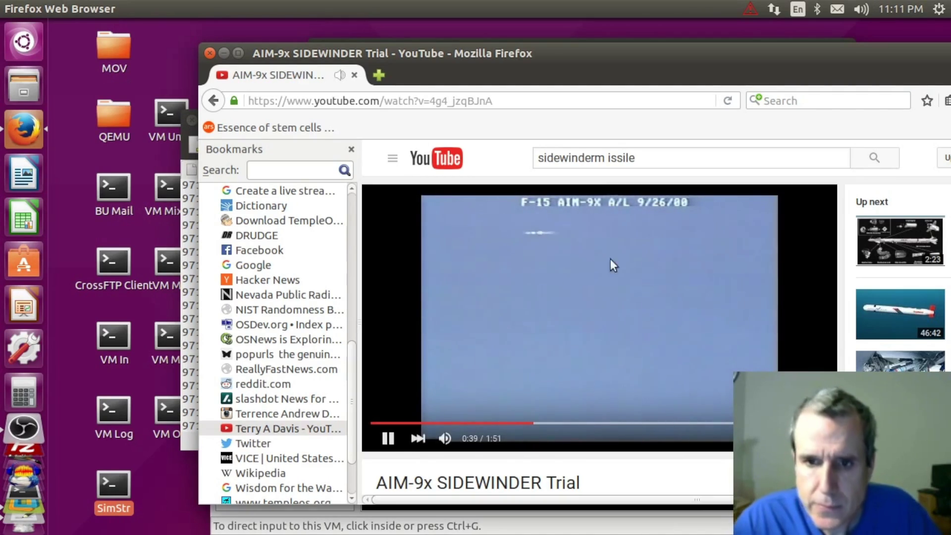
click(211, 54)
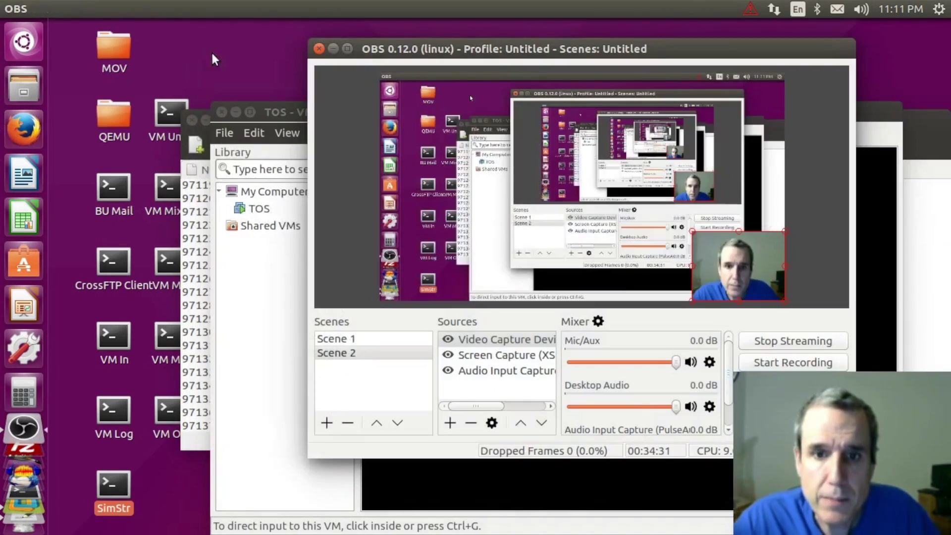
- Launch SimStructure from the desktop and bring up the Open dialog
double_click(117, 485)
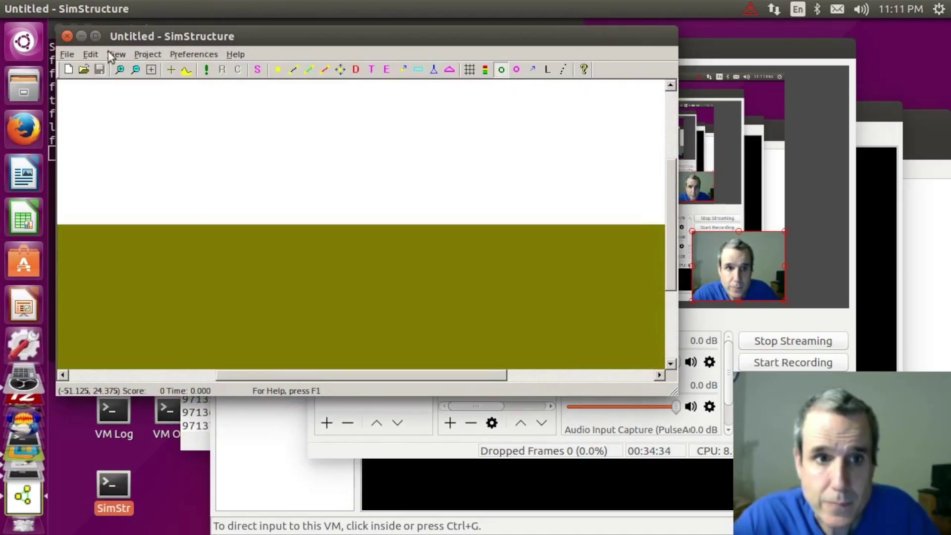
click(68, 54)
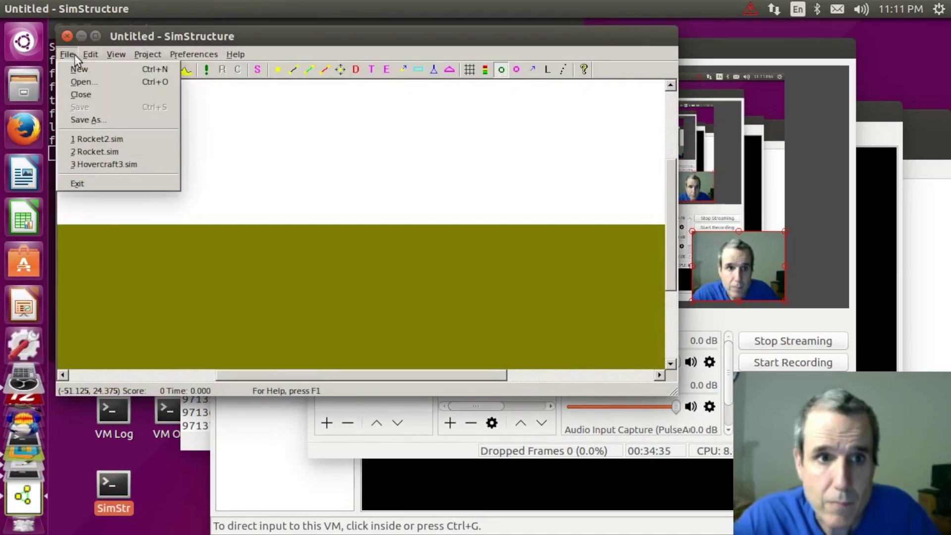
click(79, 82)
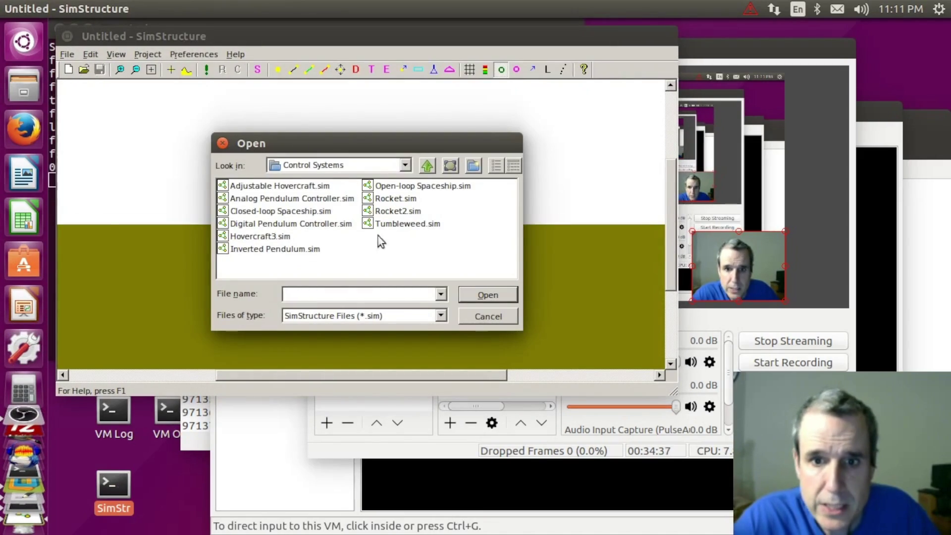
- Open Hovercraft with Missile.sim from the Examples folder and dismiss its instructions
click(427, 167)
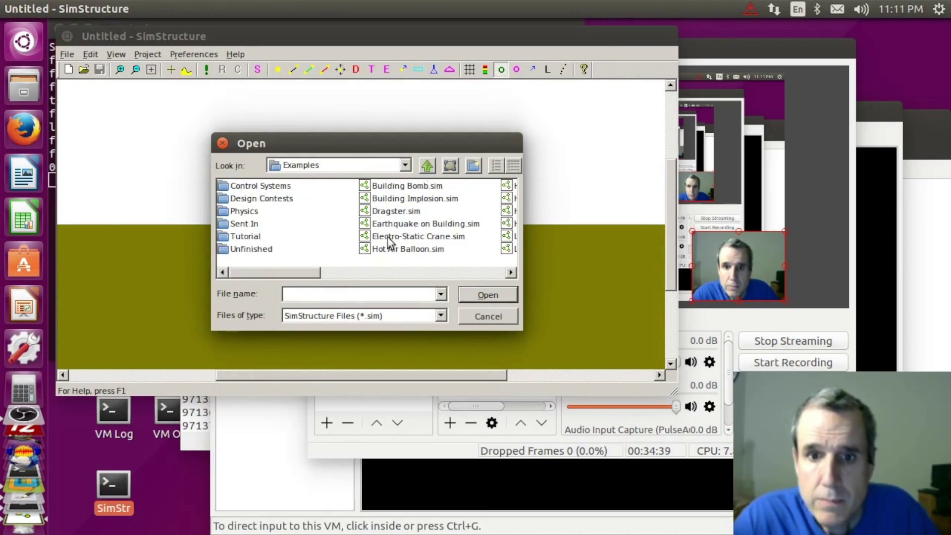
drag(318, 265, 485, 269)
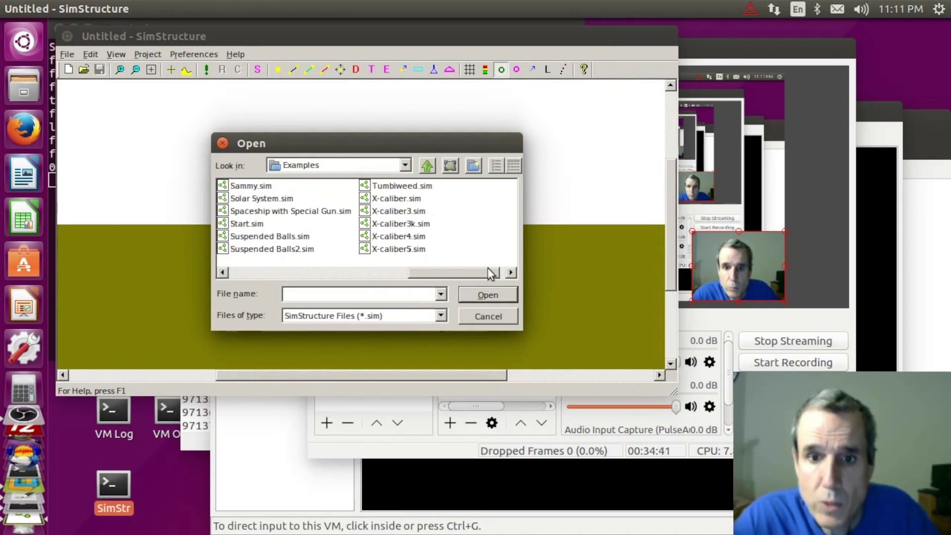
drag(507, 273, 402, 273)
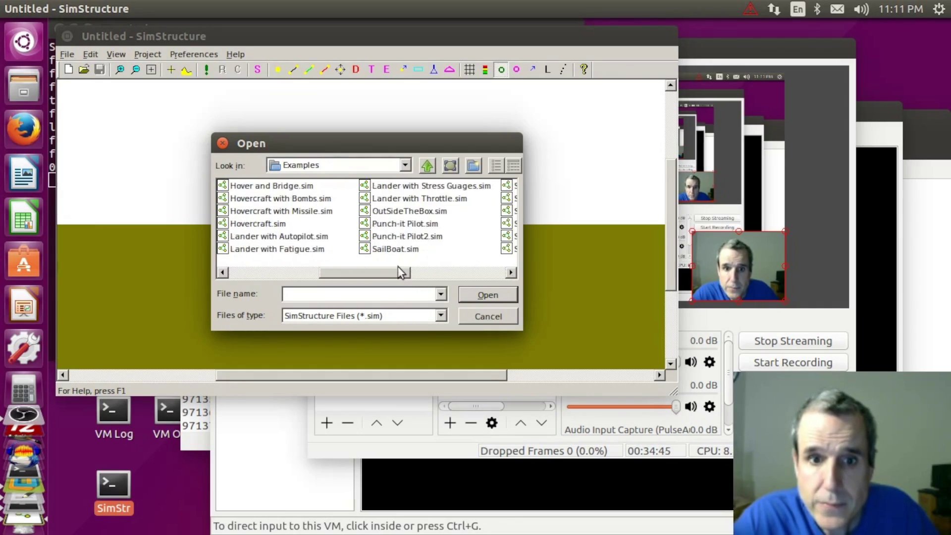
double_click(281, 212)
click(370, 326)
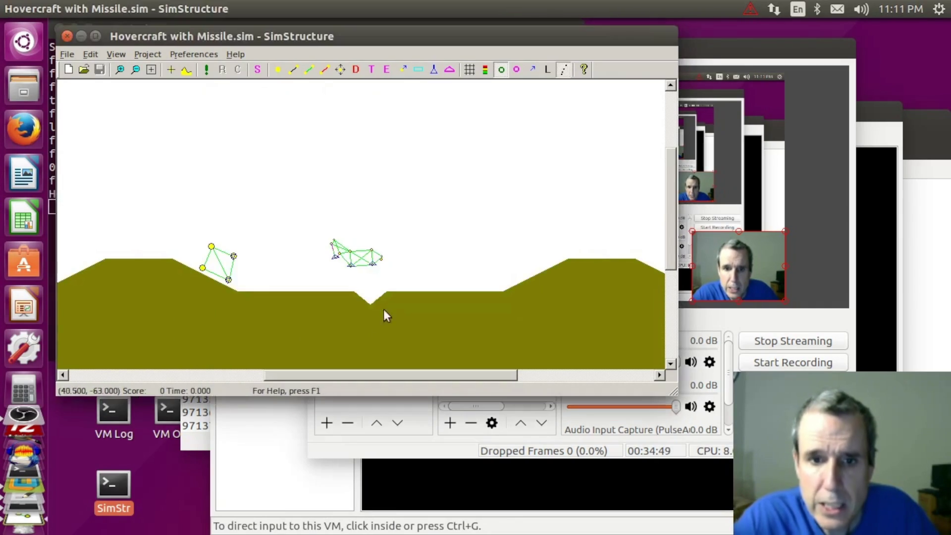
- Run, reset and stop the hovercraft missile simulation a couple of times
click(206, 69)
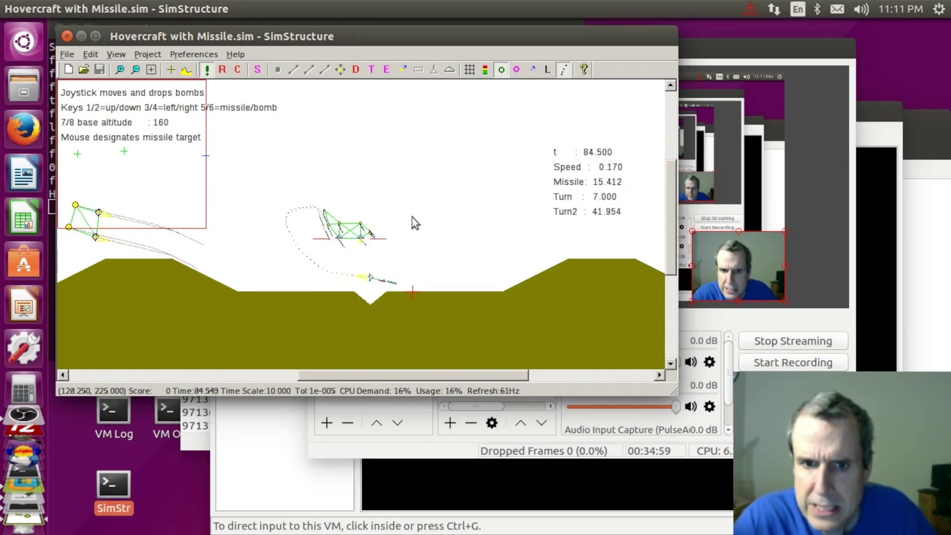
click(223, 70)
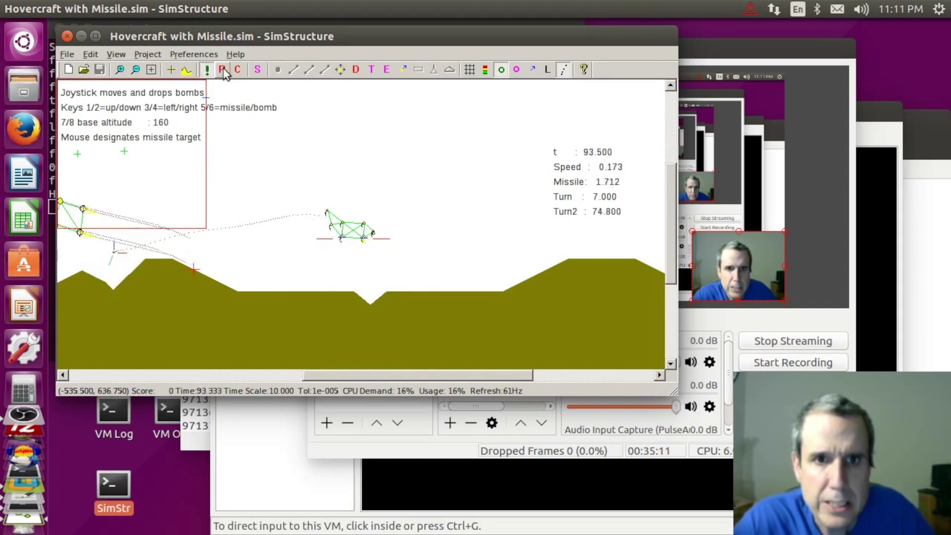
click(205, 70)
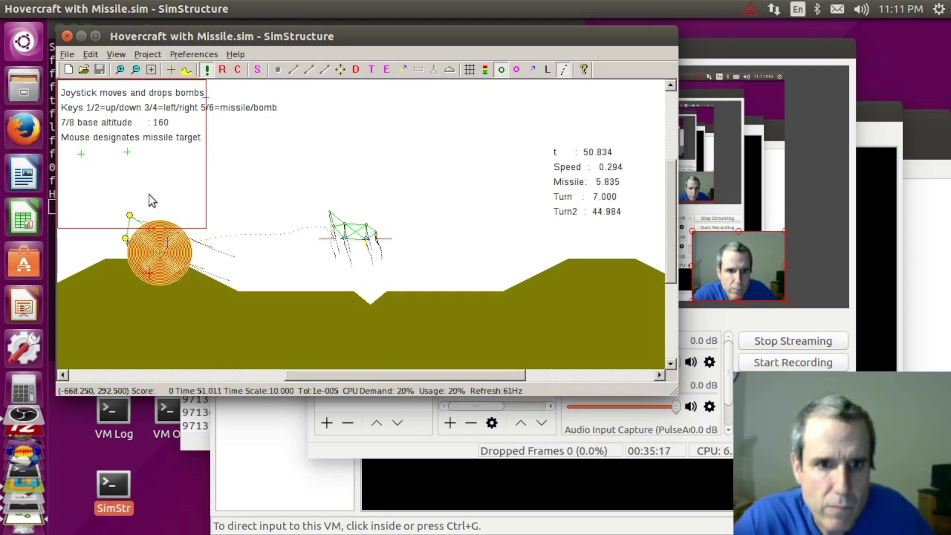
click(227, 68)
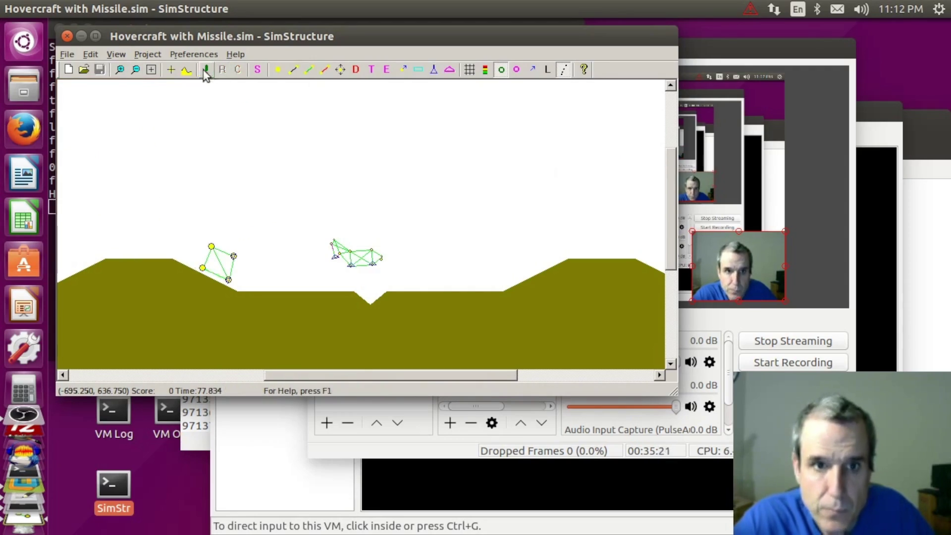
click(208, 70)
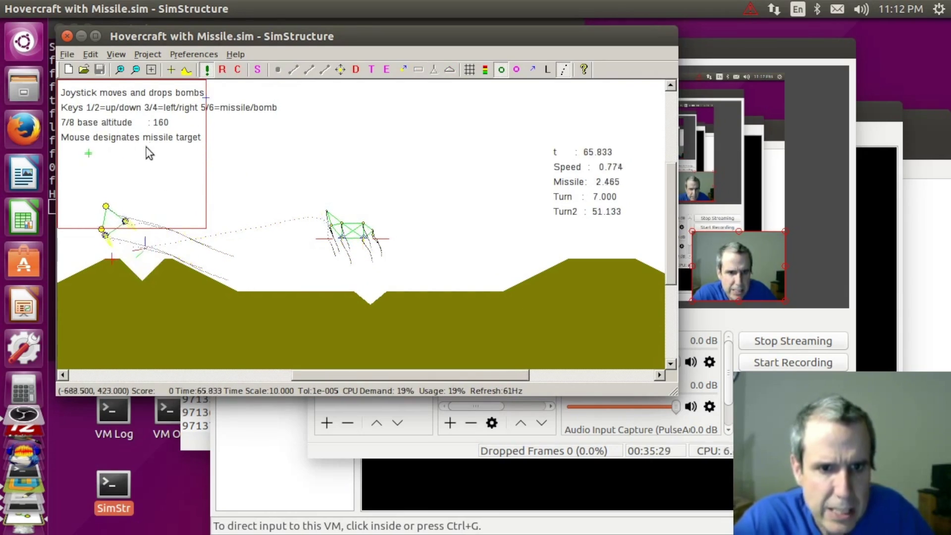
click(223, 70)
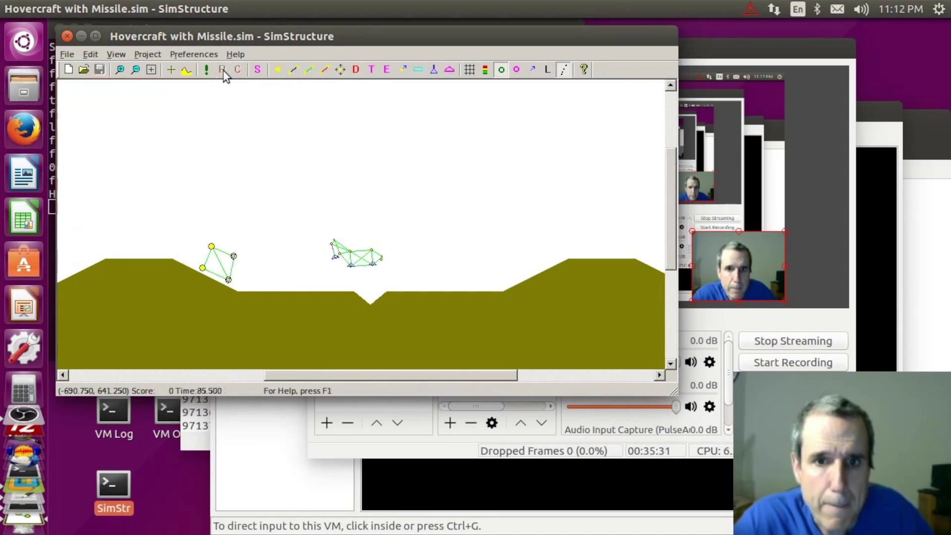
- Review the scenario's command statements via View > Command Window, then close SimStructure
click(116, 55)
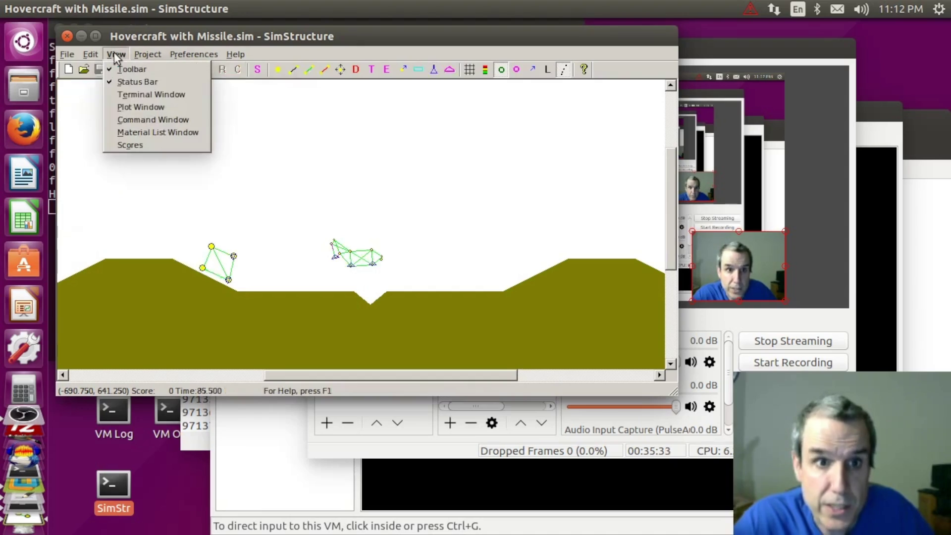
click(139, 117)
scroll(269, 153, down, 3)
scroll(266, 139, down, 3)
scroll(266, 138, down, 3)
scroll(265, 135, down, 3)
scroll(265, 135, down, 3)
scroll(266, 130, down, 3)
scroll(265, 123, down, 3)
scroll(264, 117, down, 3)
scroll(264, 117, down, 3)
scroll(266, 113, down, 3)
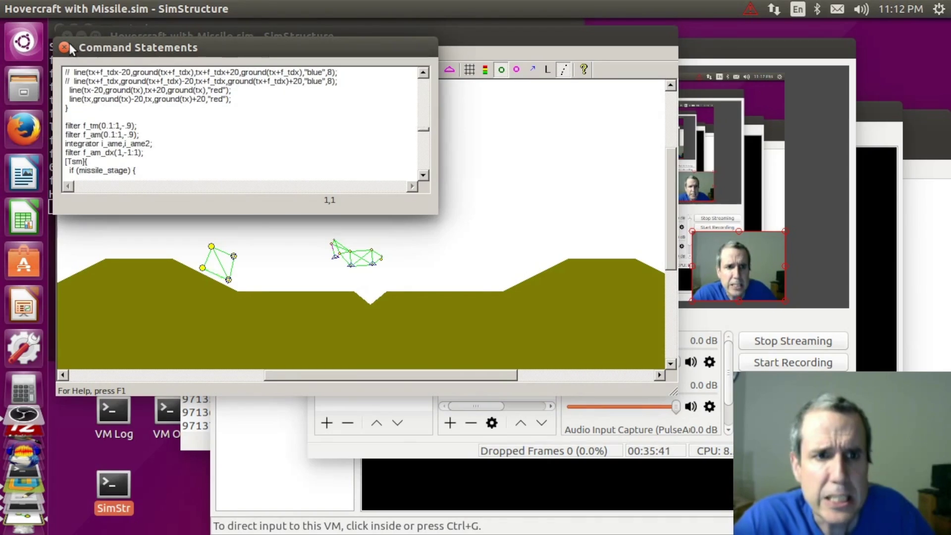
click(65, 48)
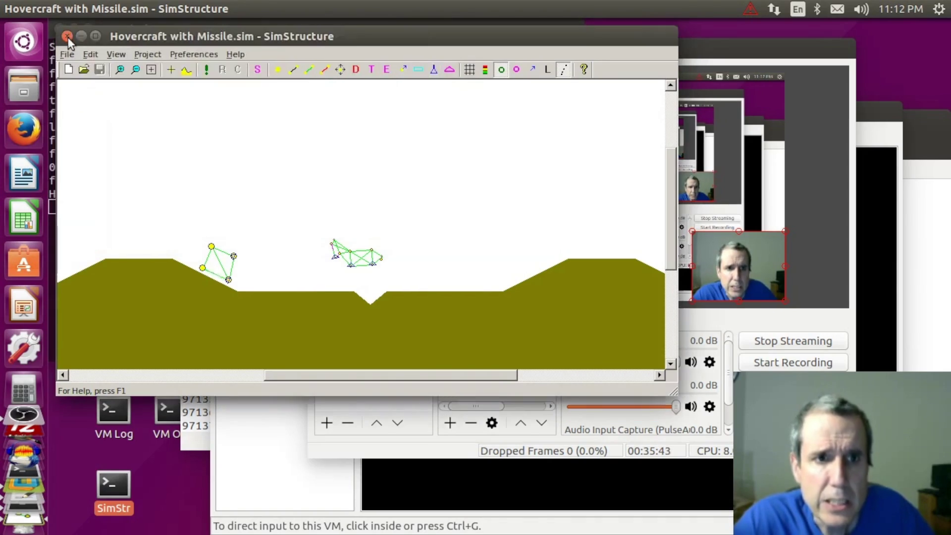
click(68, 38)
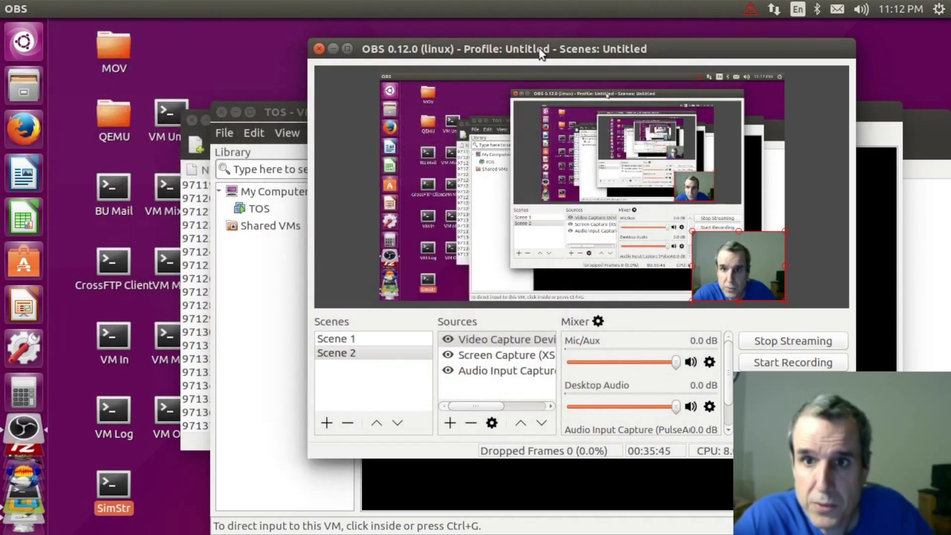
- Move the OBS and NumBible.TXT editor windows aside and bring the VMware TOS window forward
drag(533, 48, 352, 56)
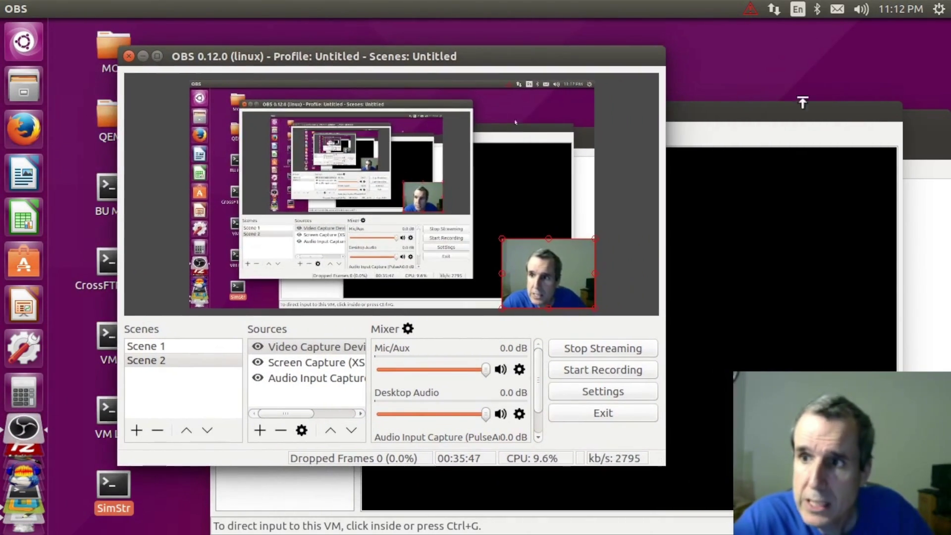
click(932, 119)
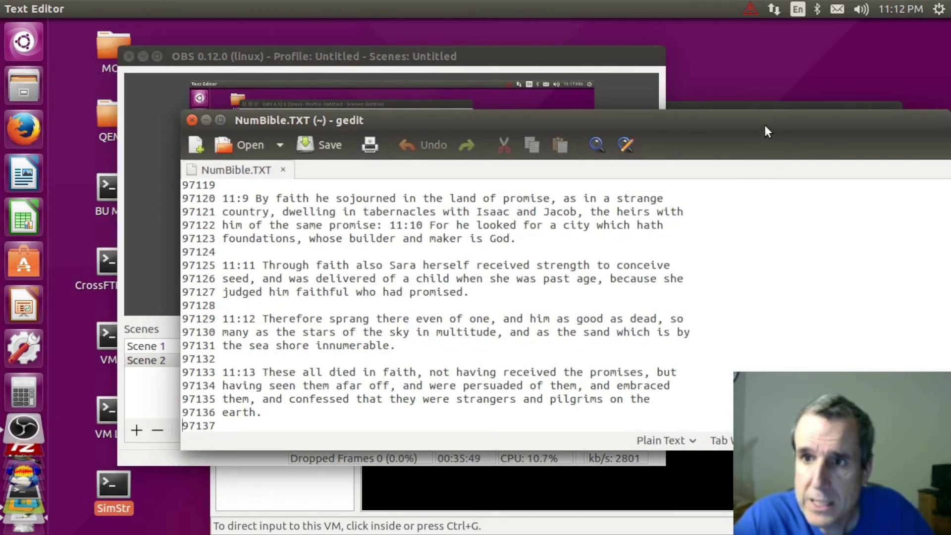
drag(766, 131, 766, 253)
click(744, 110)
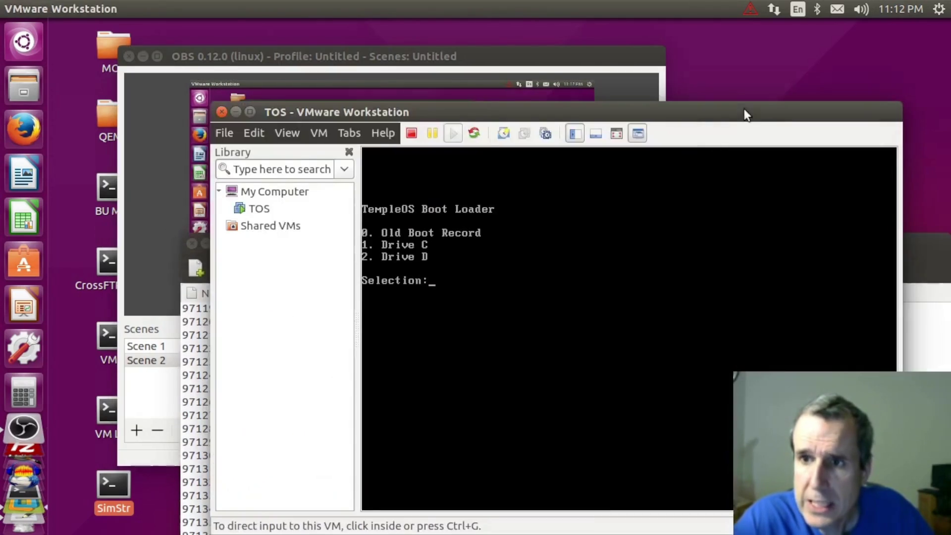
- Focus the VM and boot TempleOS from drive 1 at the boot loader
click(607, 219)
key(1)
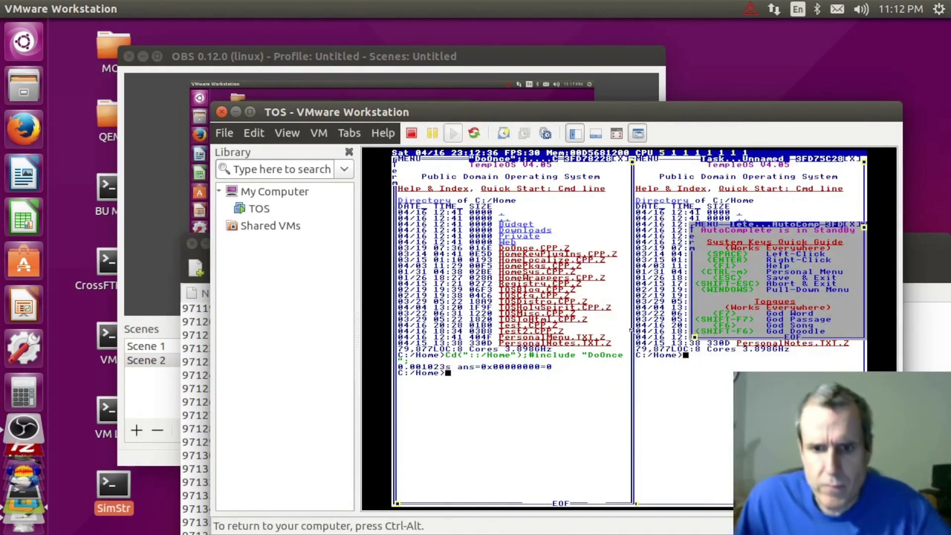
- From the personal menu, navigate to and open the ::/Demo/Games directory listing
key(ctrl+m)
key(Down)
key(Down)
key(Down)
key(Down)
key(Down)
key(Down)
key(Down)
key(Down)
key(Down)
key(Down)
key(Down)
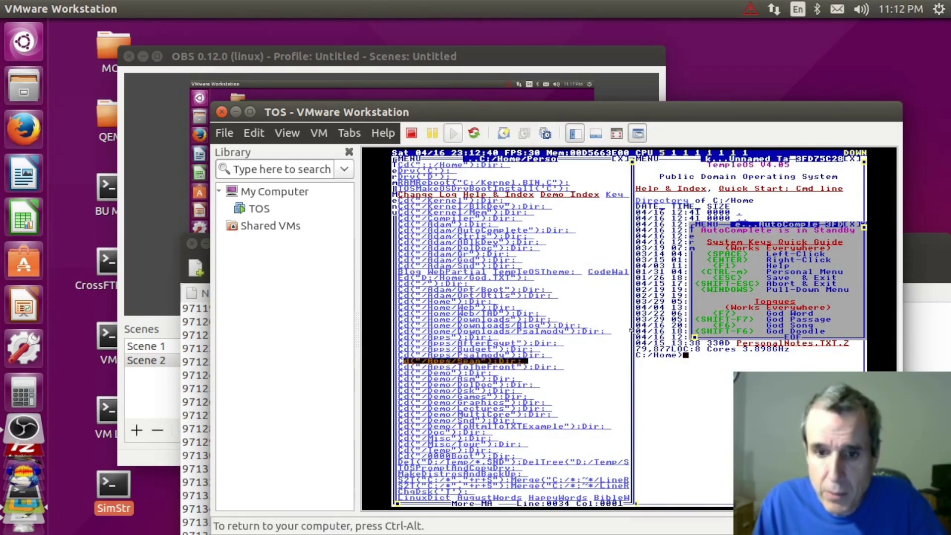
key(Down)
key(Down)
key(Down)
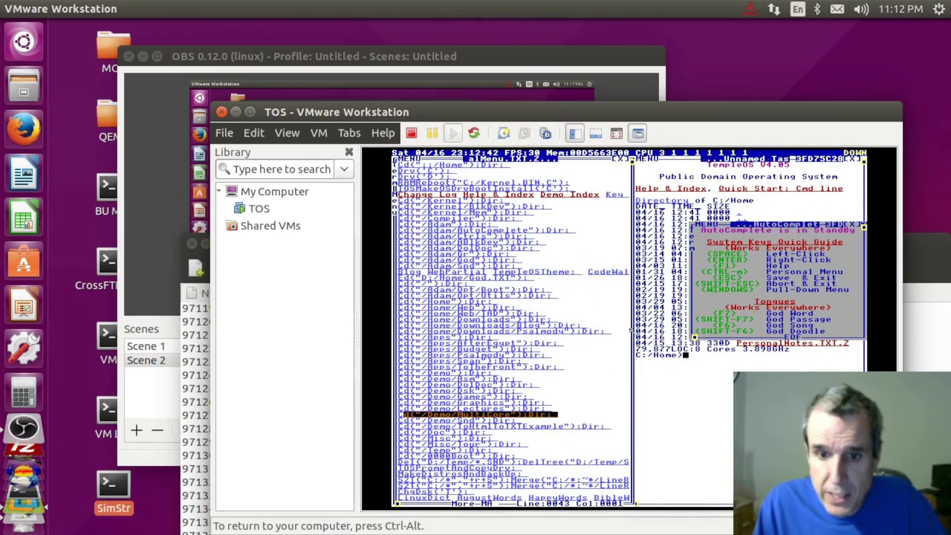
key(Up)
key(Up)
key(Up)
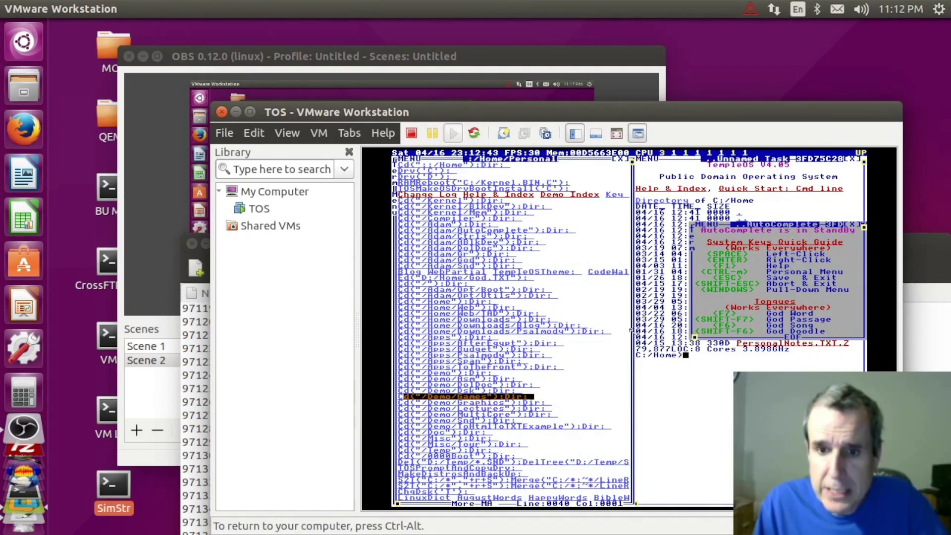
key(space)
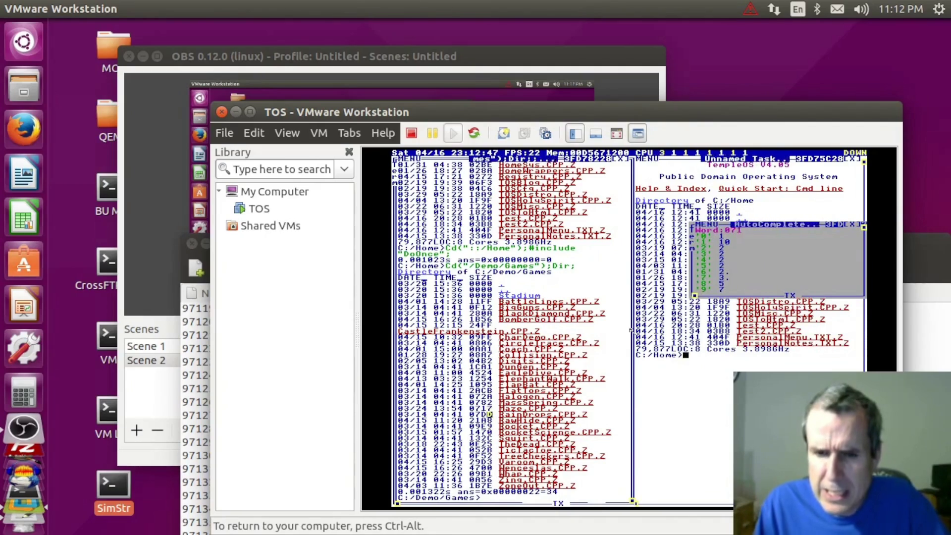
- Select RocketScience.CPP.Z and launch the rocket demo
key(Up)
key(Up)
key(Up)
key(space)
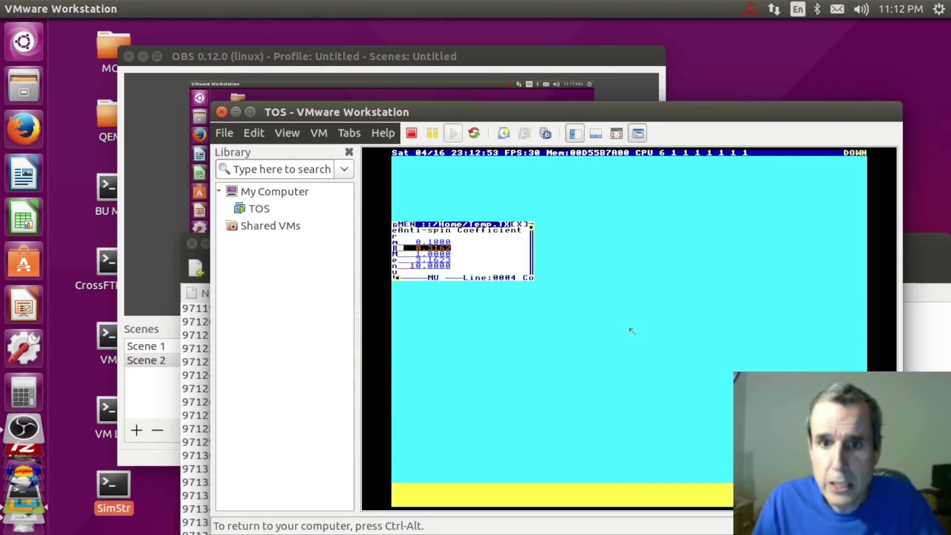
- Fly the RocketScience demo a couple of times, launching the rocket and quitting each run
key(space)
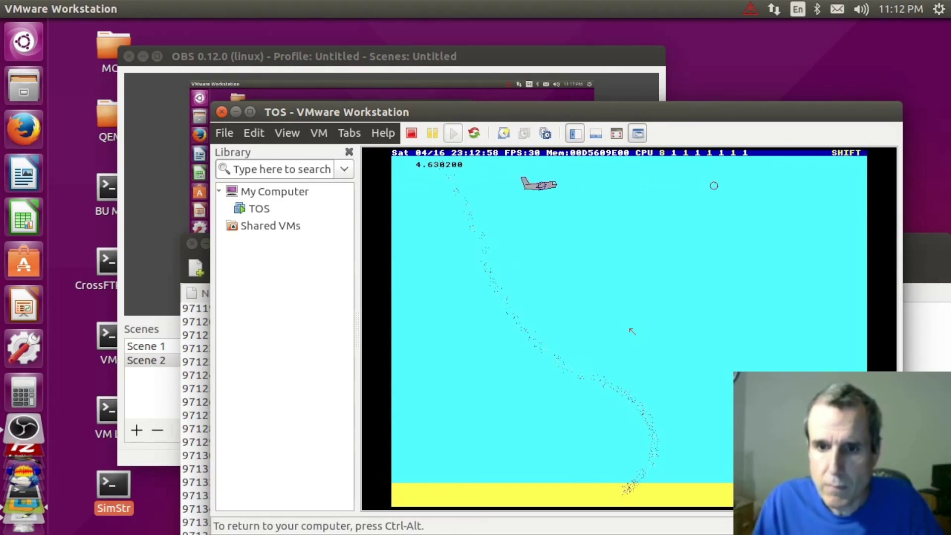
key(shift+Escape)
key(F5)
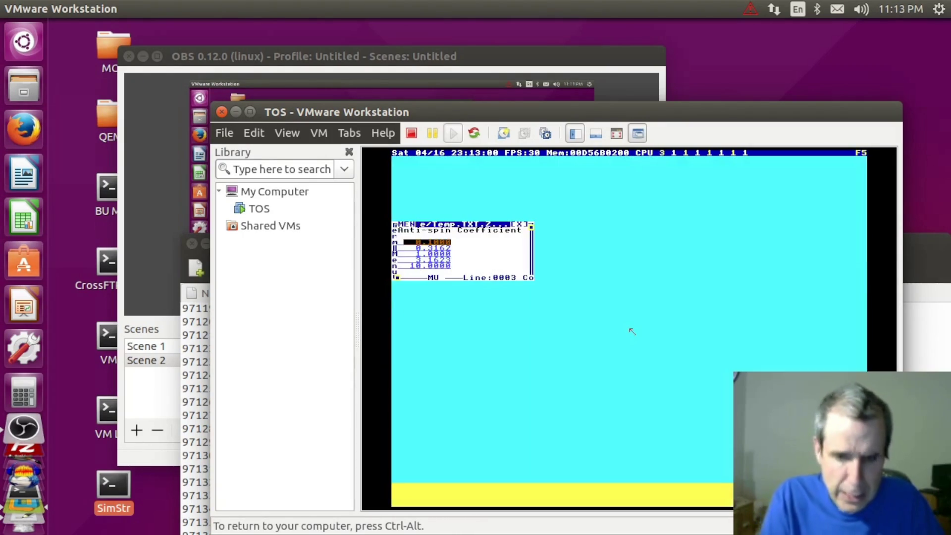
key(Escape)
key(Up)
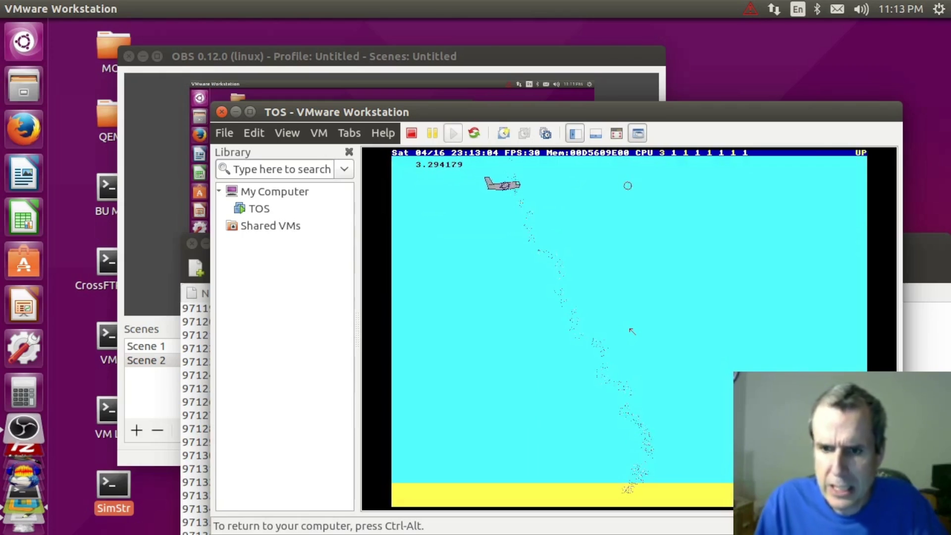
key(shift+Escape)
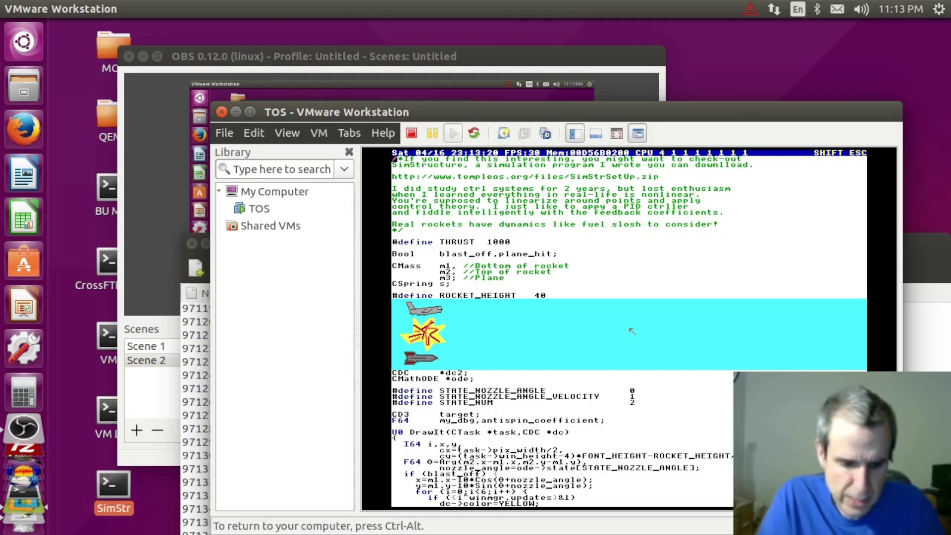
- Retry with a different anti-spin coefficient, quit the game and close its source document
key(F5)
key(Down)
key(Down)
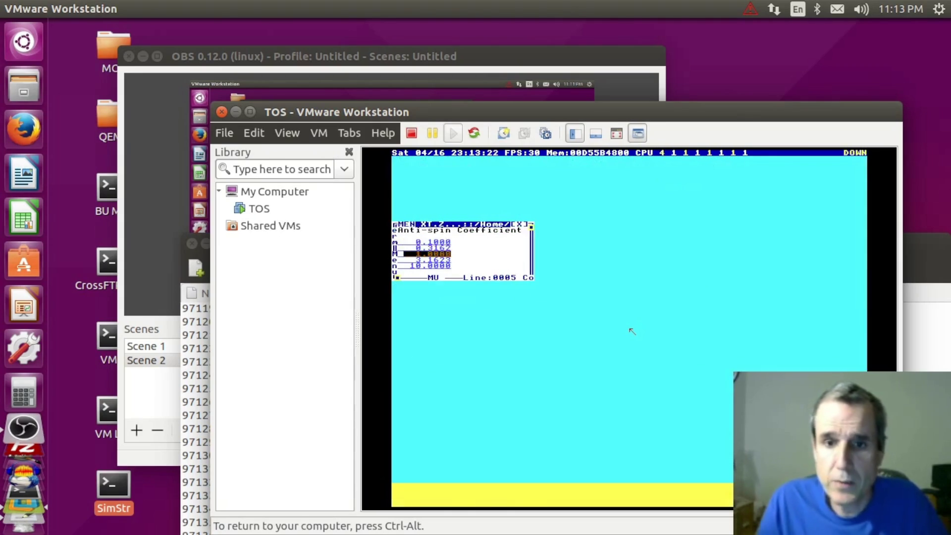
key(space)
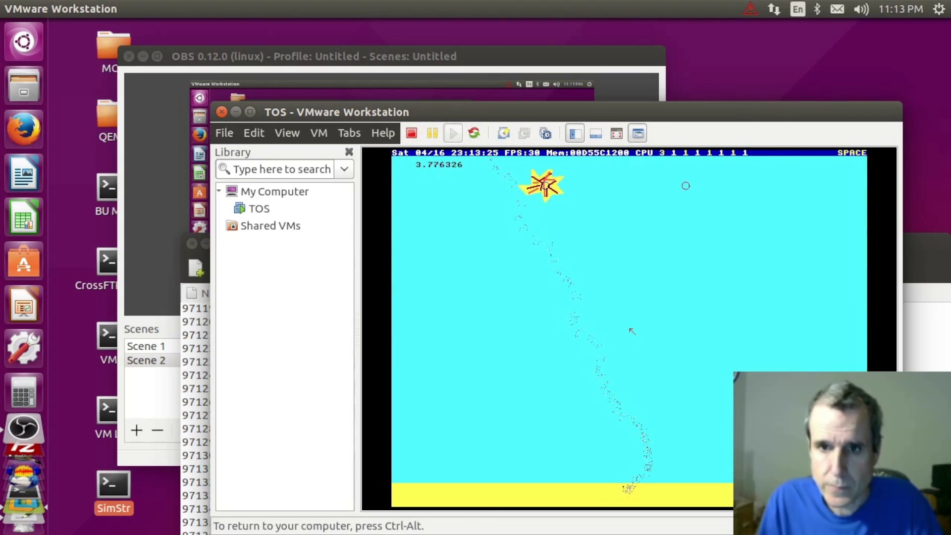
key(shift+Escape)
key(shift+Escape)
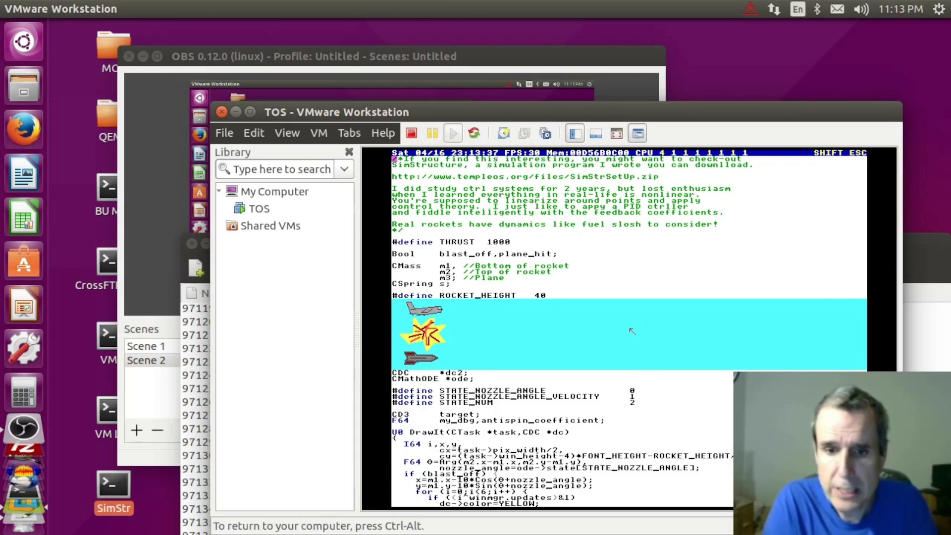
key(Escape)
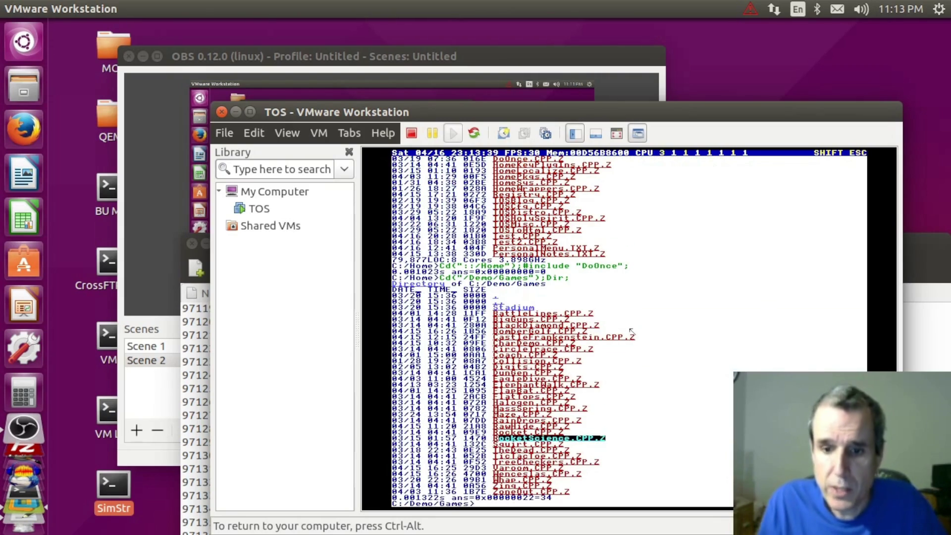
- Launch a space shooter from the personal menu's games icons, thrust and fire, then quit it
key(ctrl)
key(ctrl+m)
key(space)
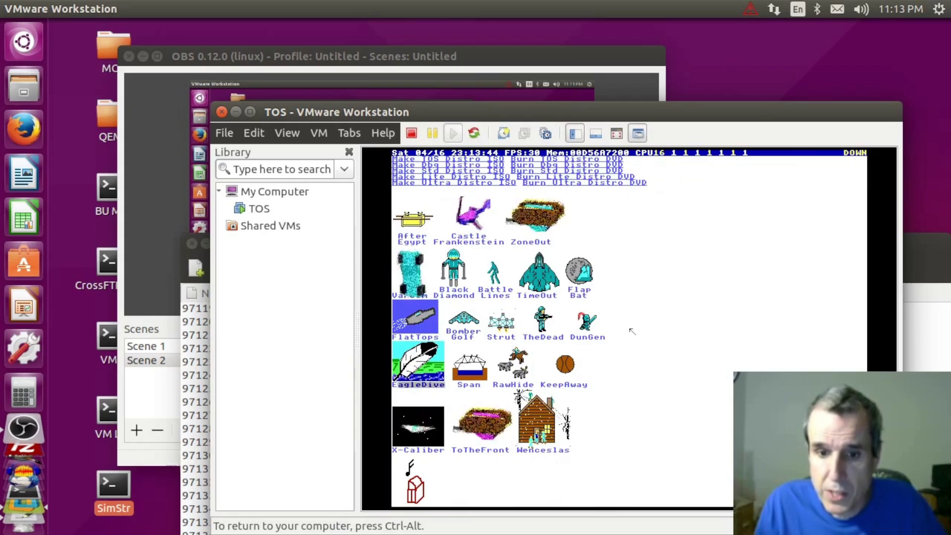
key(Up)
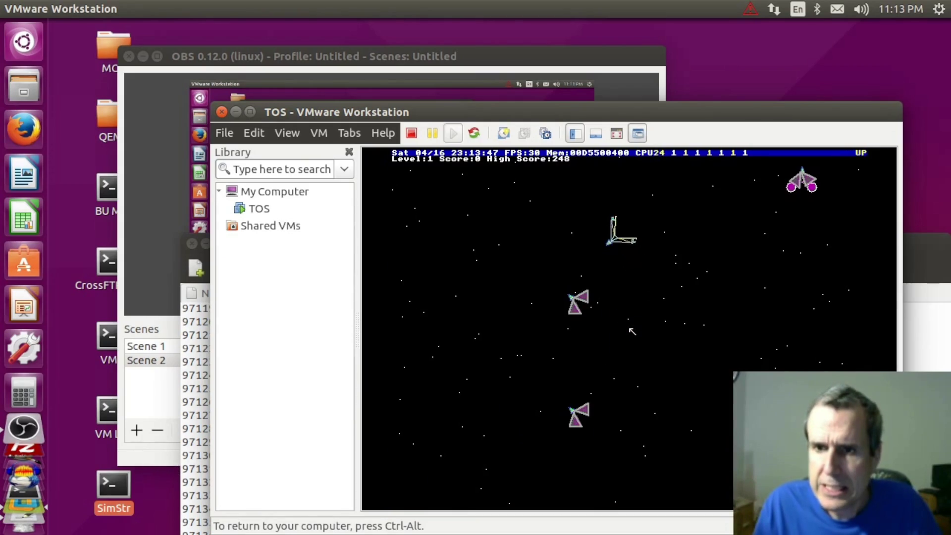
key(space)
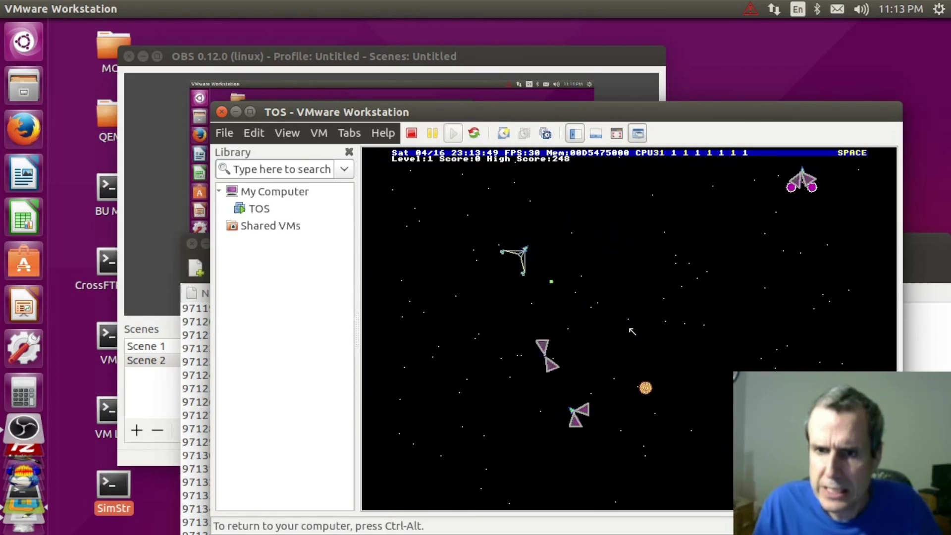
key(shift+Escape)
key(shift+Escape)
- Leave the personal menu showing, release input to the host and bring up Firefox on the TempleOS site
key(Down)
key(Down)
key(Down)
key(Down)
key(Down)
key(Down)
key(ctrl+alt)
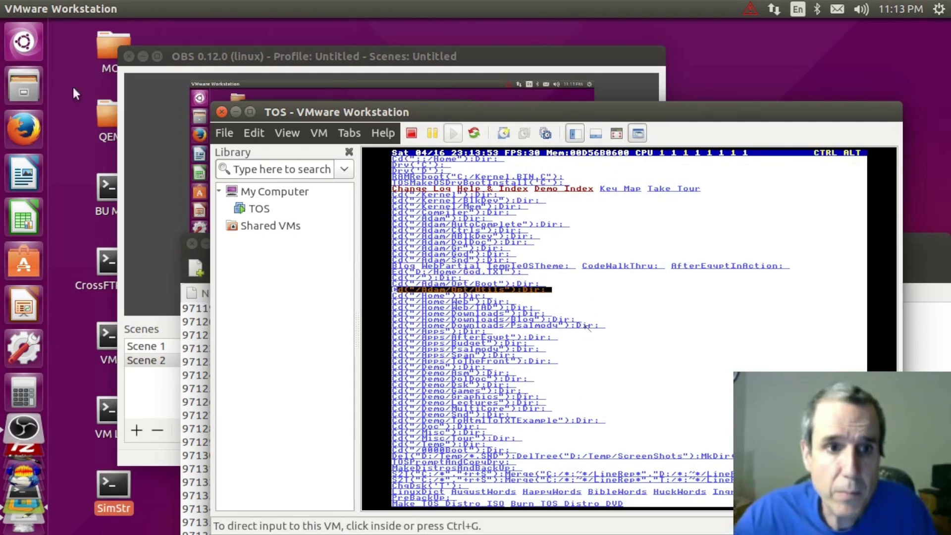
click(19, 132)
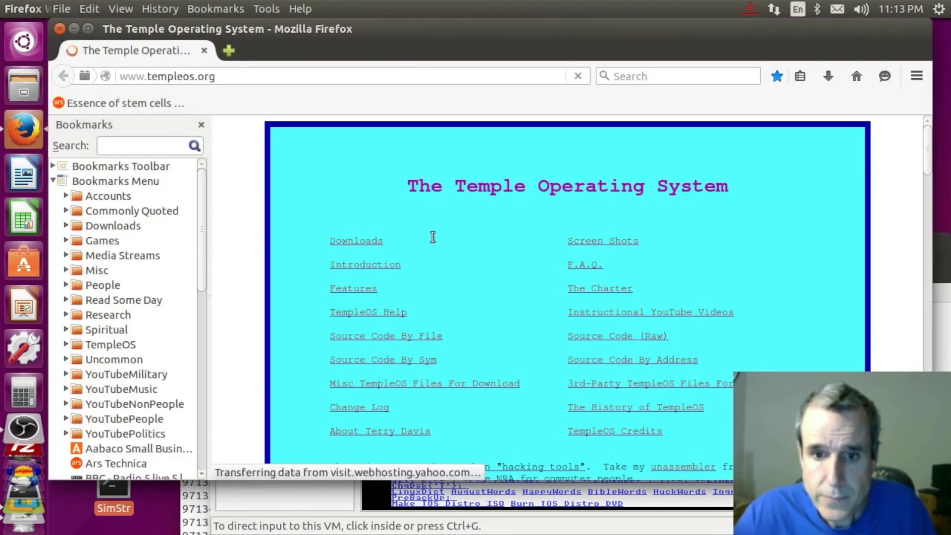
scroll(451, 338, down, 1)
- Browse the templeos.org misc downloads into Games/ and view the Rocks.html source
click(444, 342)
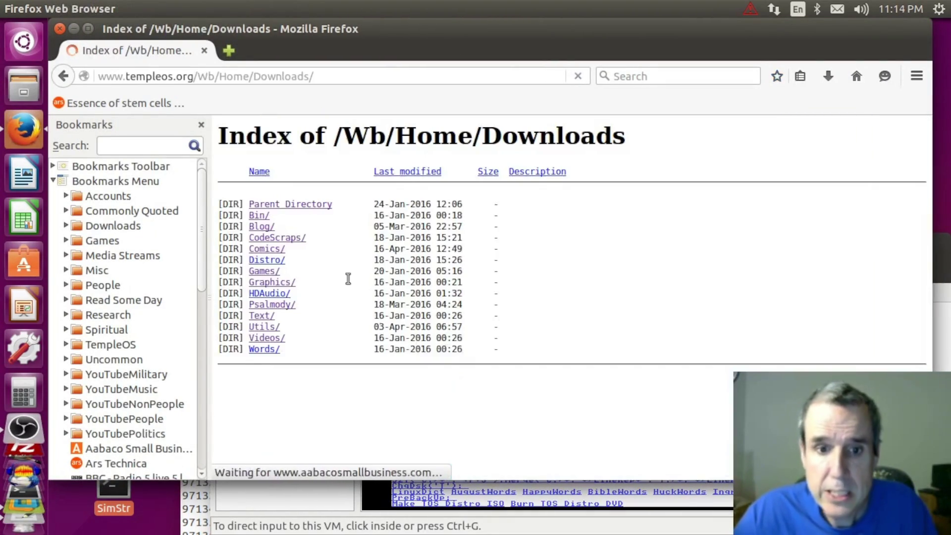
click(276, 273)
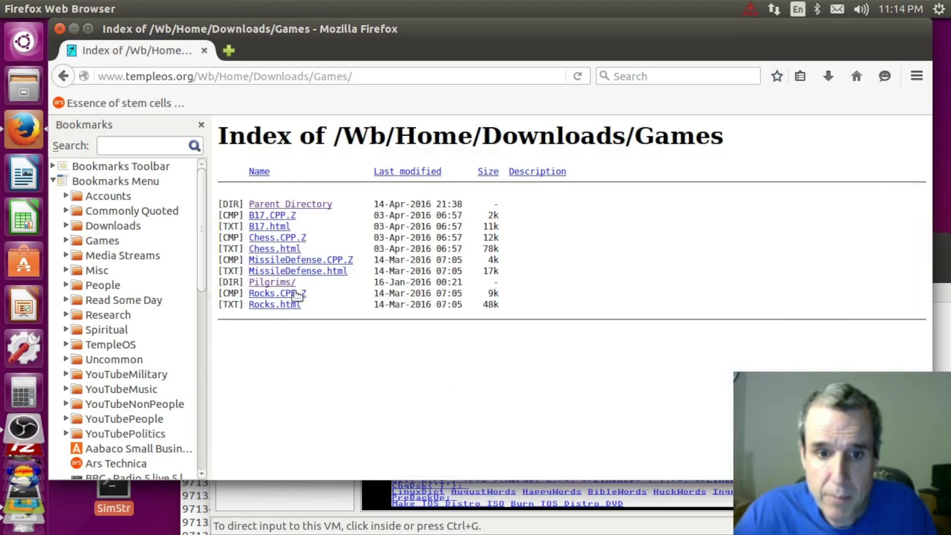
click(294, 305)
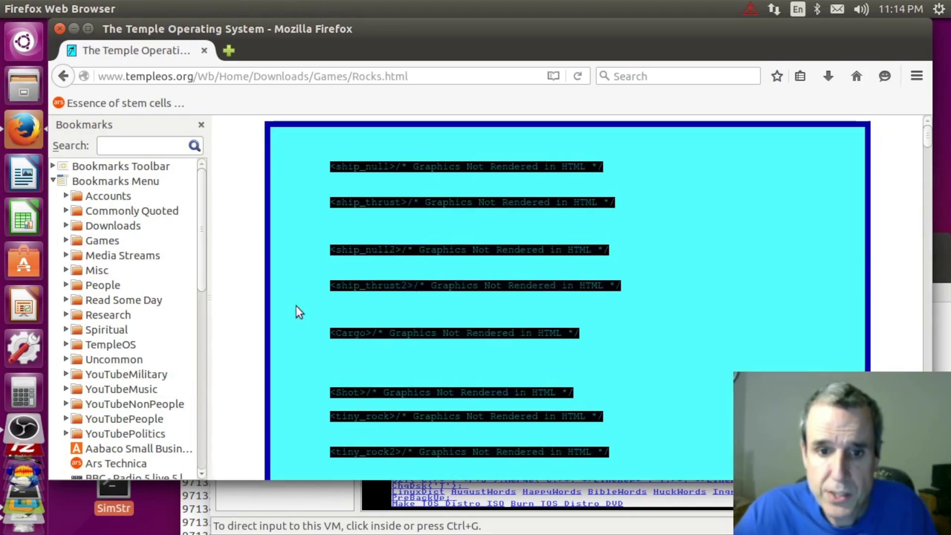
scroll(631, 232, down, 2)
scroll(723, 206, down, 3)
scroll(735, 202, down, 3)
scroll(744, 197, down, 4)
- Return to the Games listing, close Firefox and refocus the TempleOS virtual machine
click(64, 78)
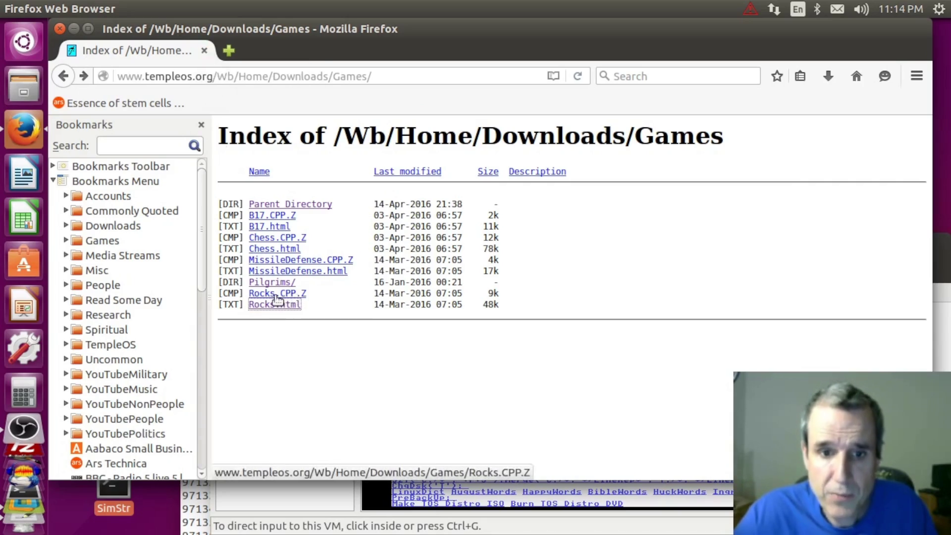
click(205, 51)
click(588, 326)
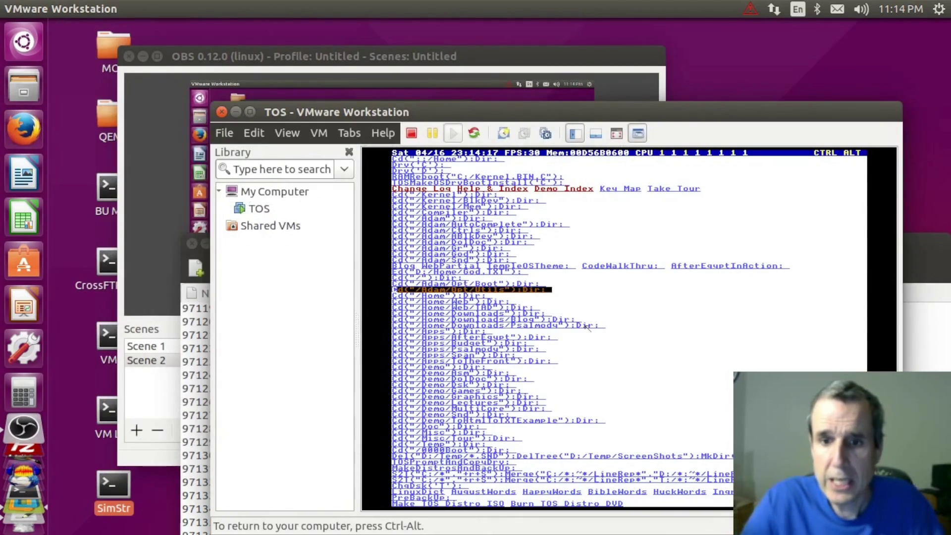
- Navigate into Downloads/Games and compile-run Rocks.CPP.Z, dismissing its intro message
key(Down)
key(Down)
key(Down)
key(Down)
key(Return)
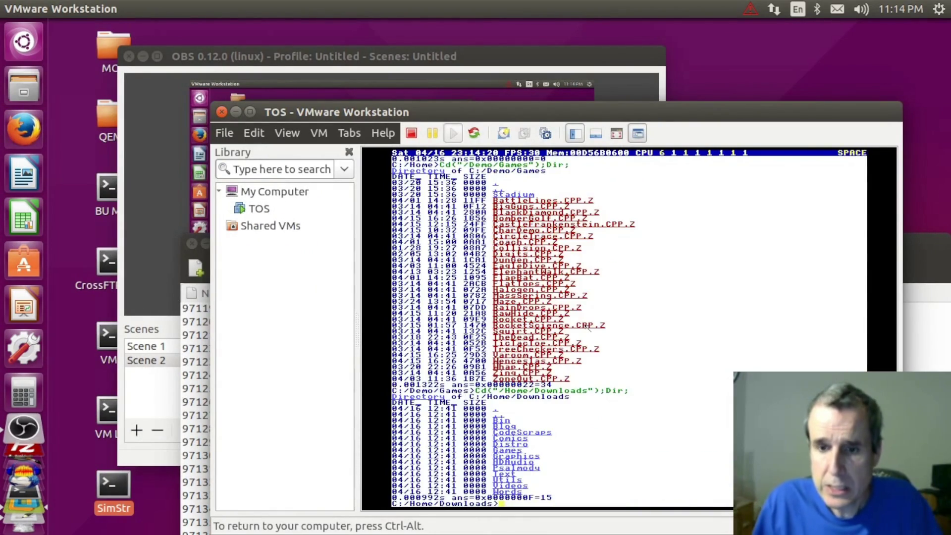
key(space)
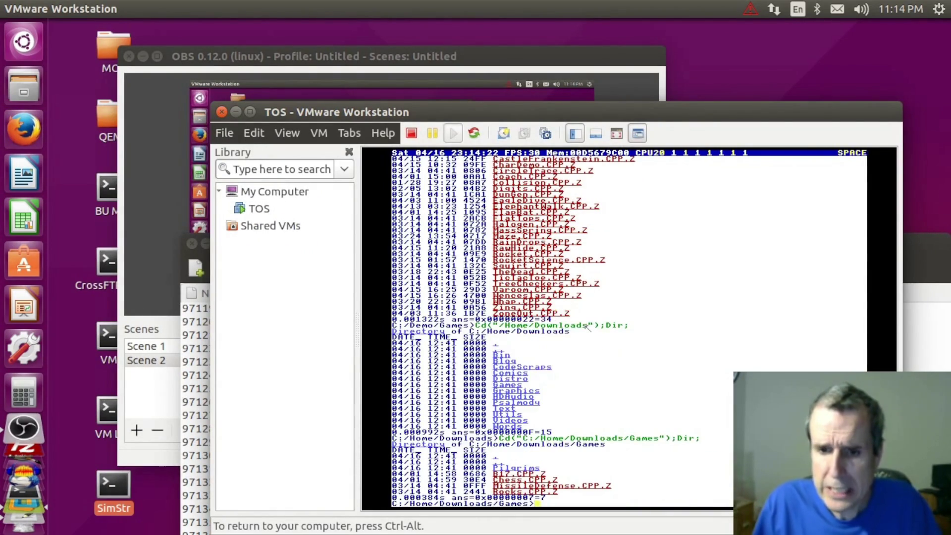
key(space)
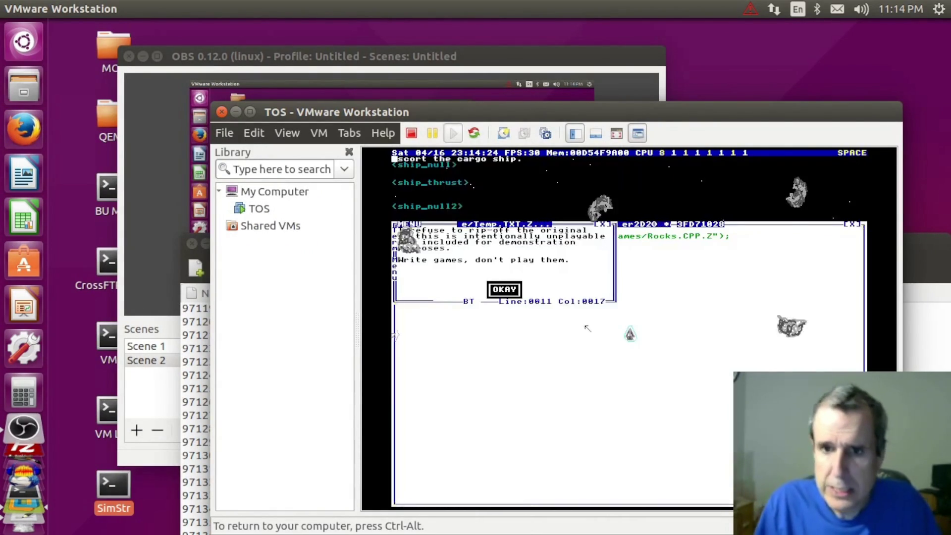
key(space)
- Steer and fire at asteroids briefly, then quit Rocks back to the shell directory listing
key(Left)
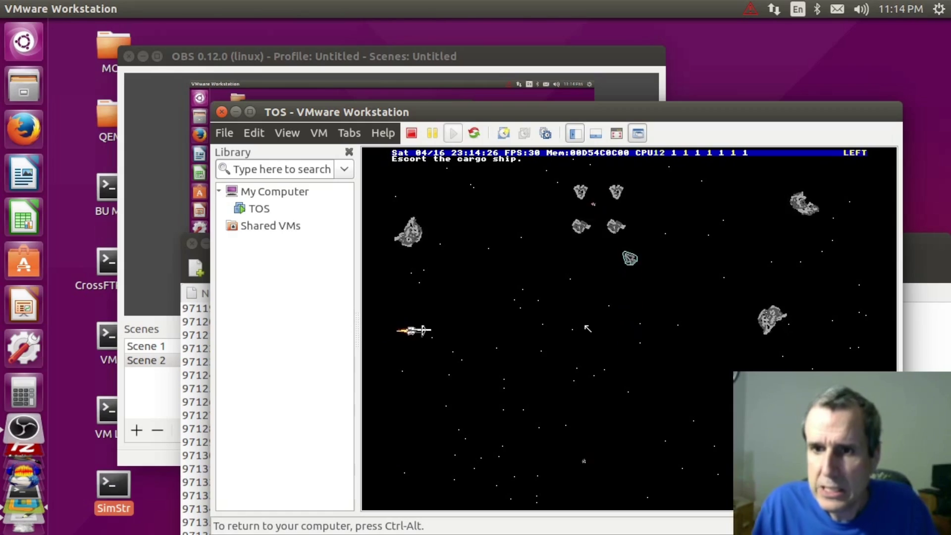
key(space)
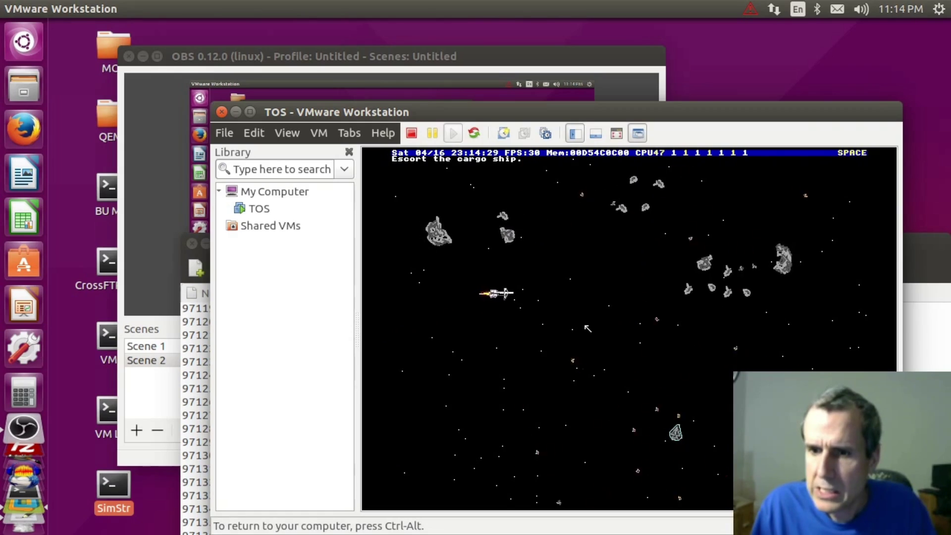
key(Left)
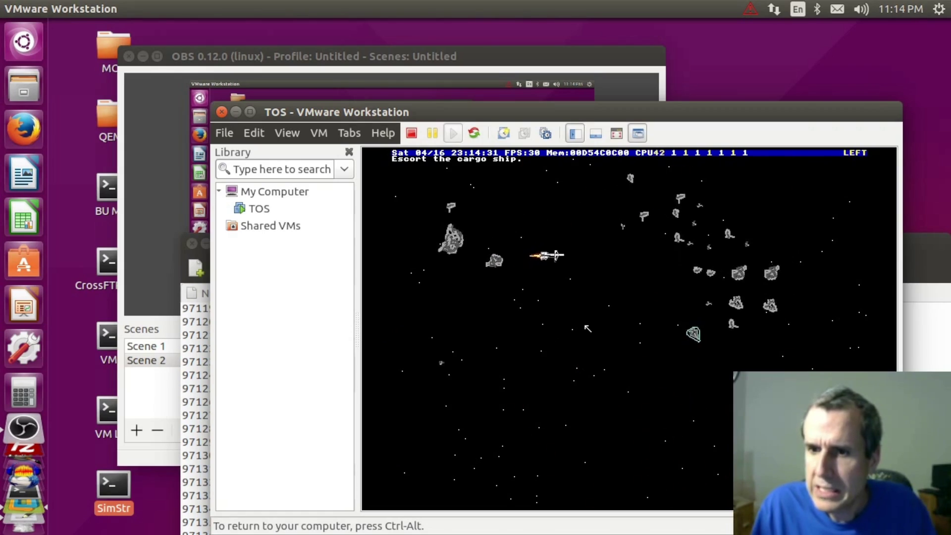
key(space)
key(shift+Escape)
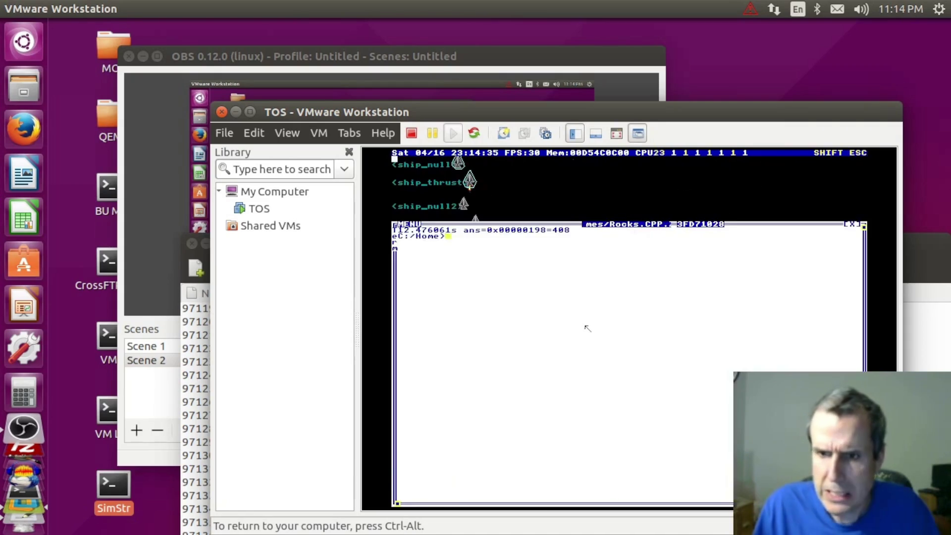
key(ctrl+Down)
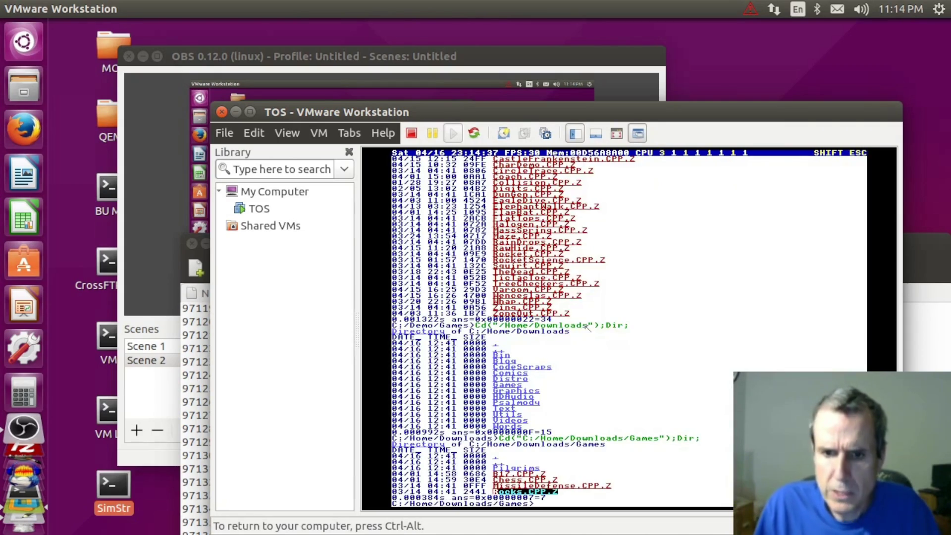
- Launch the Span bridge game from the personal menu's game icons
key(ctrl+m)
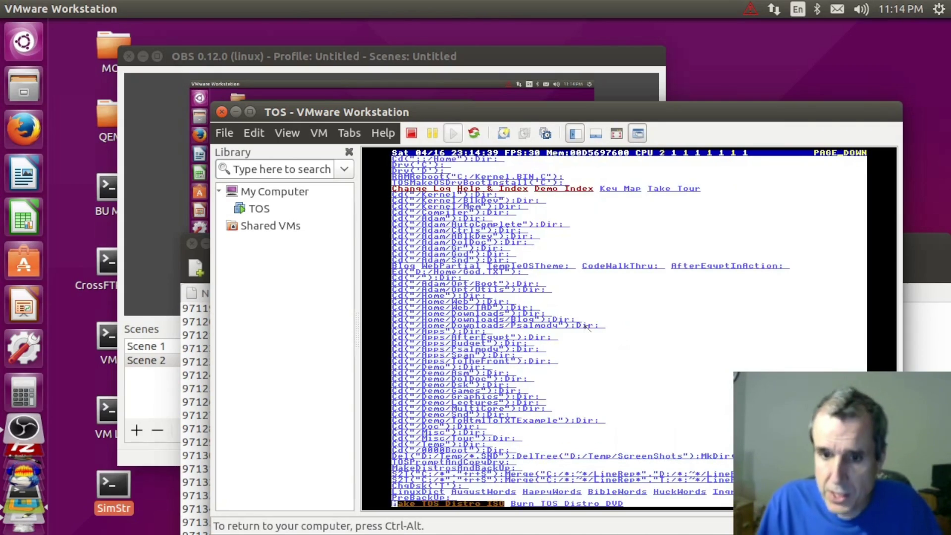
key(Down)
key(Down)
key(Down)
key(Down)
key(Up)
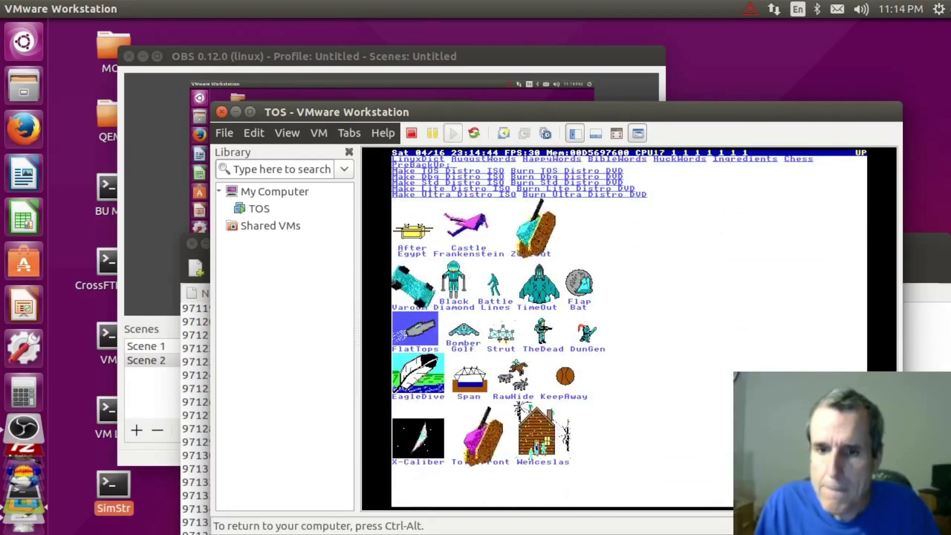
key(Left)
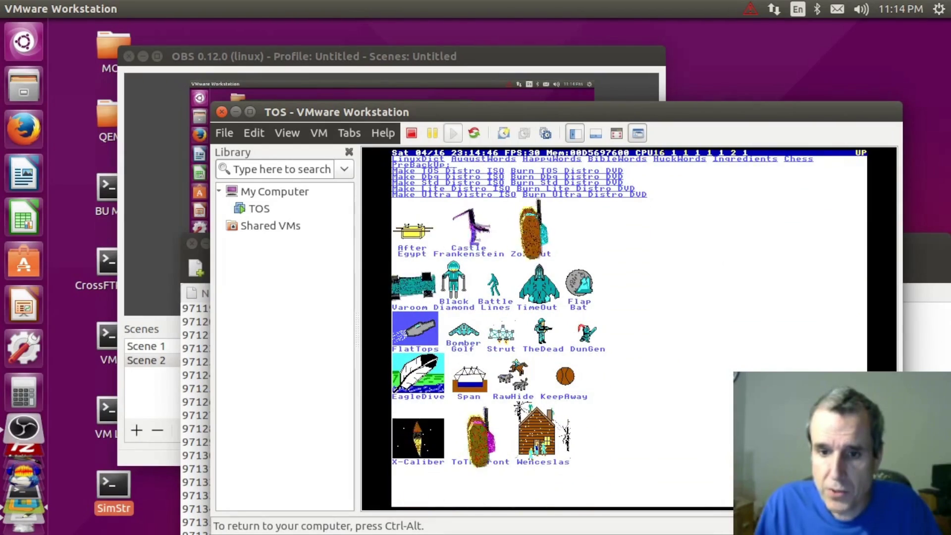
key(space)
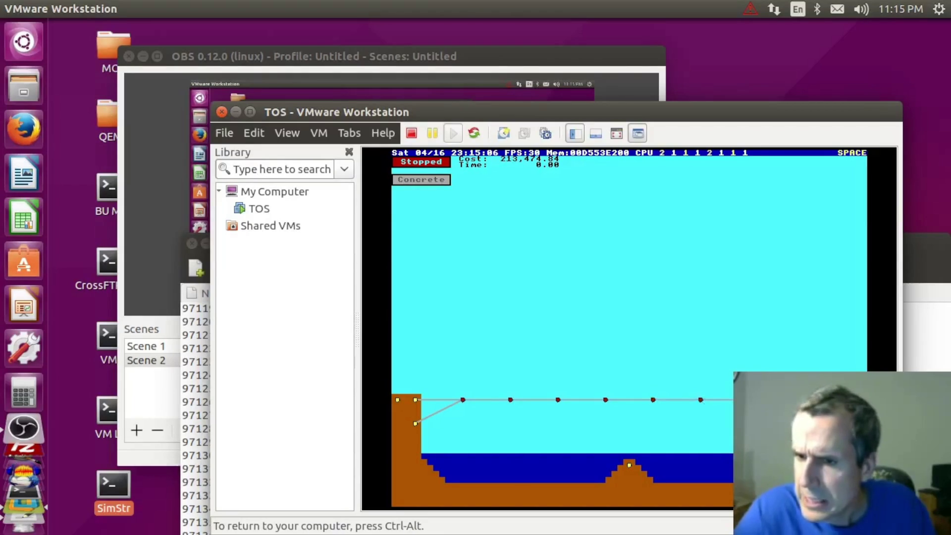
- Switch to Steel, add a joint below the deck and run the bridge load simulation
key(space)
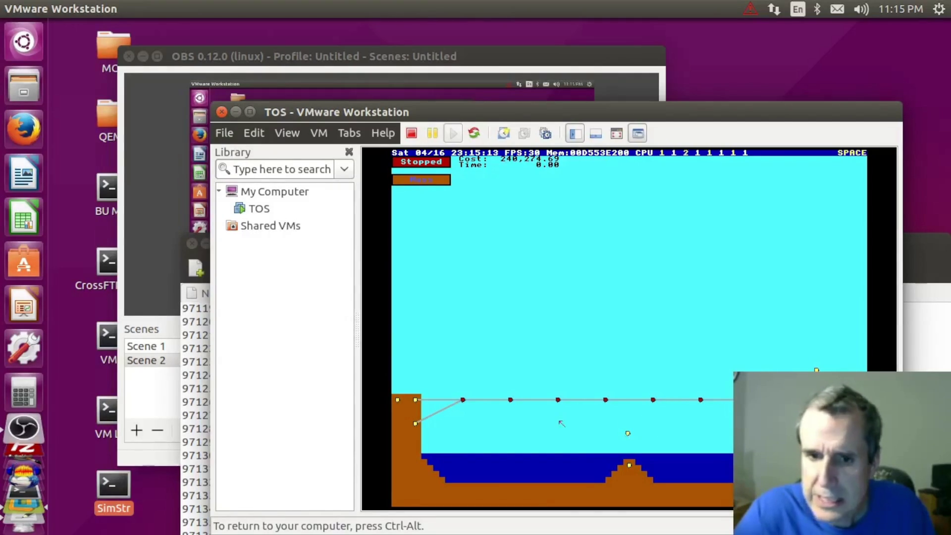
click(441, 370)
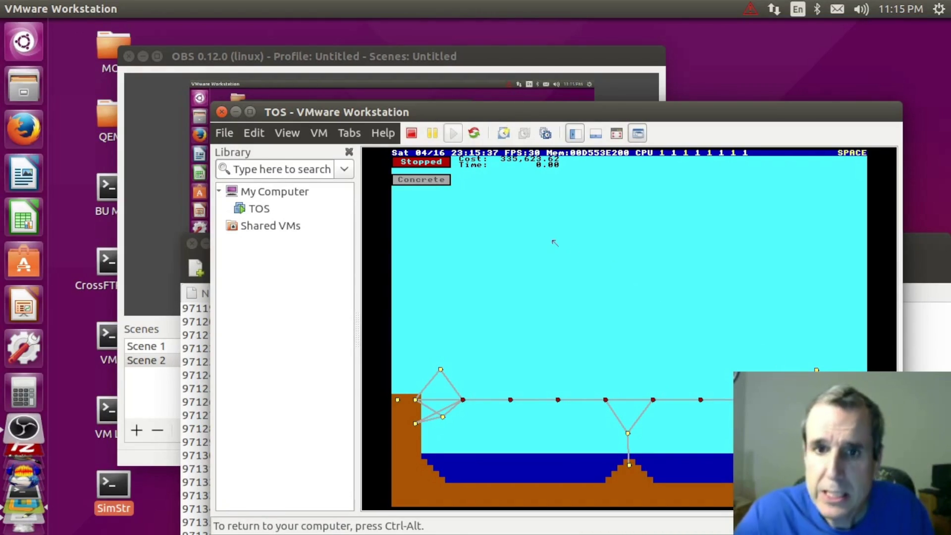
key(space)
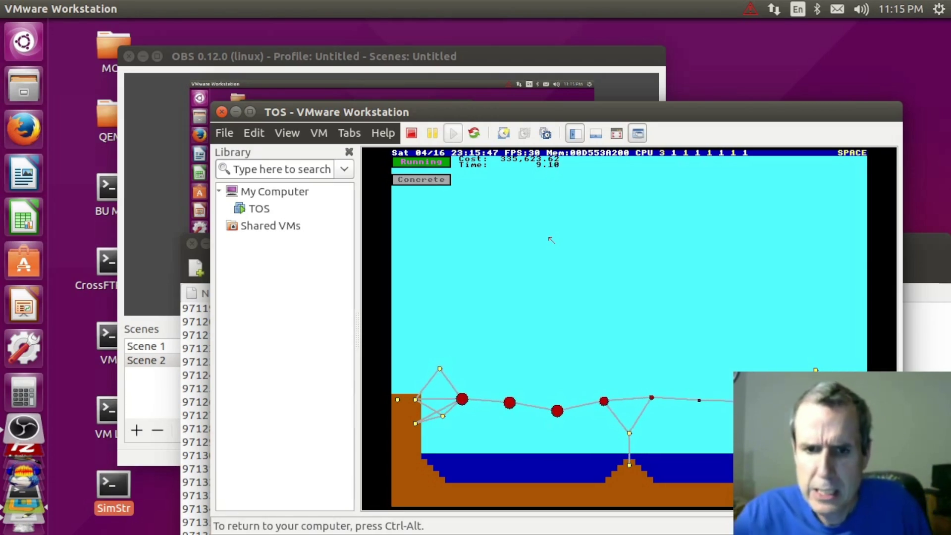
- Release input to the host and shut down the TempleOS virtual machine
key(ctrl+alt)
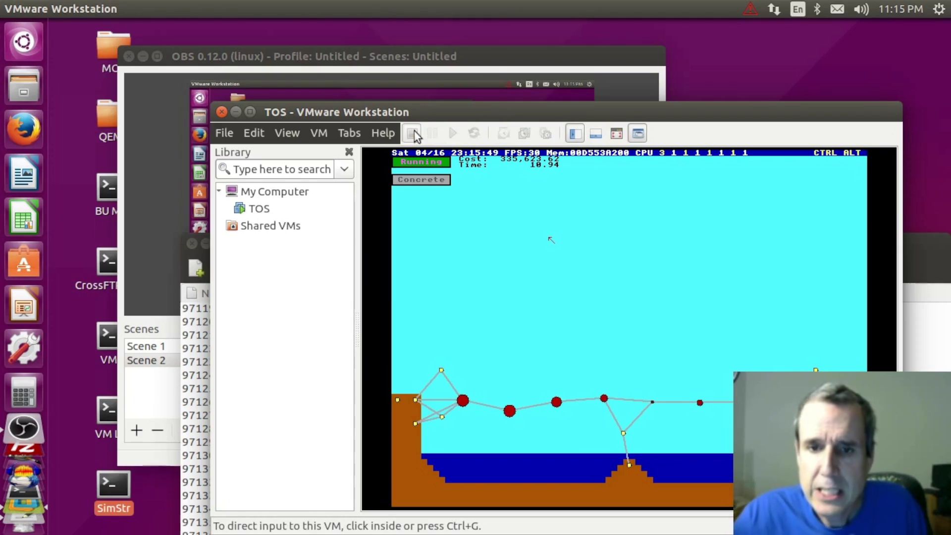
click(412, 134)
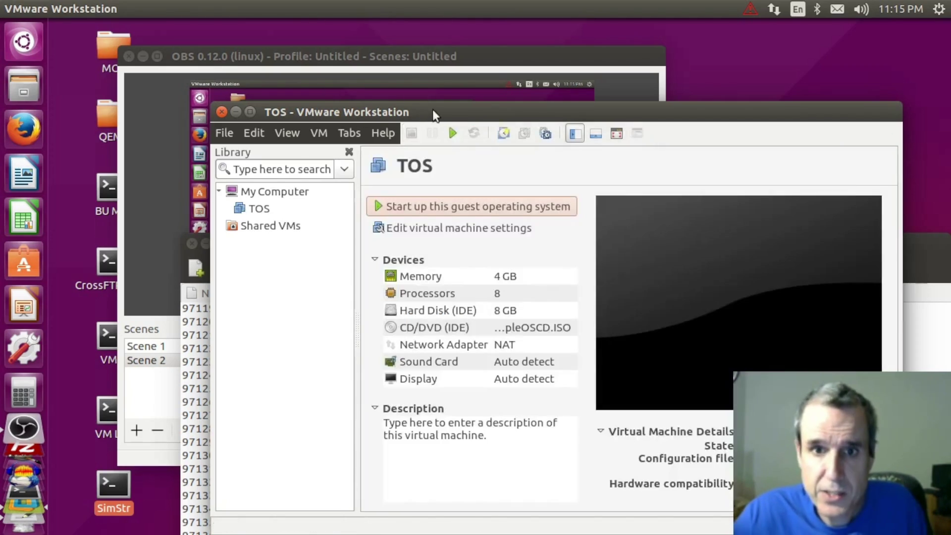
- Move the VMware window aside and bring Firefox with templeos.org to the front
mouse_move(437, 112)
mouse_down()
mouse_move(495, 186)
mouse_move(492, 129)
mouse_up()
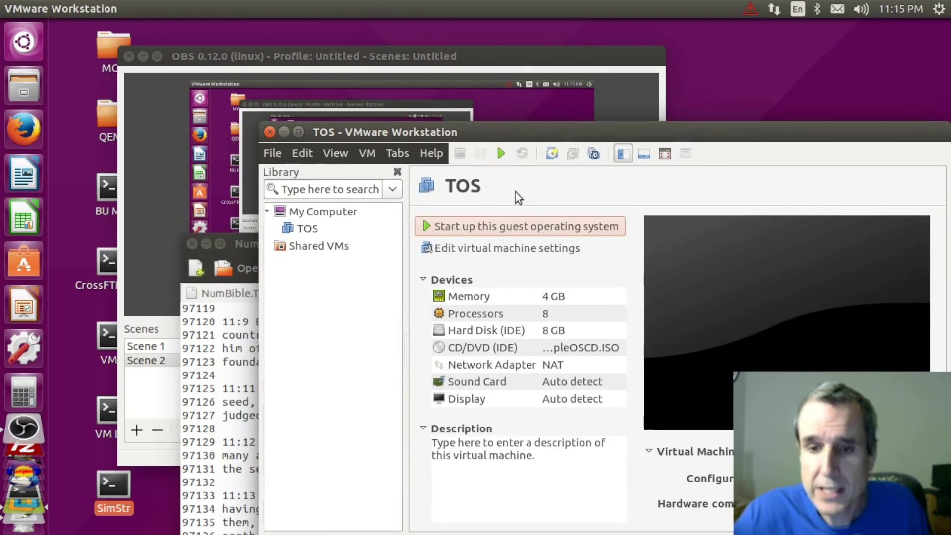
click(24, 128)
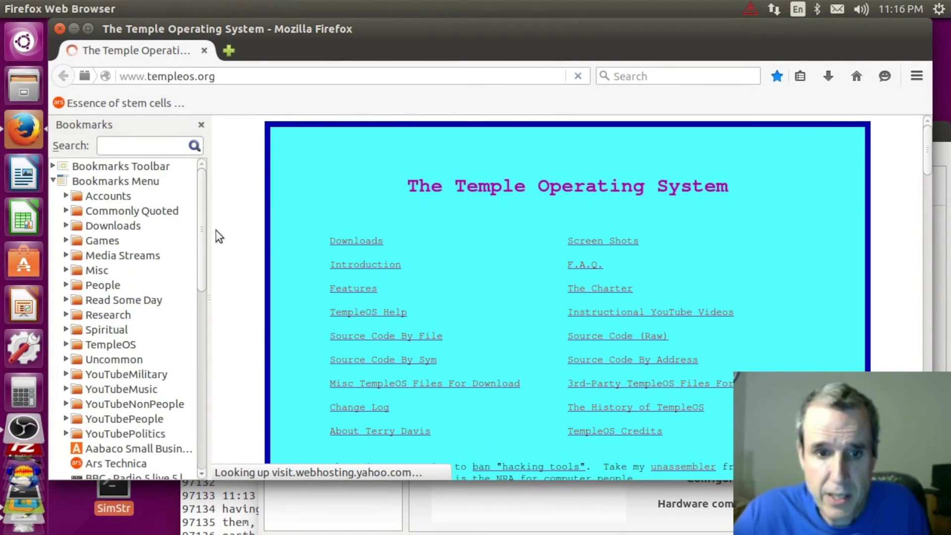
drag(201, 234, 219, 329)
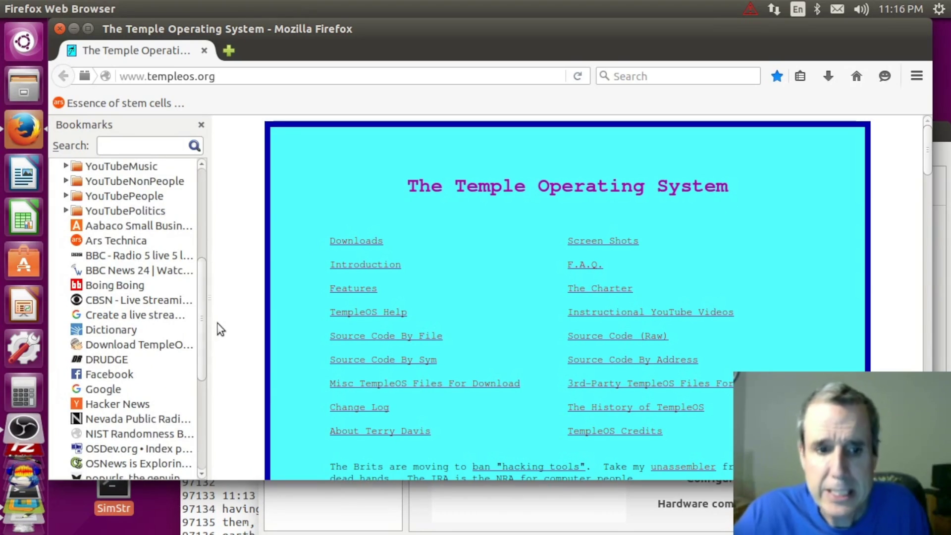
scroll(115, 316, down, 4)
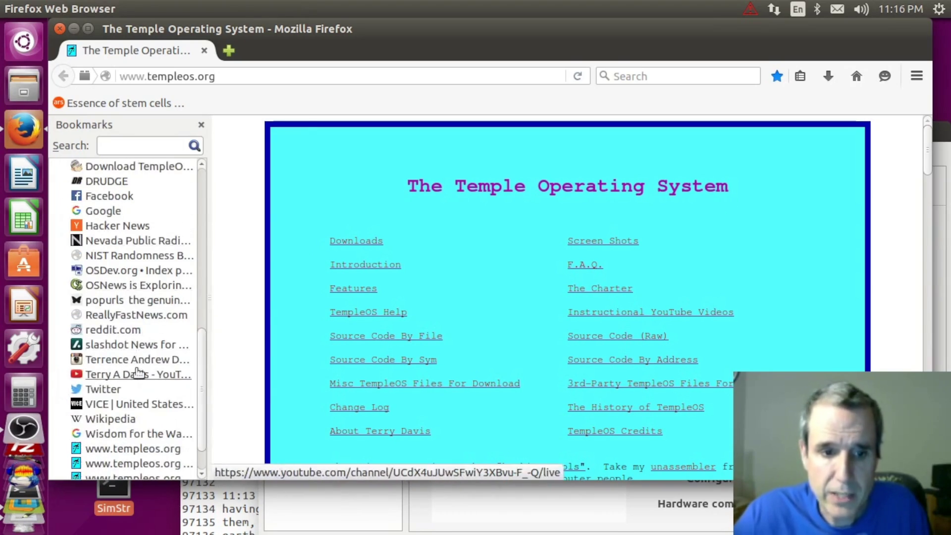
scroll(138, 378, down, 1)
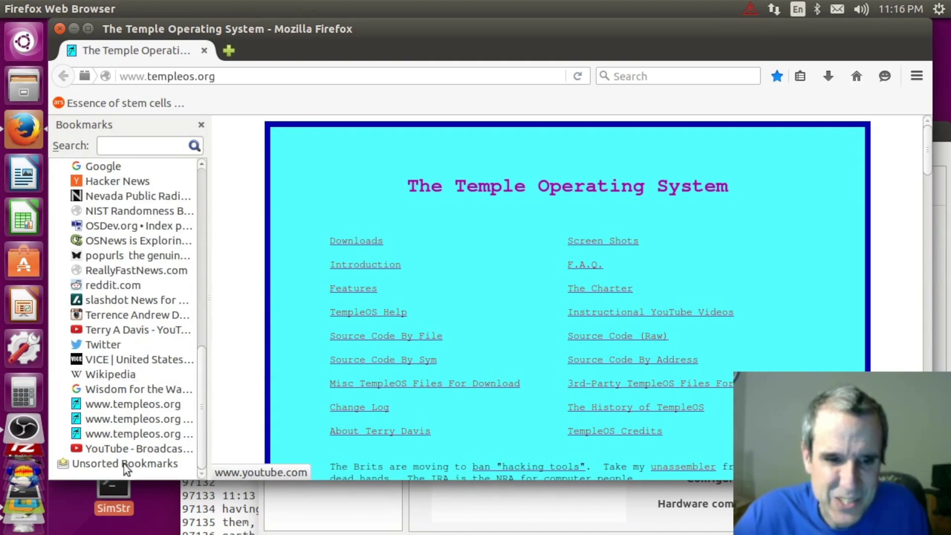
- Load the YouTube home page from the Bookmarks sidebar
click(134, 450)
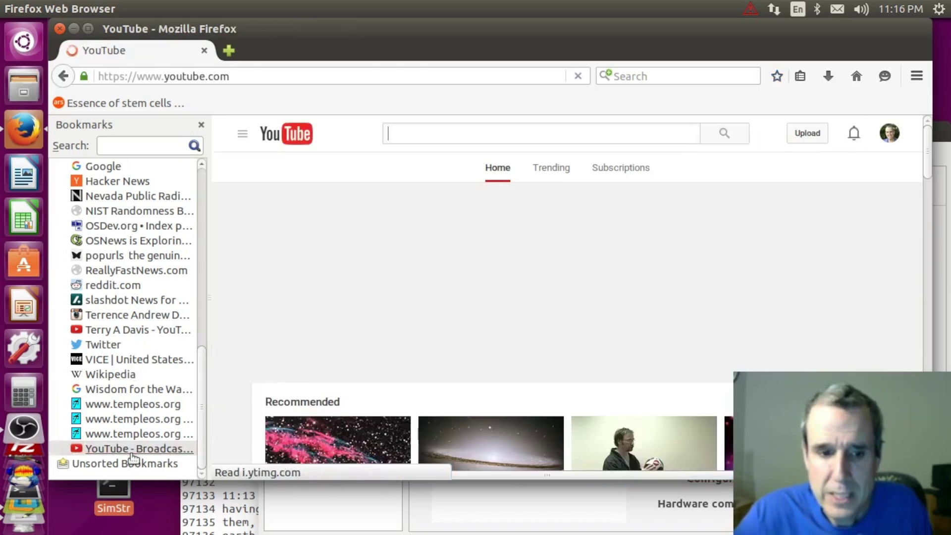
text(ram)
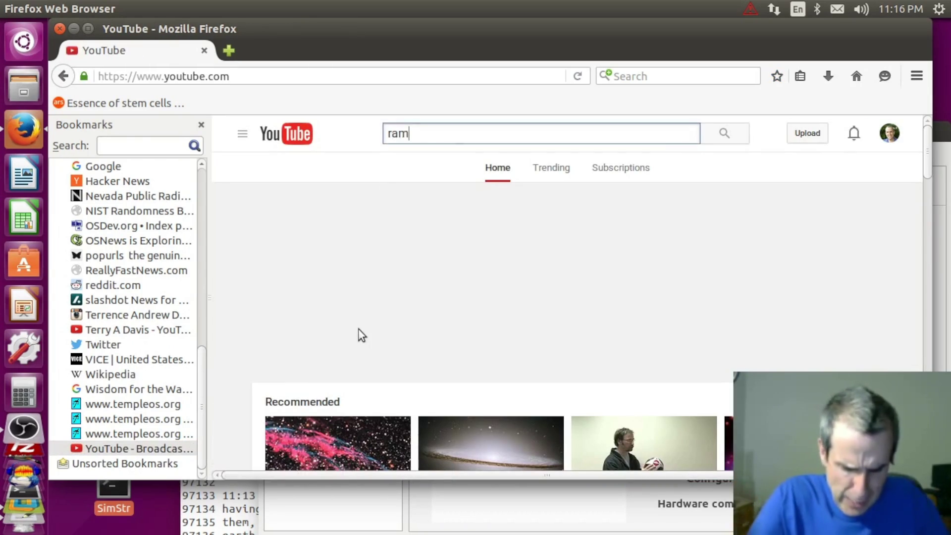
text(part)
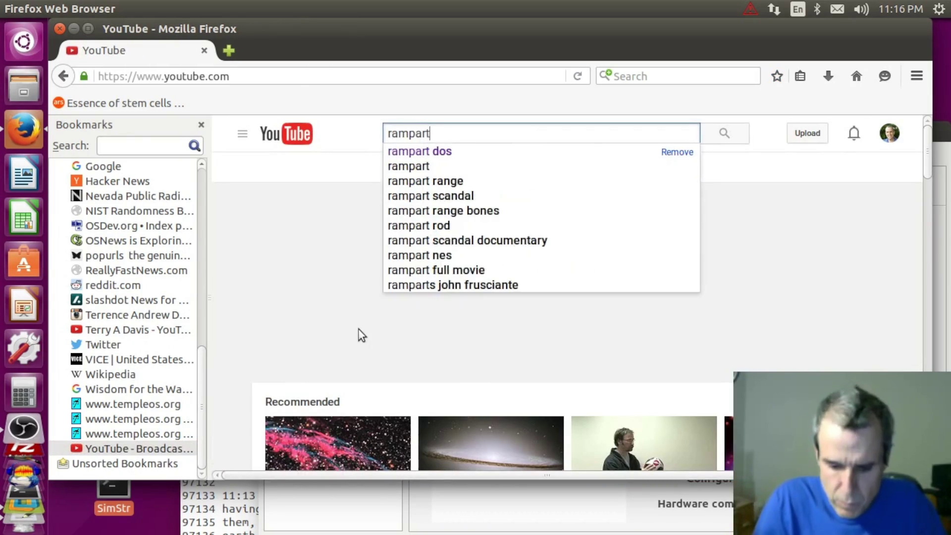
- Search YouTube for 'rampart dos' and open the Rampart gameplay video
key(Return)
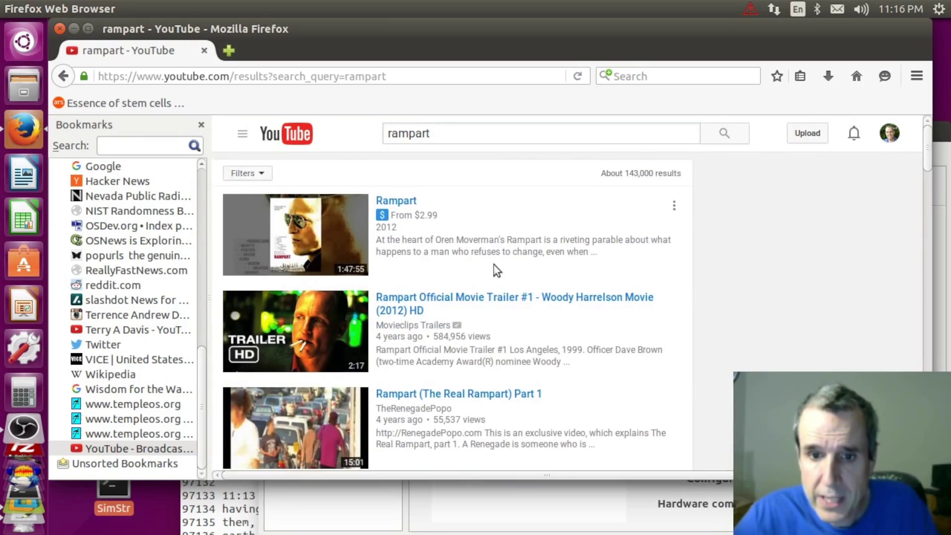
scroll(490, 270, down, 3)
click(445, 129)
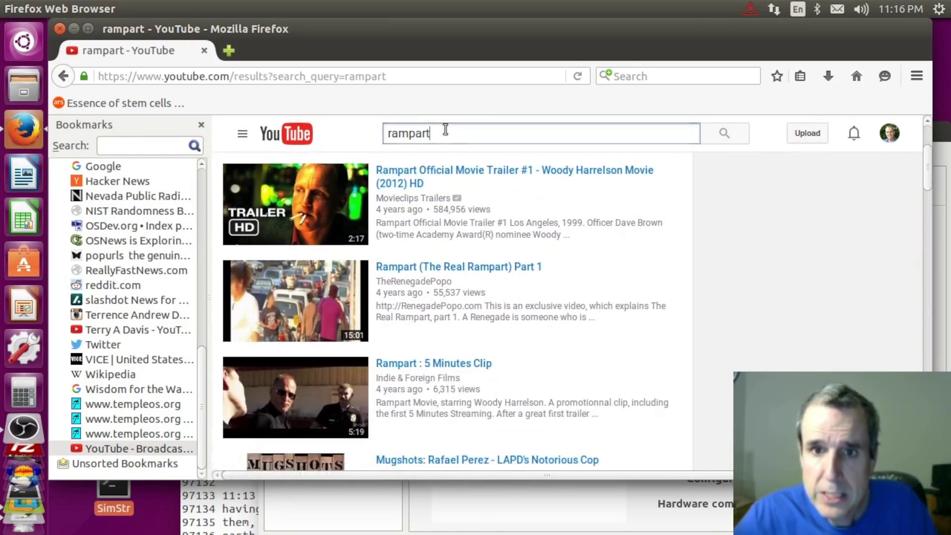
text( dos)
key(Return)
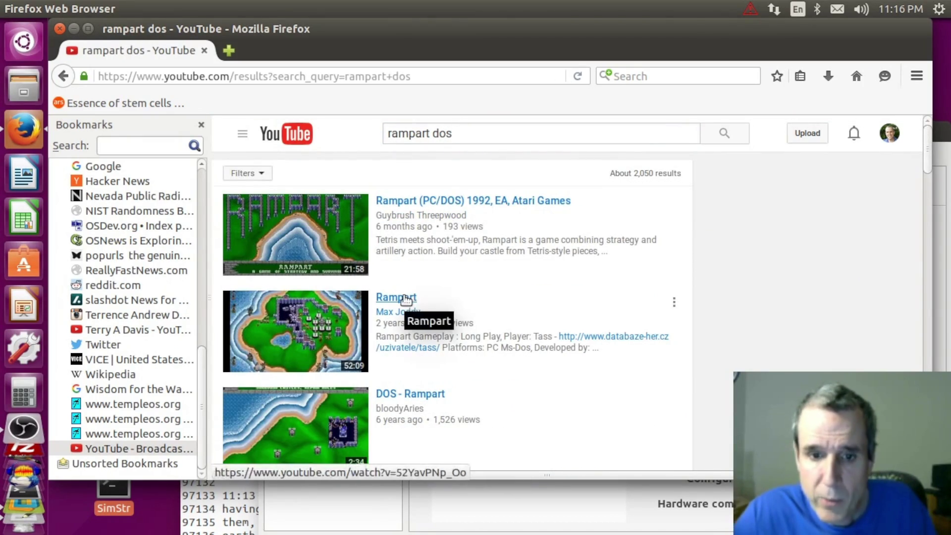
click(407, 298)
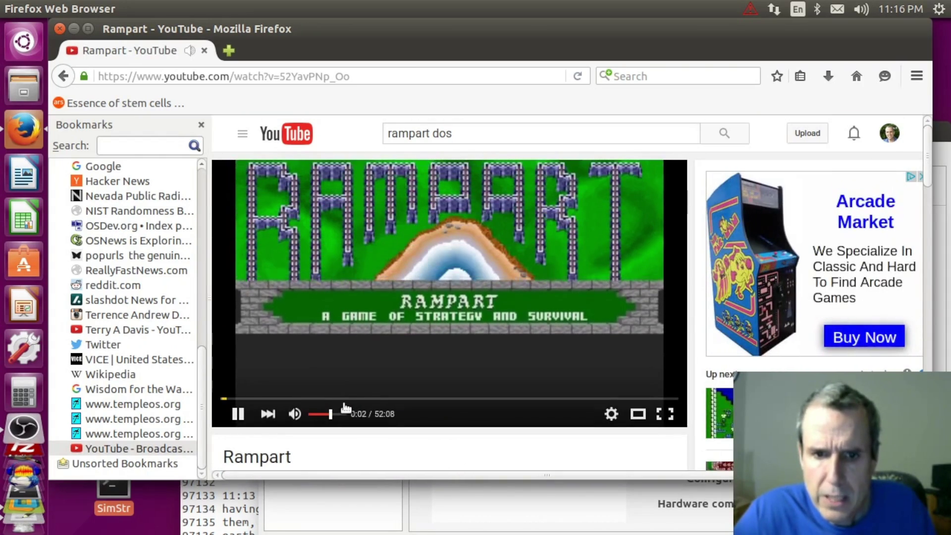
- Jump the video to about 14:18, dismiss the ad, then go to the channel's live stream page
click(348, 397)
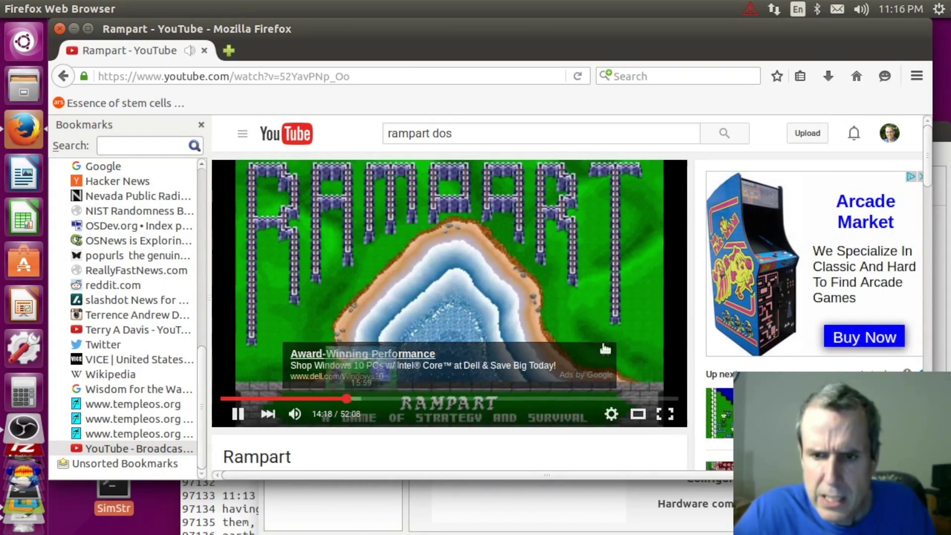
click(606, 351)
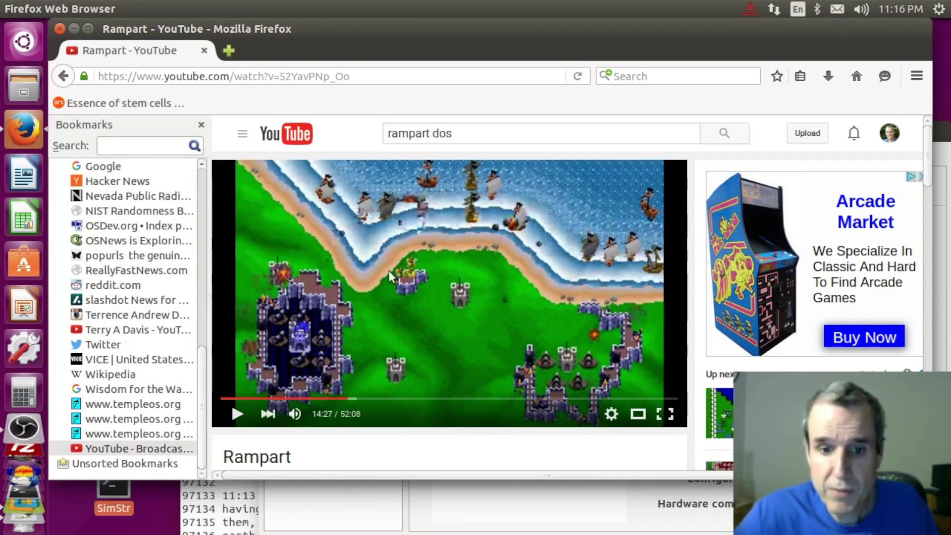
mouse_move(209, 8)
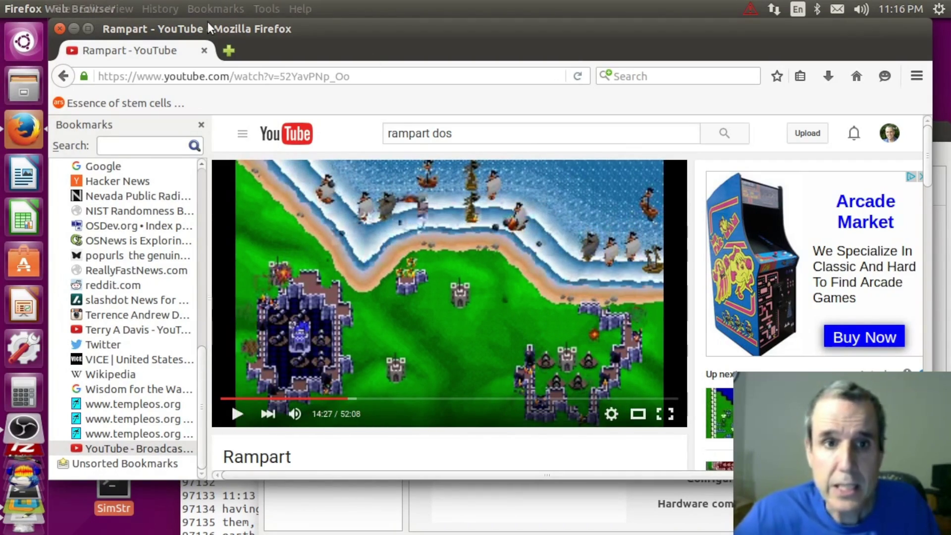
click(127, 329)
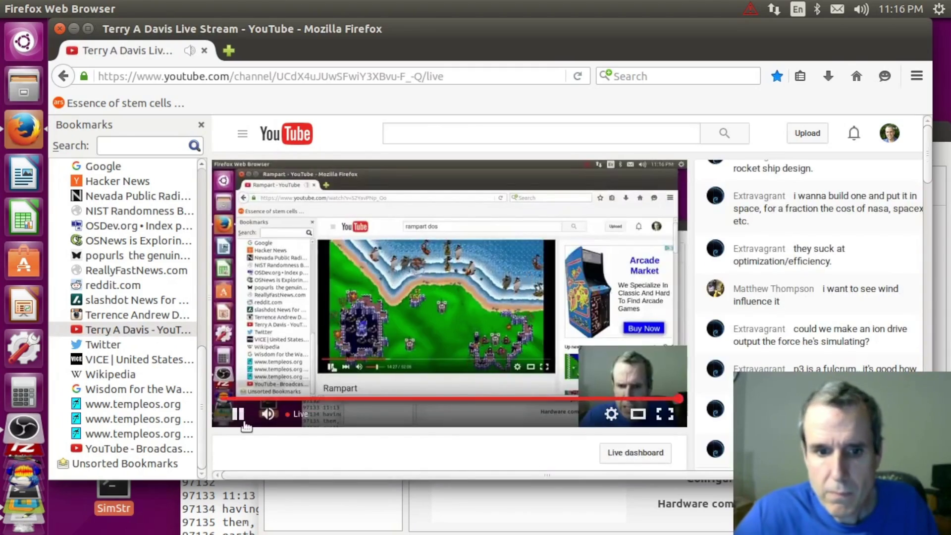
- Pause the live stream preview and close Firefox, leaving VMware showing
click(560, 337)
scroll(855, 268, down, 2)
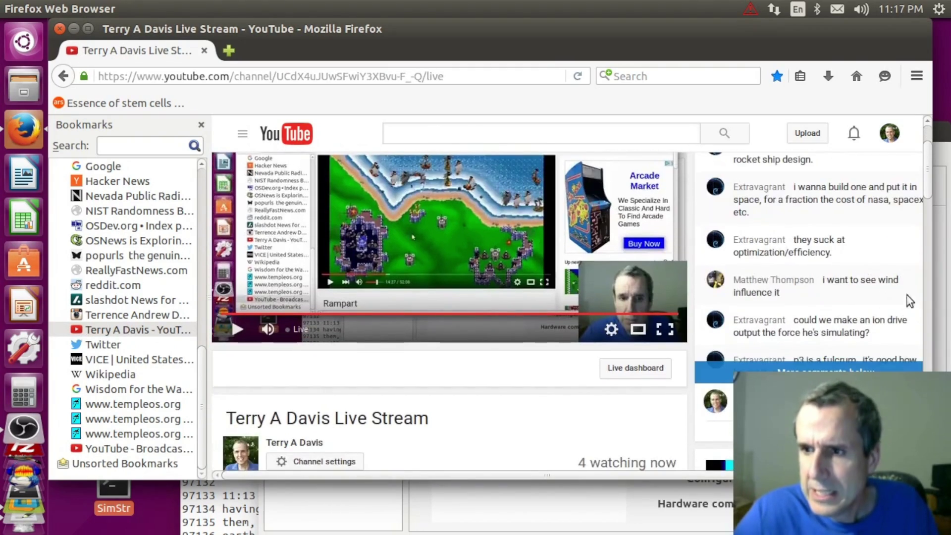
scroll(933, 192, up, 2)
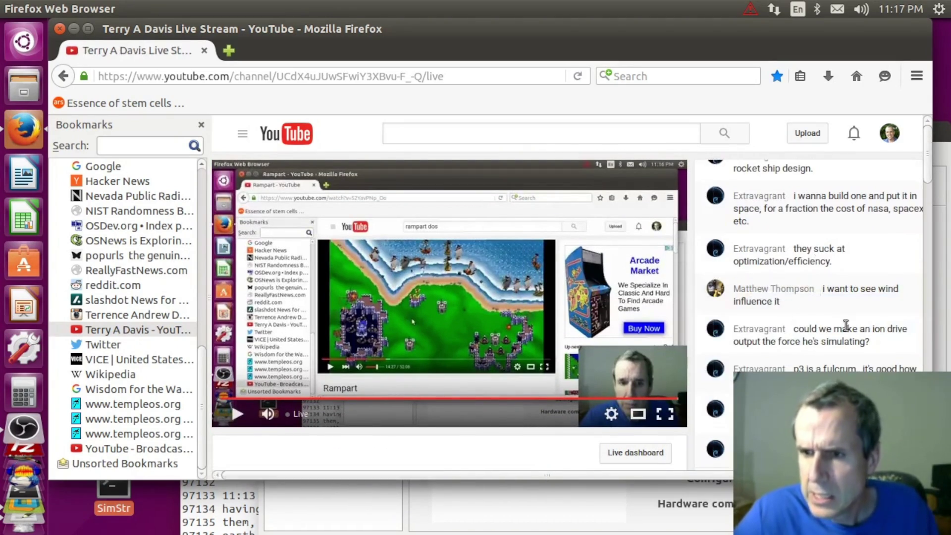
scroll(848, 336, down, 1)
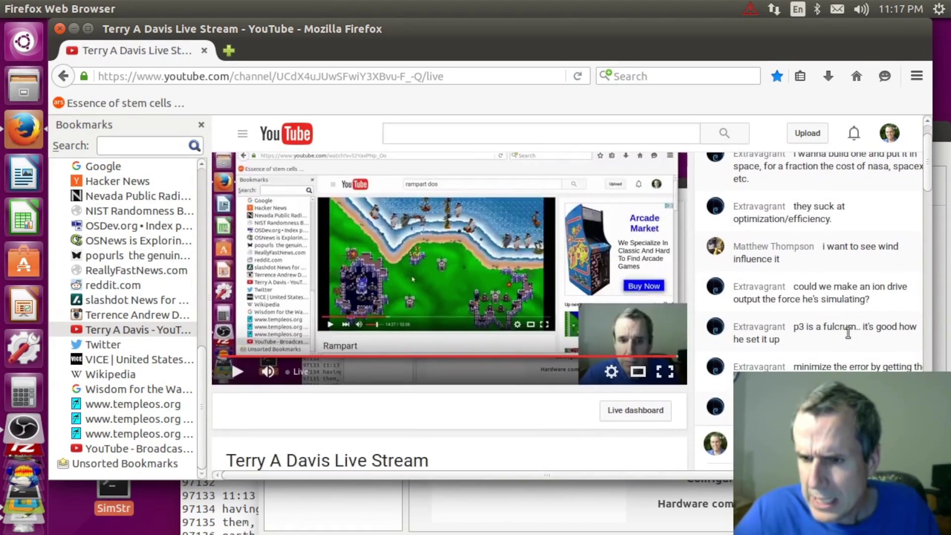
scroll(849, 334, down, 1)
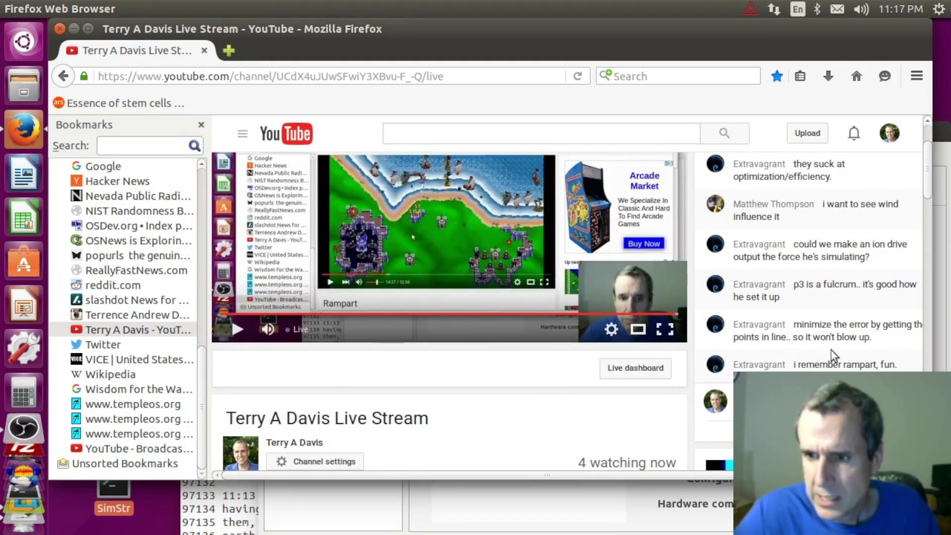
click(205, 52)
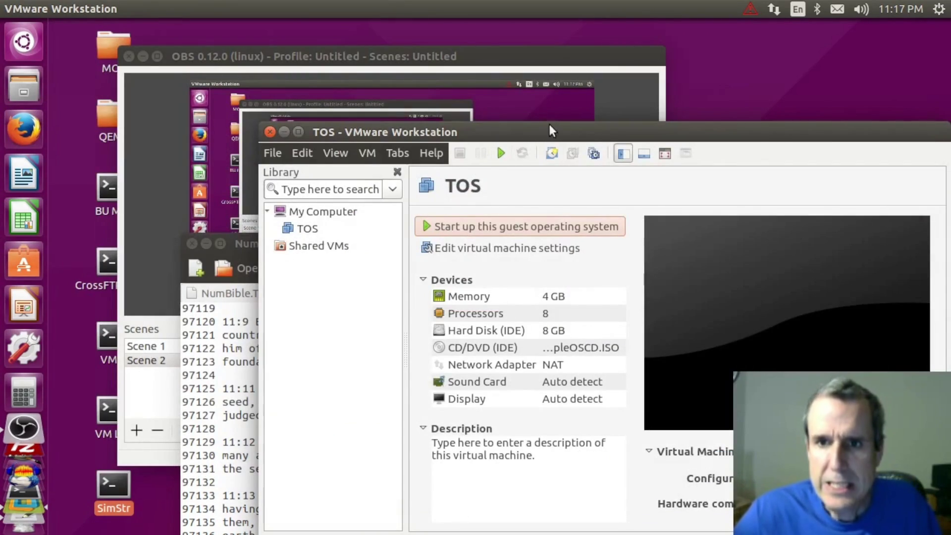
- Reposition the VMware window and power on the TOS virtual machine with keyboard focus
click(471, 53)
mouse_move(762, 123)
mouse_down()
mouse_move(729, 103)
mouse_move(720, 50)
mouse_up()
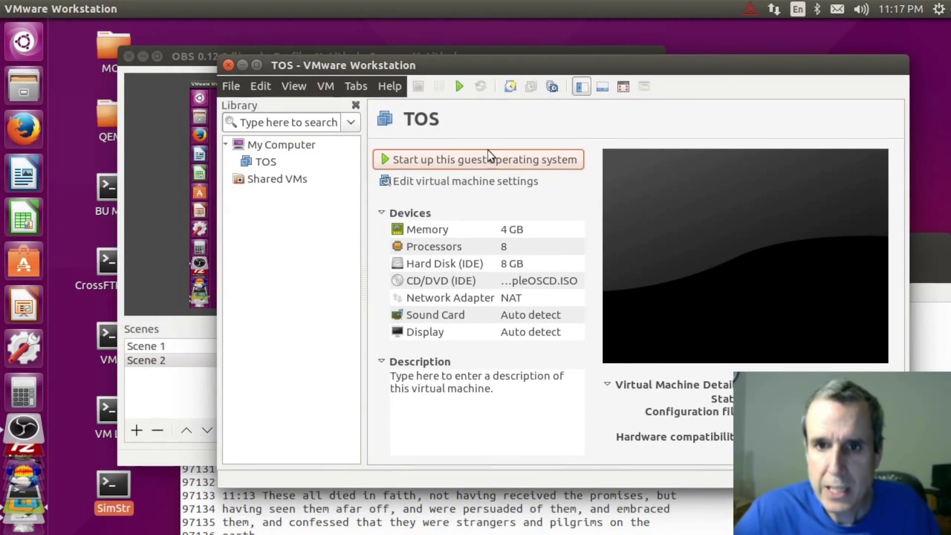
click(492, 160)
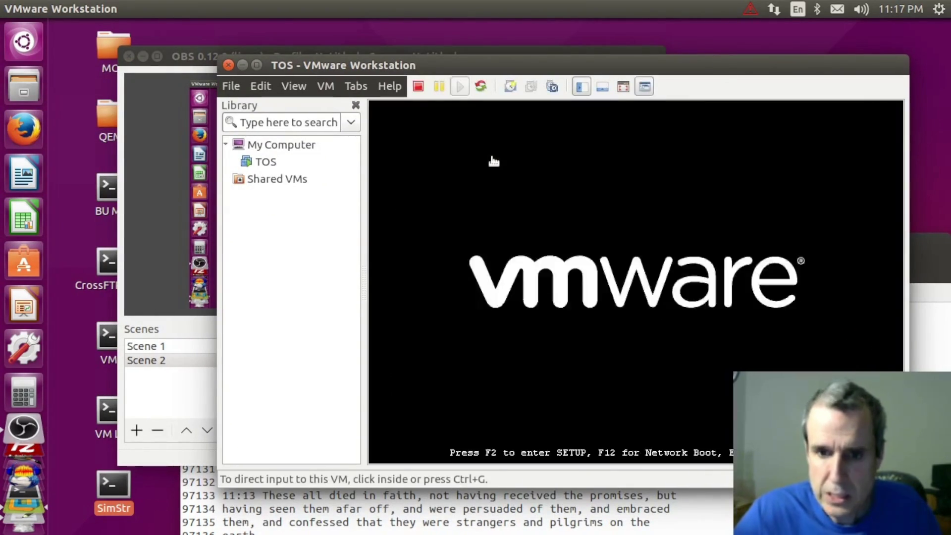
click(556, 201)
text(1)
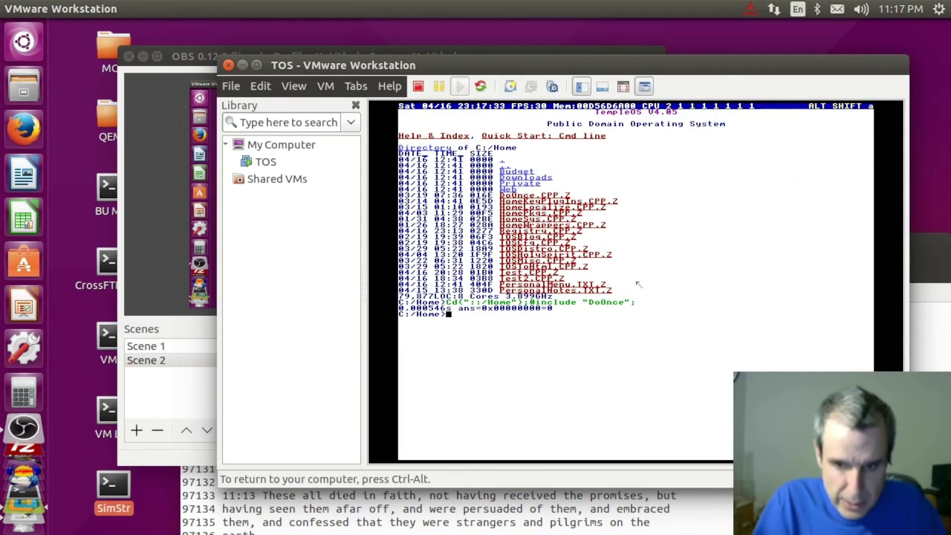
text(V)
- Open a second TempleOS terminal, release input and start a host Ubuntu terminal
key(BackSpace)
key(BackSpace)
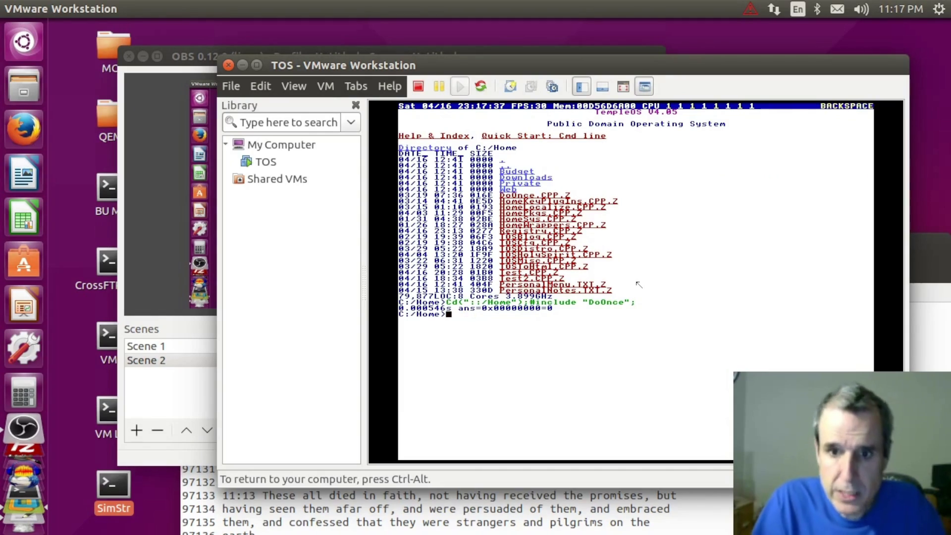
key(ctrl+alt+t)
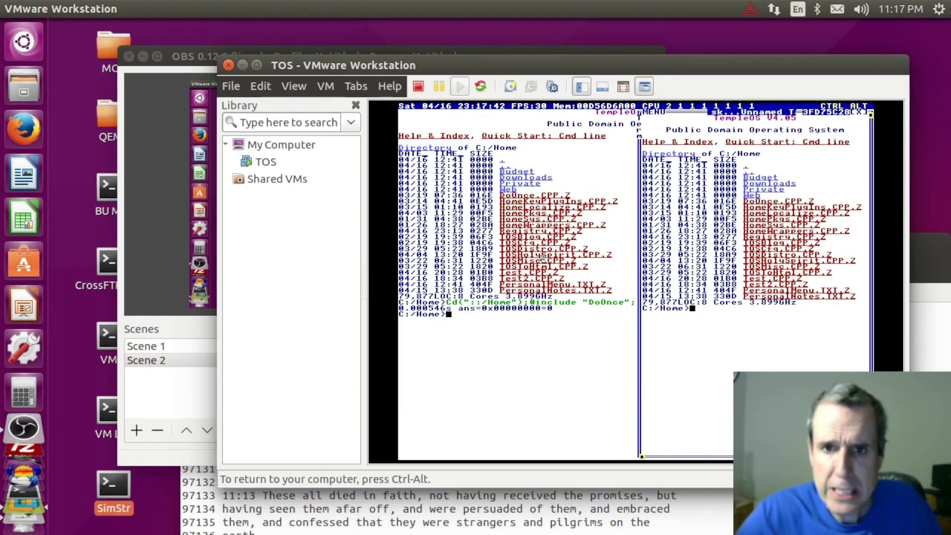
key(ctrl+alt)
key(ctrl+alt+t)
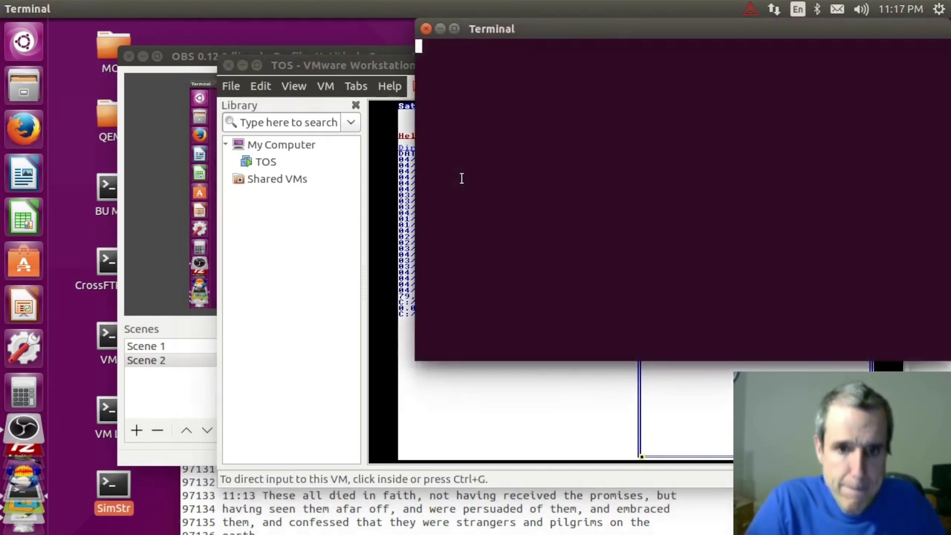
text(gw)
- Run gw to print random words, then close the terminal to return to TempleOS
key(Return)
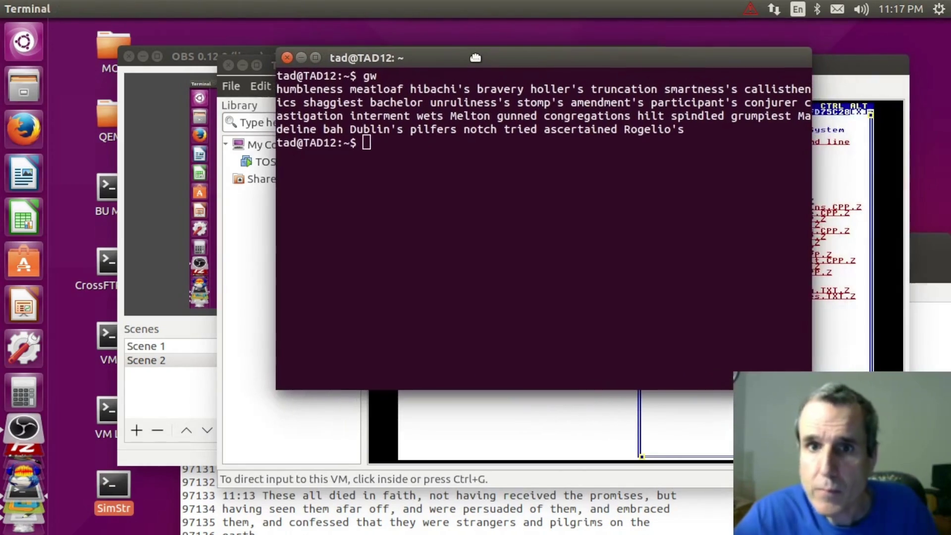
drag(615, 26, 476, 56)
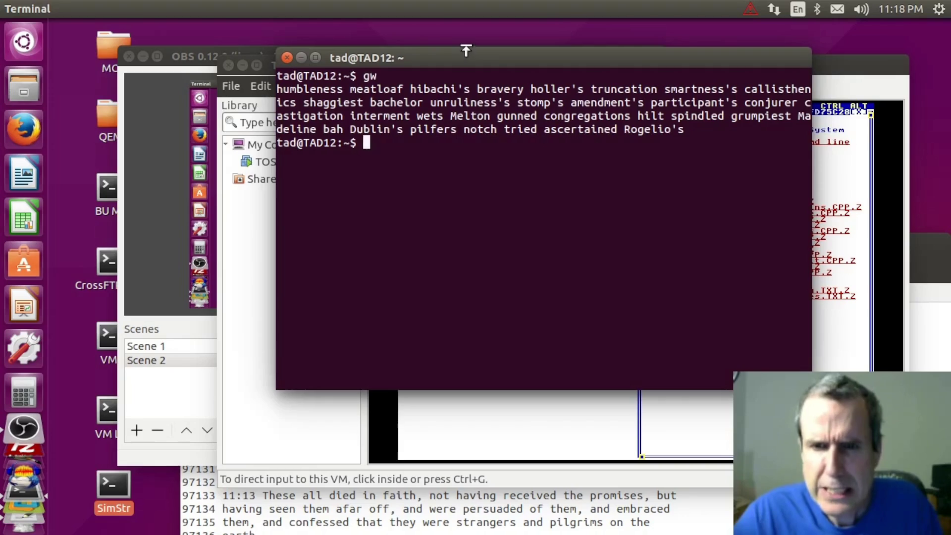
click(288, 55)
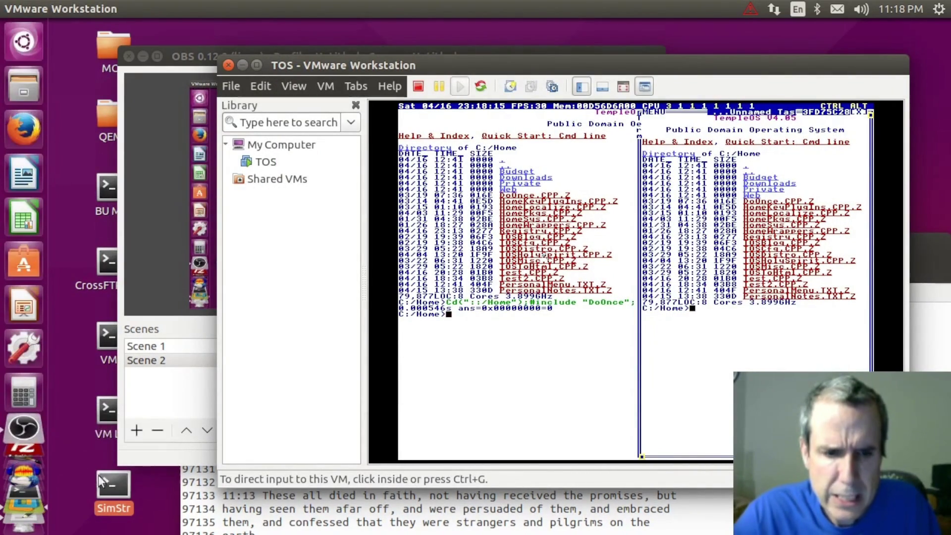
- Launch SimStructure and switch to placing particles with default properties
click(113, 486)
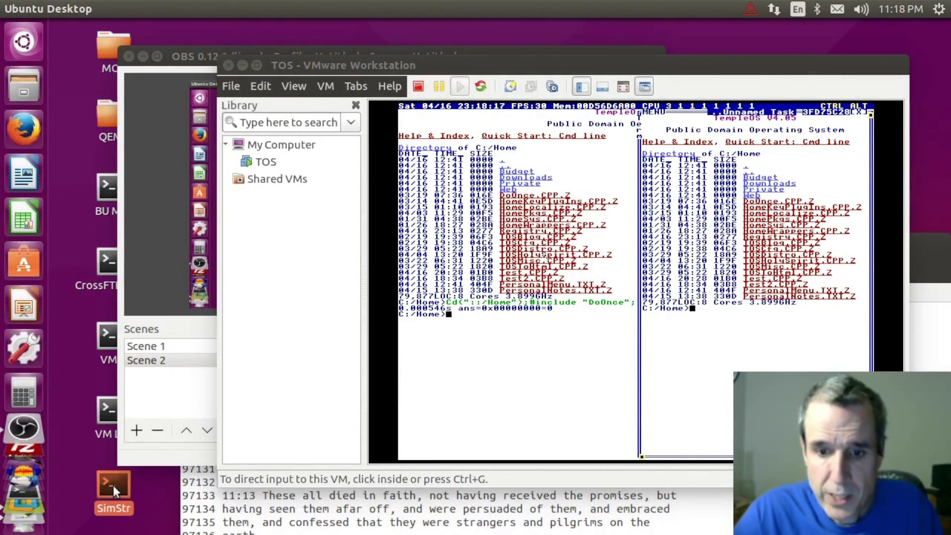
double_click(113, 486)
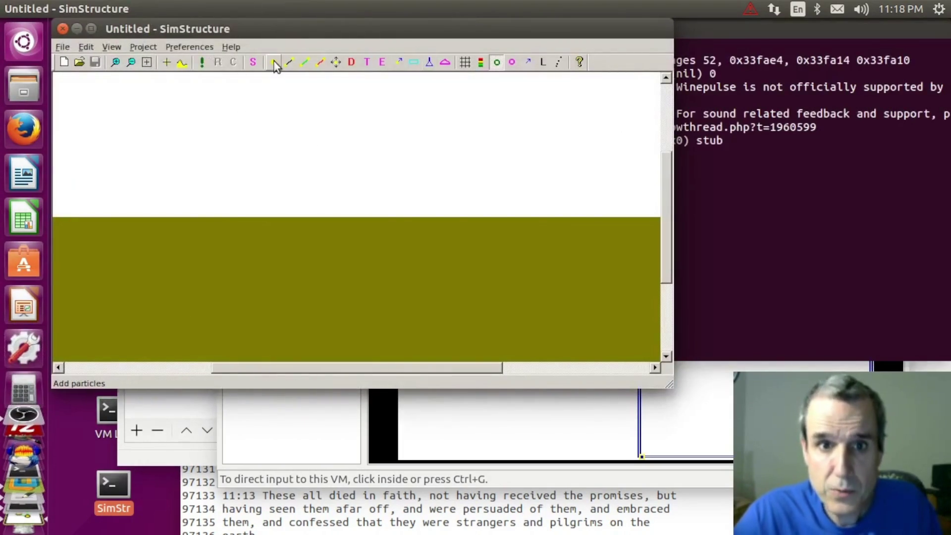
click(274, 61)
click(335, 209)
click(383, 361)
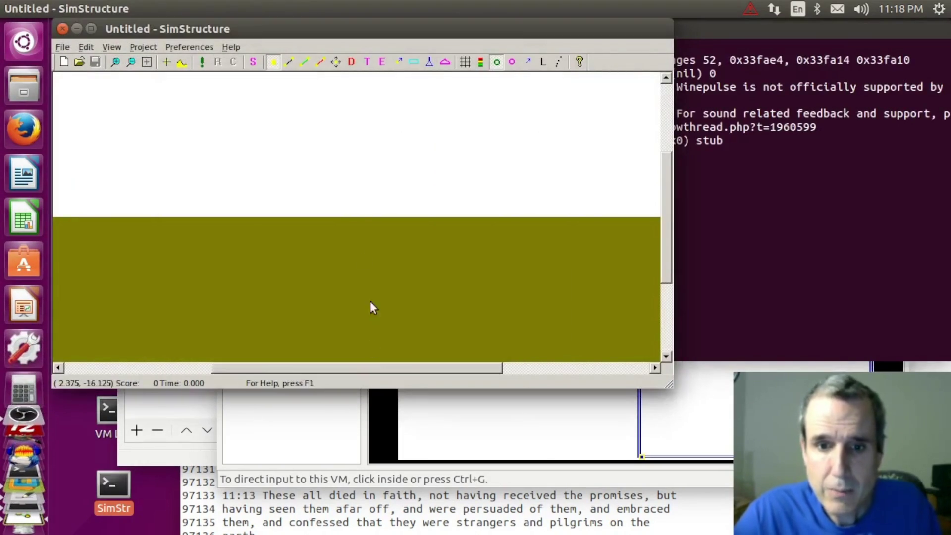
- Place four particles in a square just above the ground and maximize the window
click(336, 205)
click(380, 208)
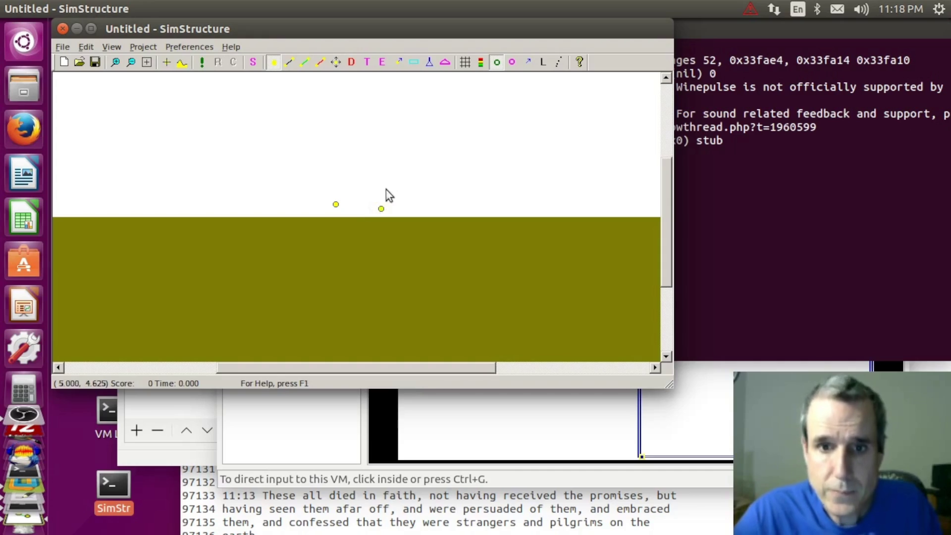
click(384, 185)
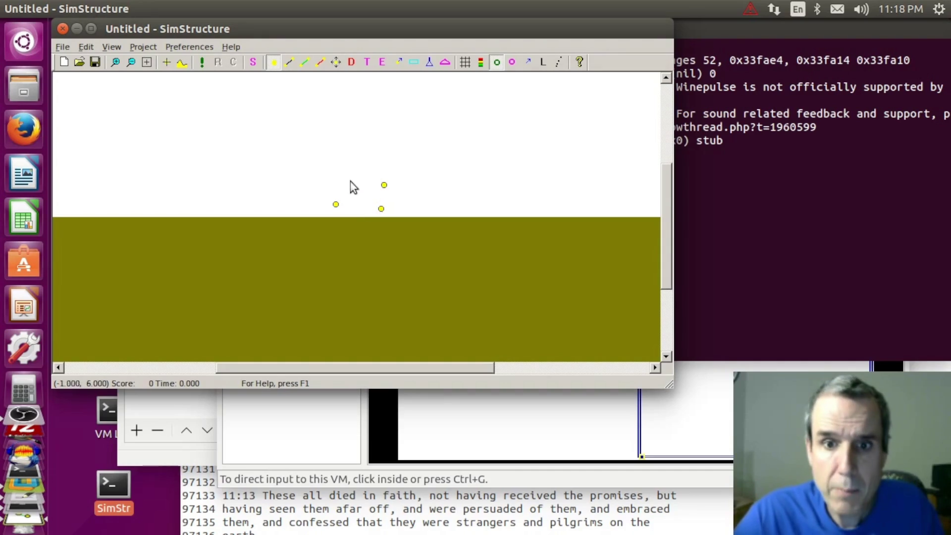
click(335, 179)
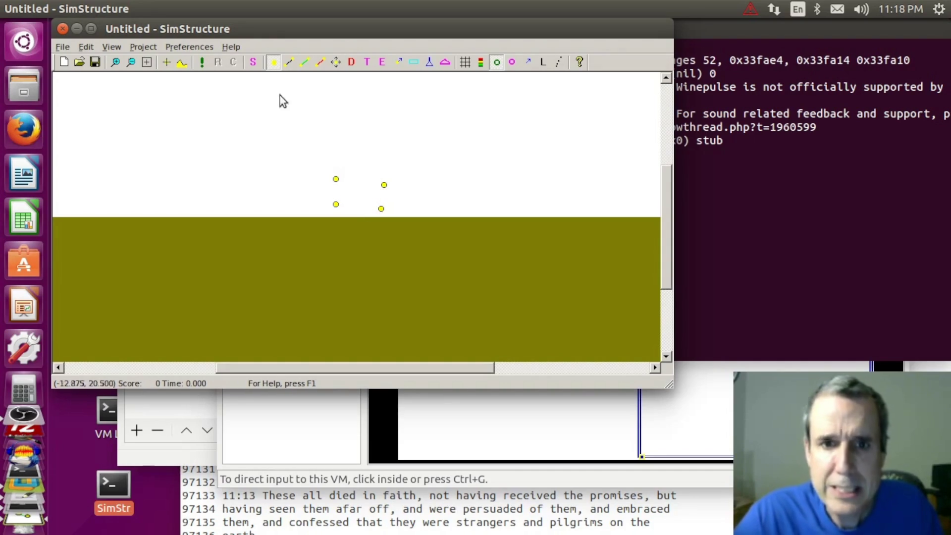
click(91, 29)
double_click(302, 41)
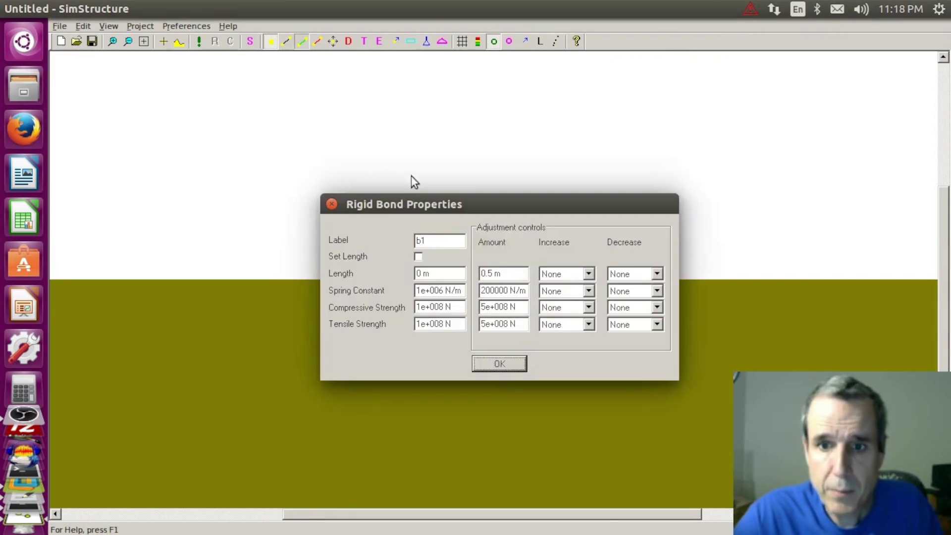
- Join the four particles into a braced frame with rigid bonds, including a diagonal
click(497, 363)
drag(473, 267, 517, 272)
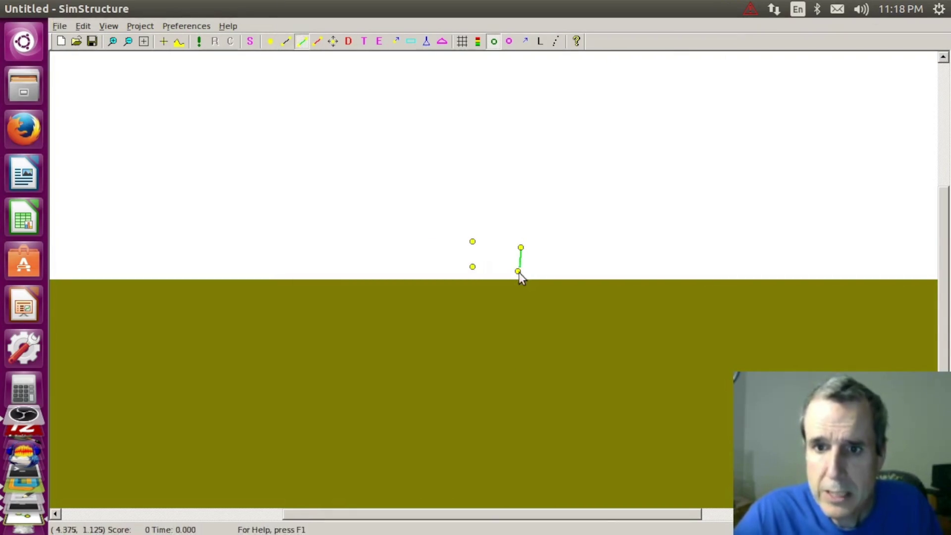
mouse_move(518, 270)
mouse_down()
mouse_move(473, 267)
mouse_move(522, 247)
mouse_move(480, 281)
mouse_move(473, 266)
mouse_up()
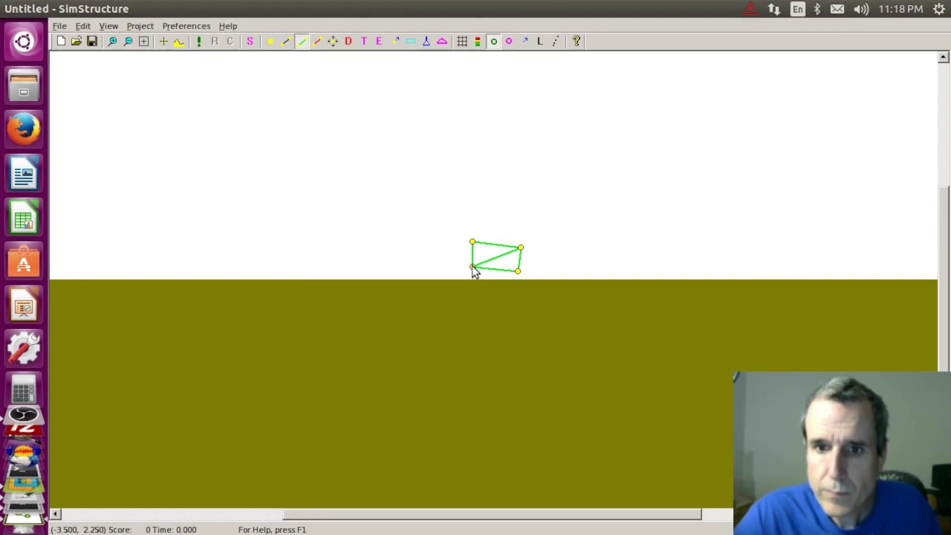
- Review thruster and particle defaults, then attach thrusters under both lower corners
click(426, 41)
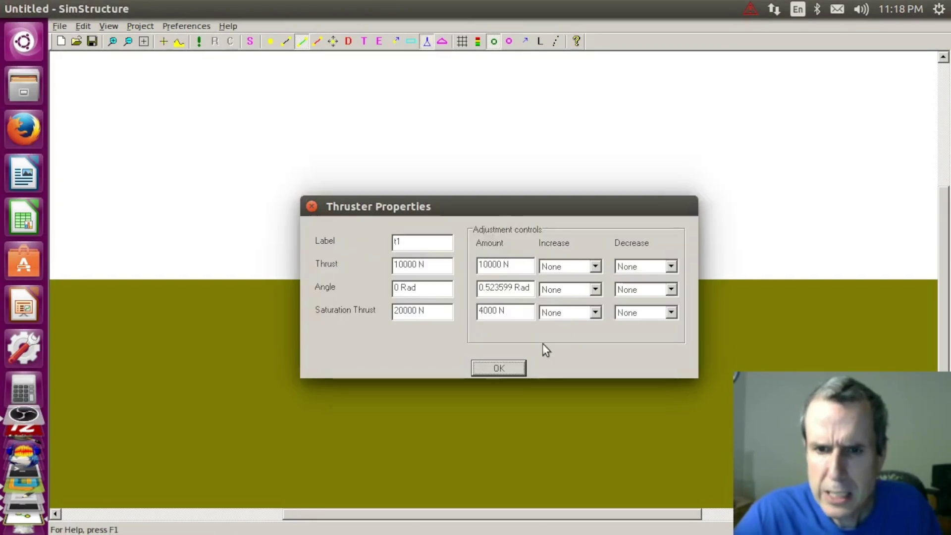
click(510, 369)
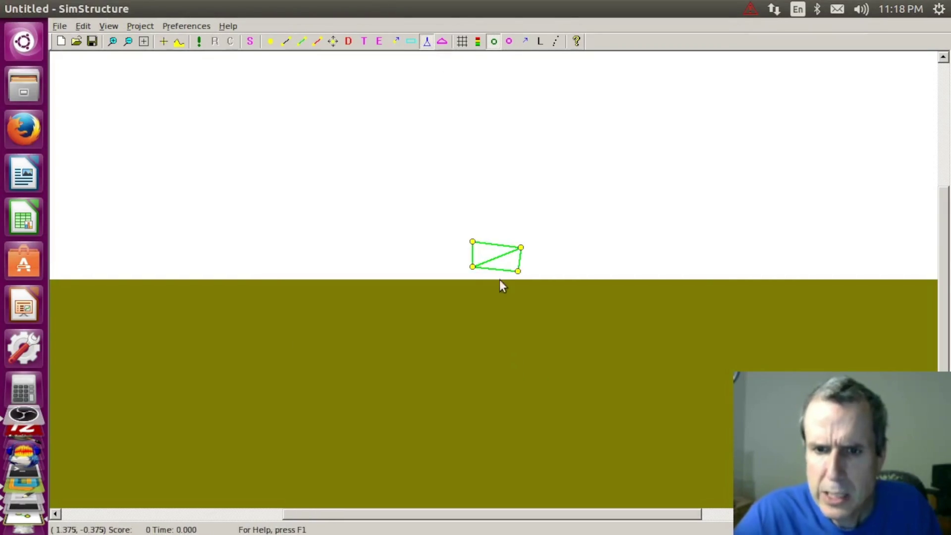
double_click(473, 267)
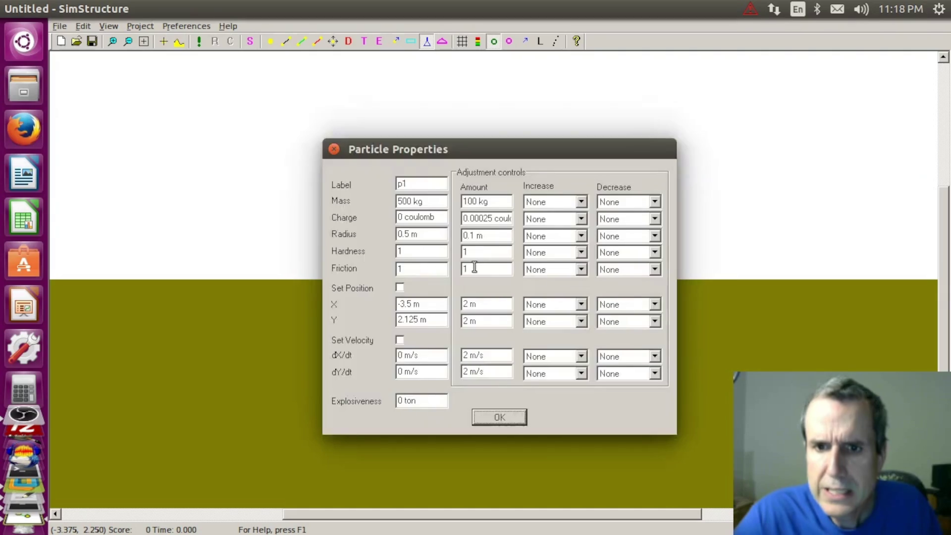
click(486, 417)
click(430, 43)
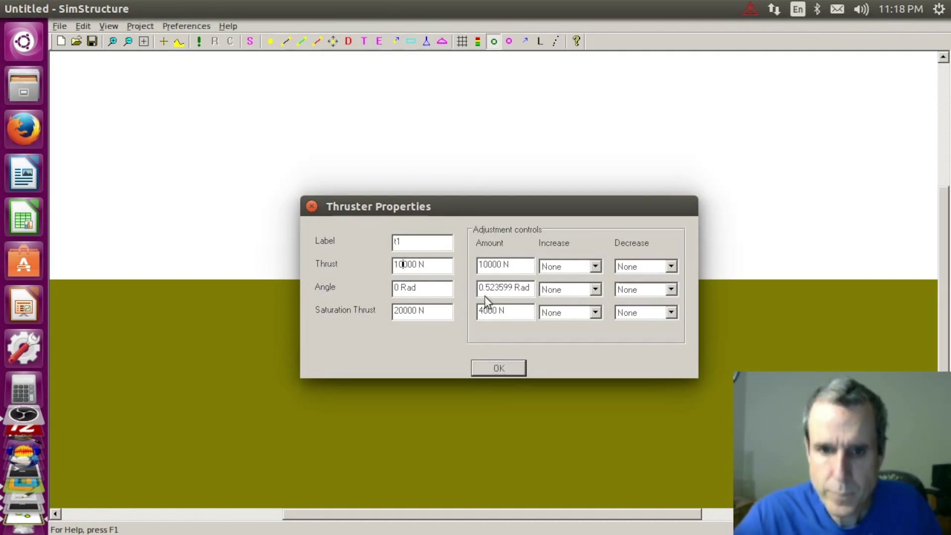
click(487, 364)
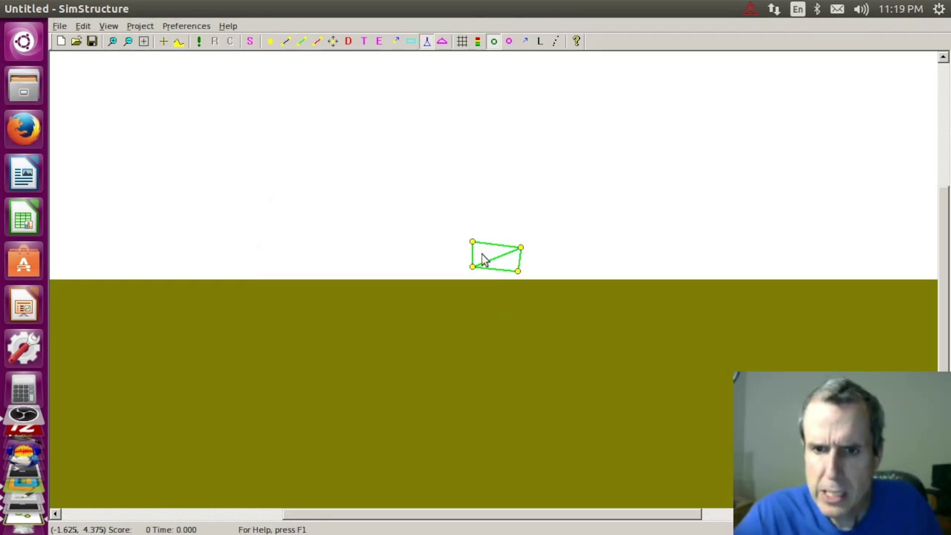
click(473, 266)
click(518, 271)
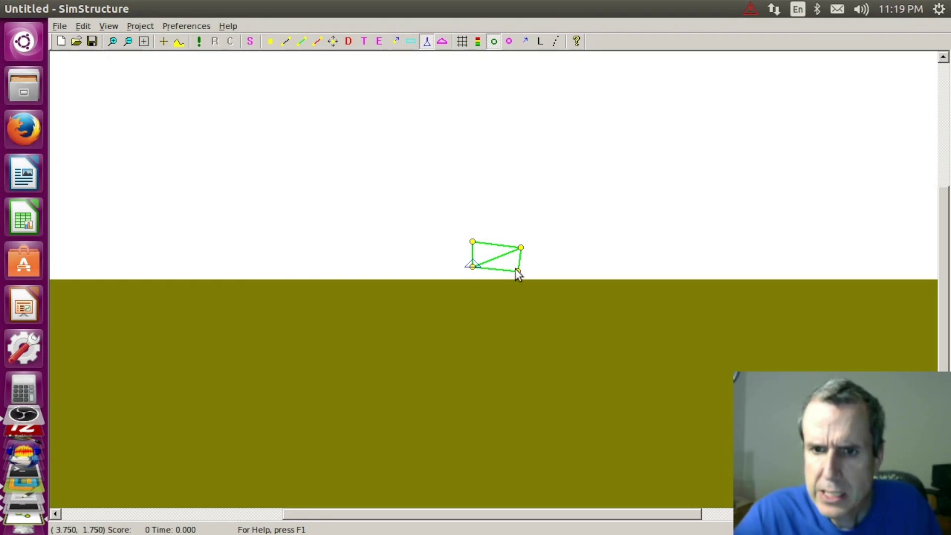
- Show the grid and bring up the command statements editor below the structure
click(463, 41)
click(109, 26)
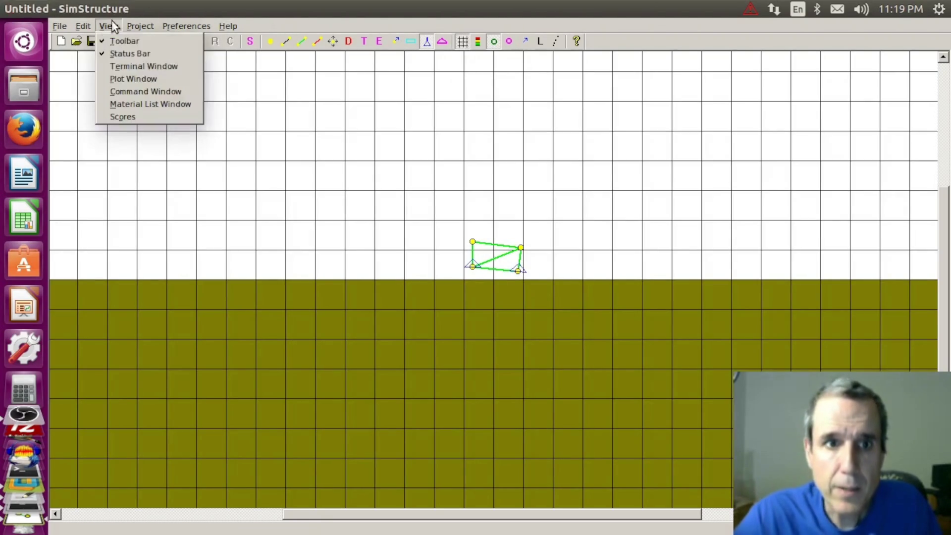
click(148, 91)
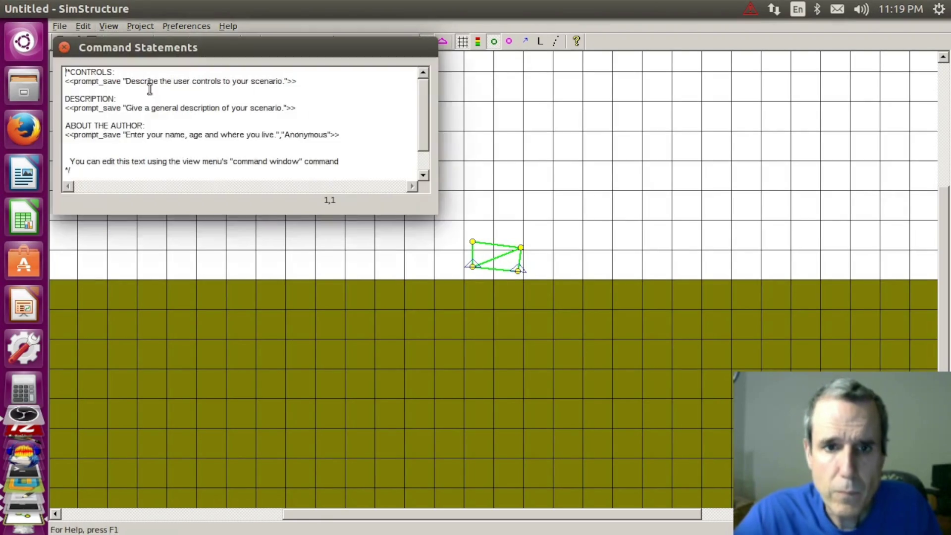
drag(248, 50, 275, 290)
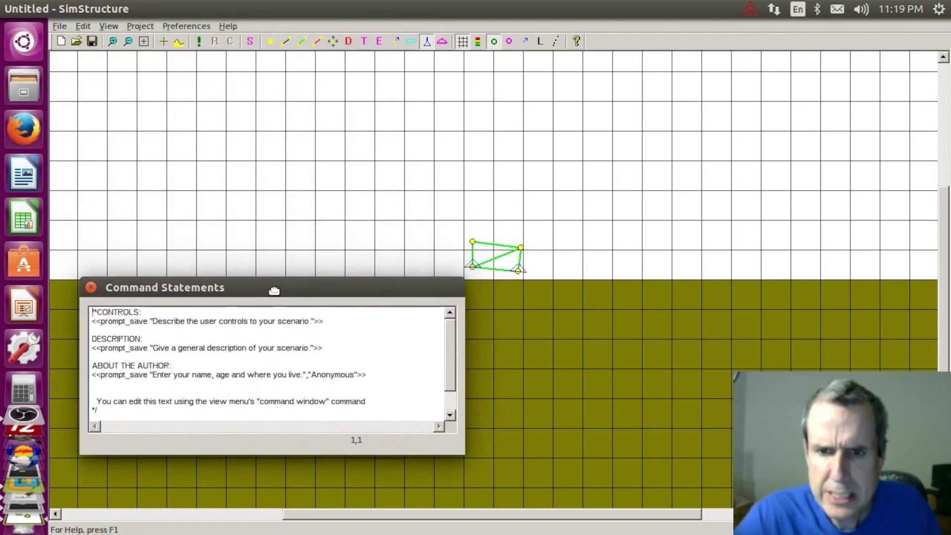
- Delete all the default command text
click(251, 341)
key(Up)
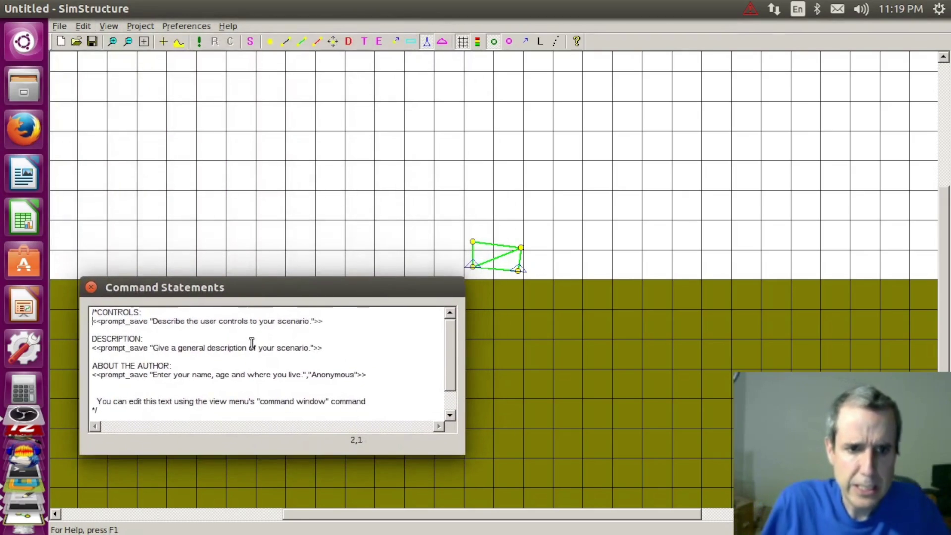
key(shift+Up)
key(shift+Down)
key(ctrl+shift+End)
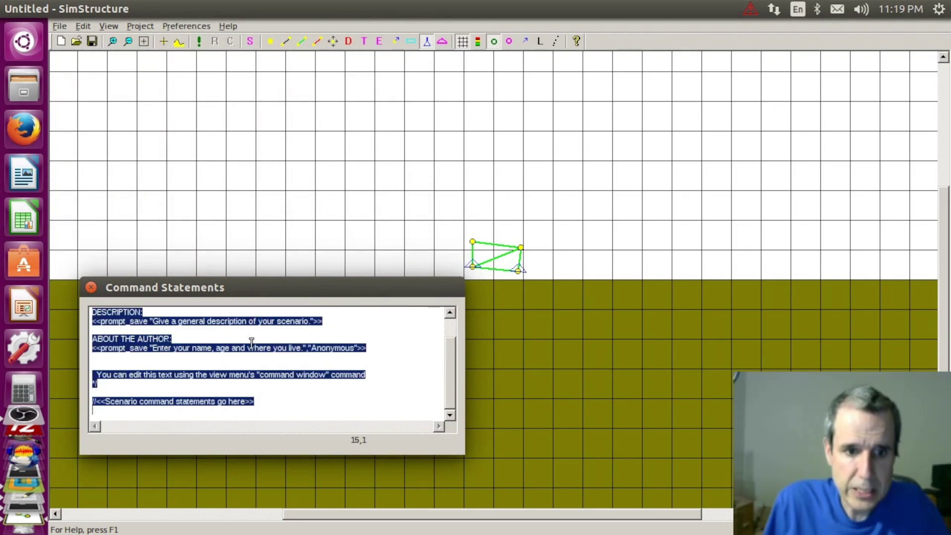
key(Delete)
text(t1.thrust = p)
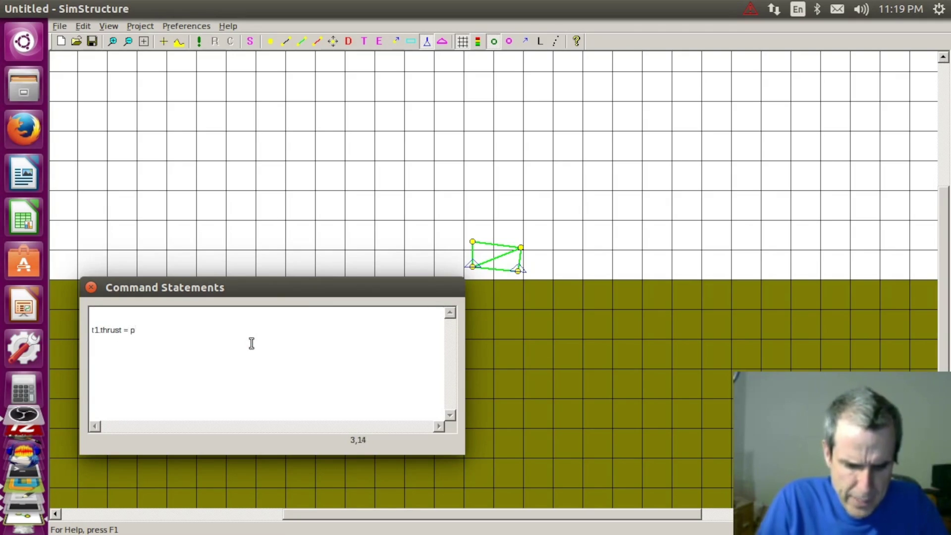
- Enter t1.thrust = 20-p1.y, start t2.thrust = 20, and show part labels
key(BackSpace)
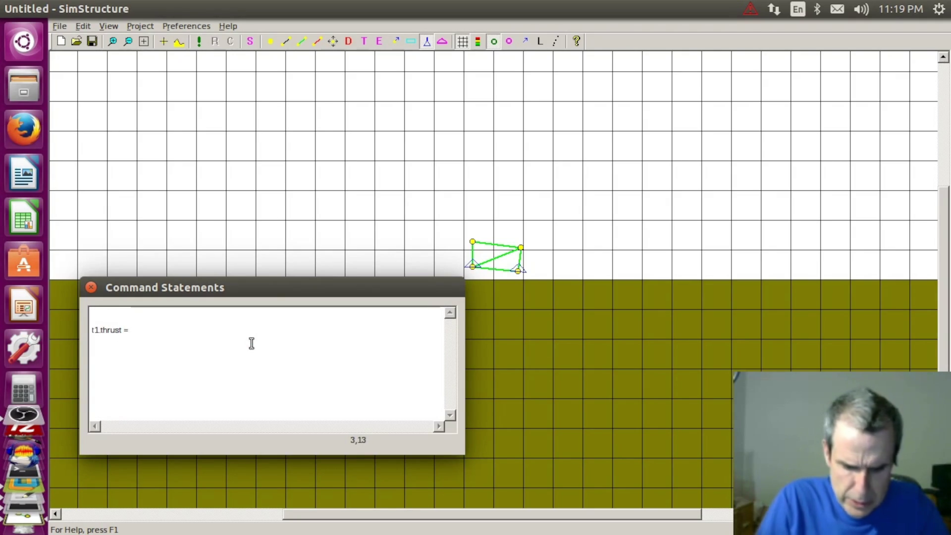
text(20-p1.y;)
key(Return)
text(t2.t)
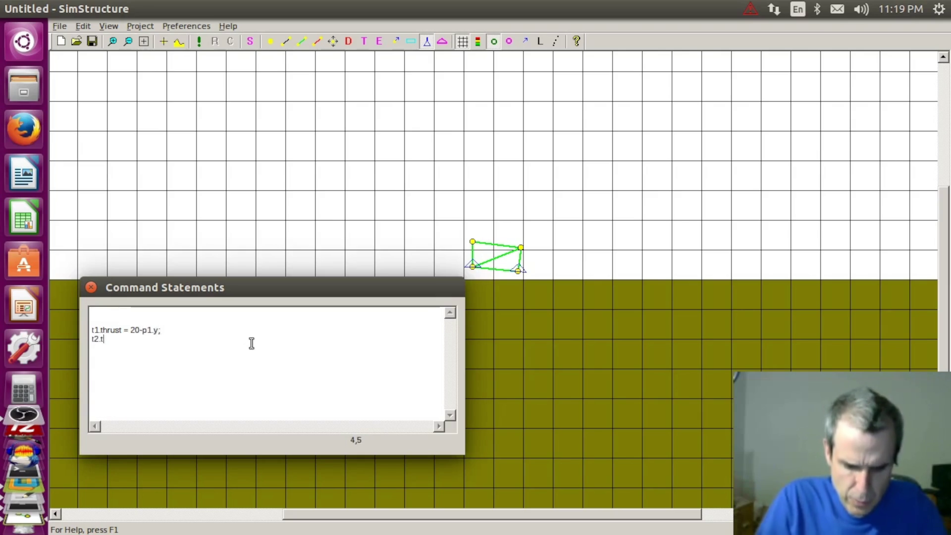
text(hrust = 20)
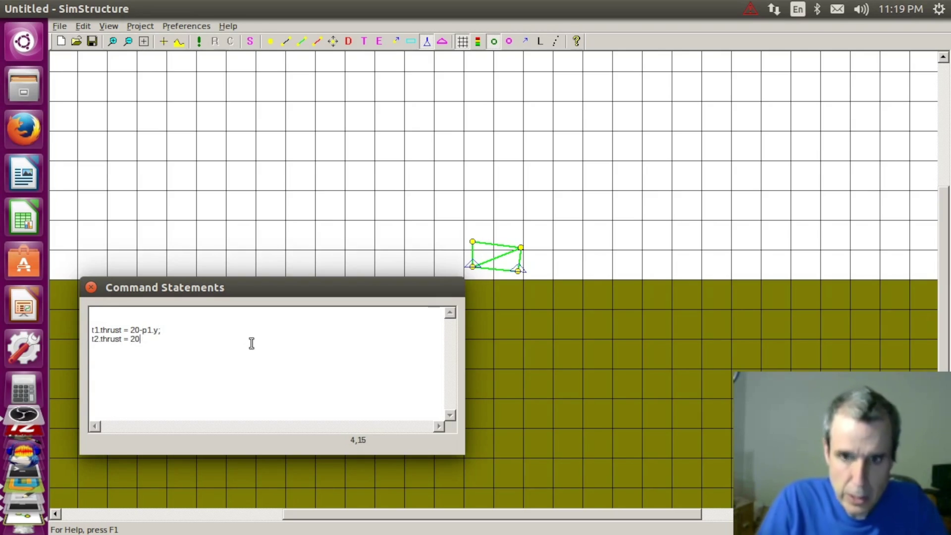
click(541, 42)
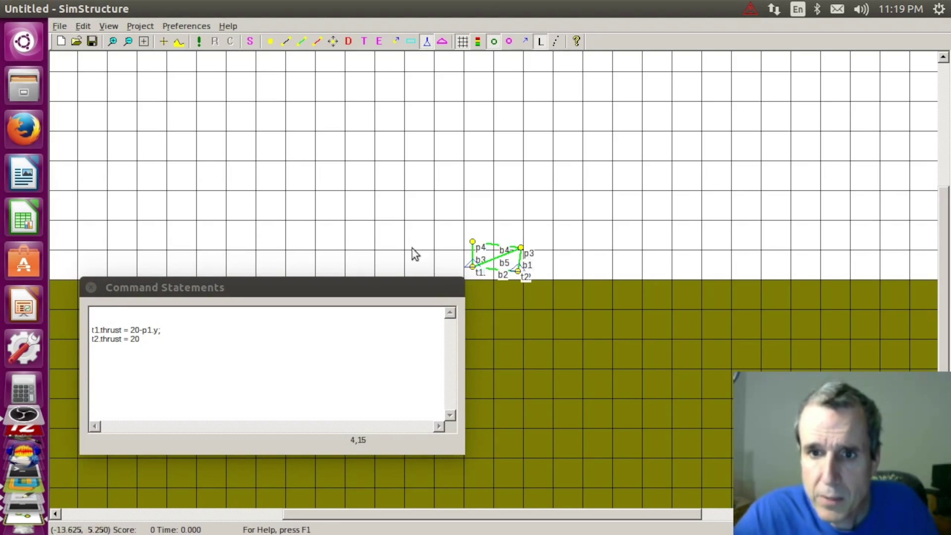
- Change the rules to 20-p4.y and 20-p3.y, test-run, then wrap them in t1.sat*( ) and t2.sat*( )
click(157, 348)
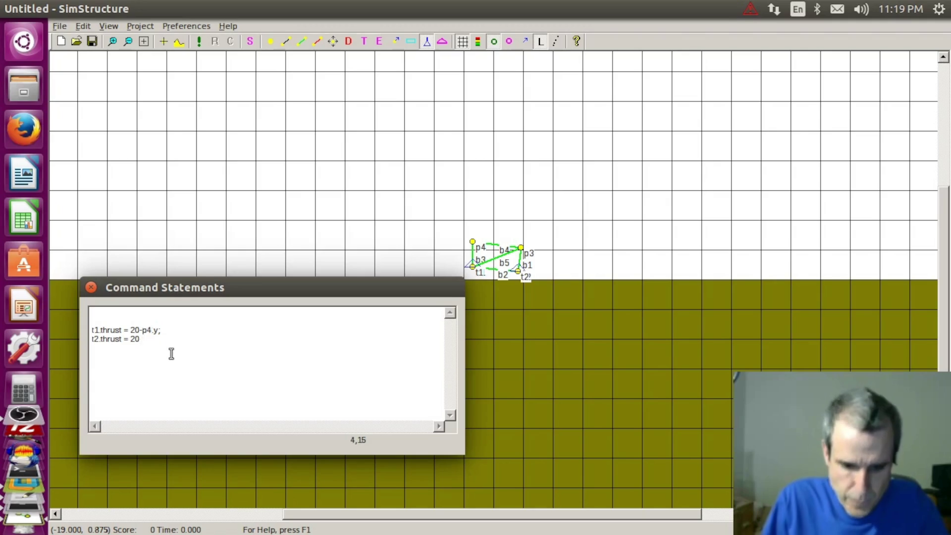
text(-p3.y)
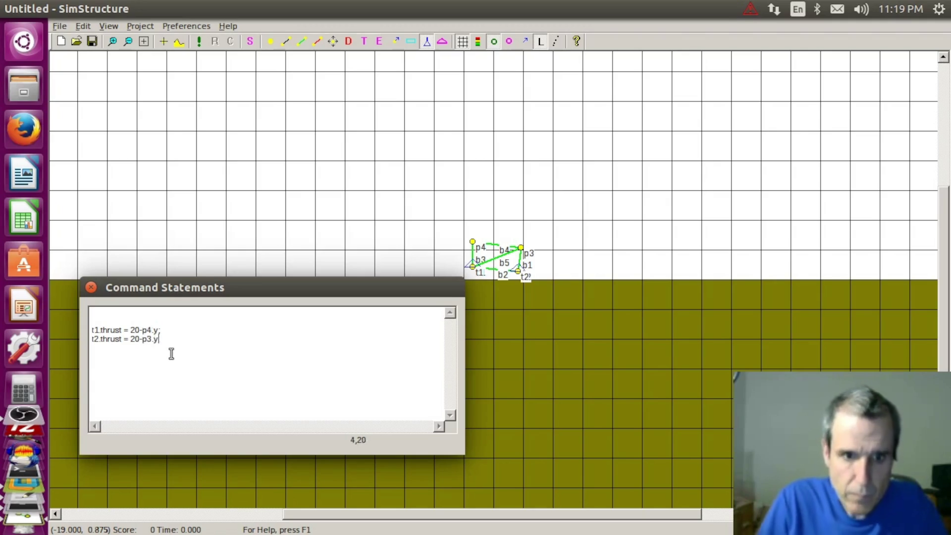
text(;)
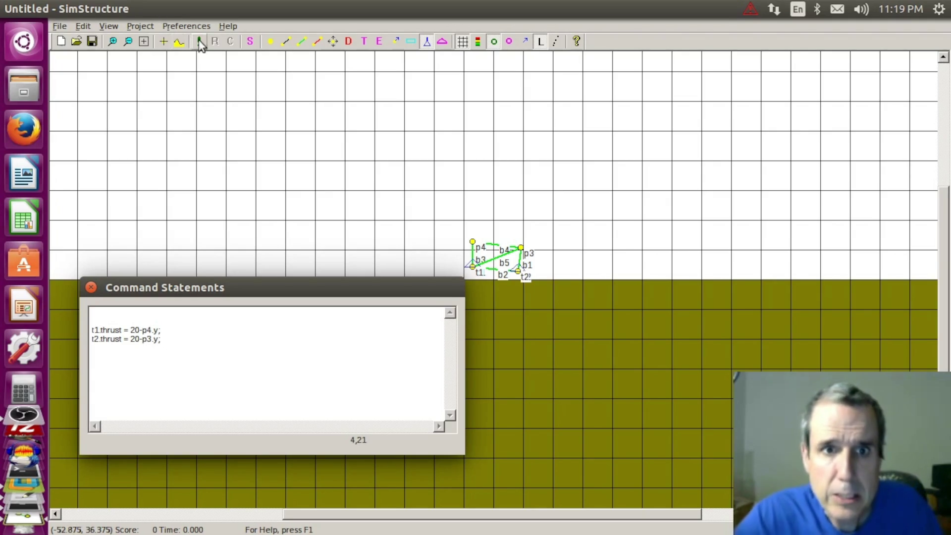
click(199, 42)
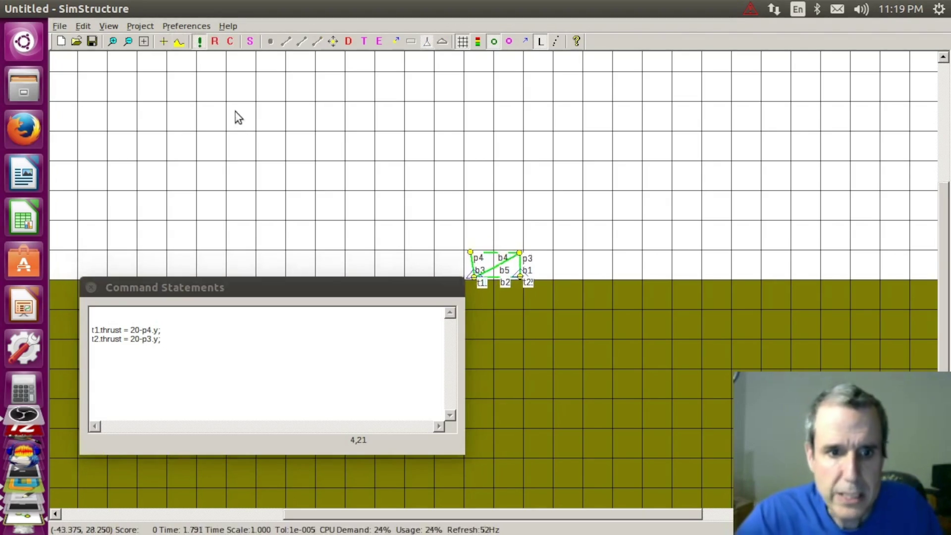
click(199, 43)
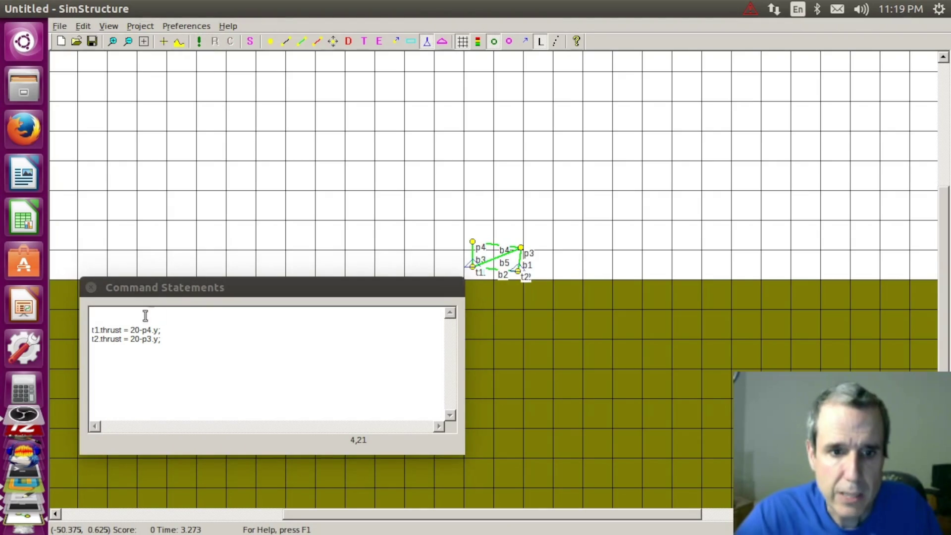
click(129, 331)
text(t1.sat*()
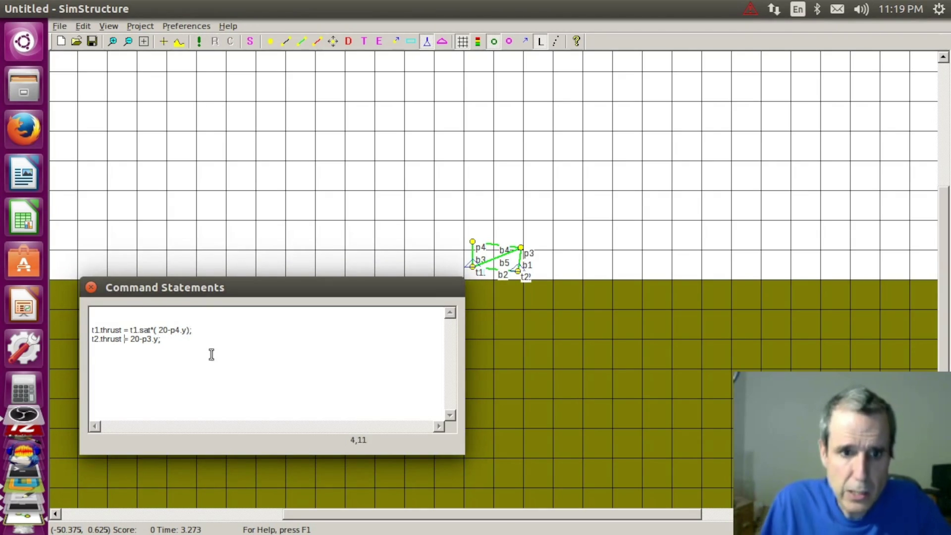
text(t2.)
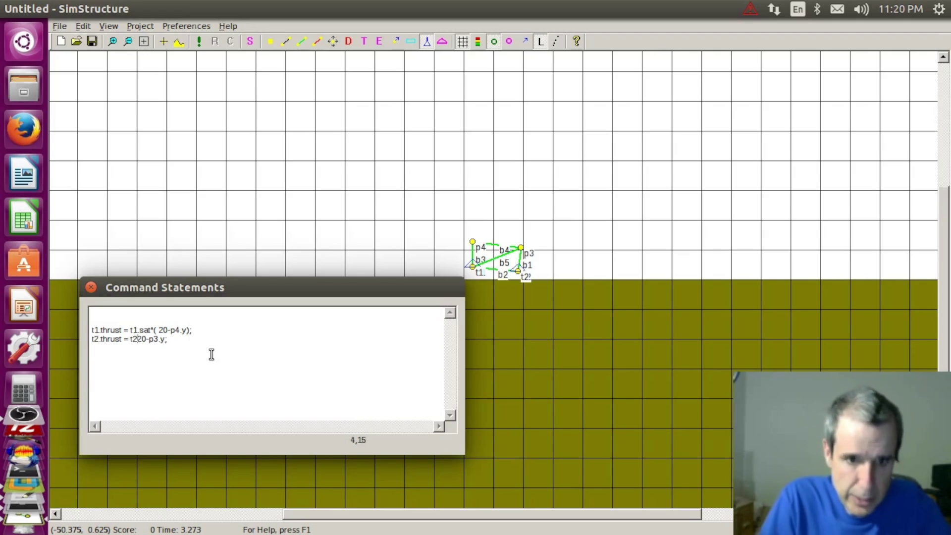
text(sat*(20-p3.y)
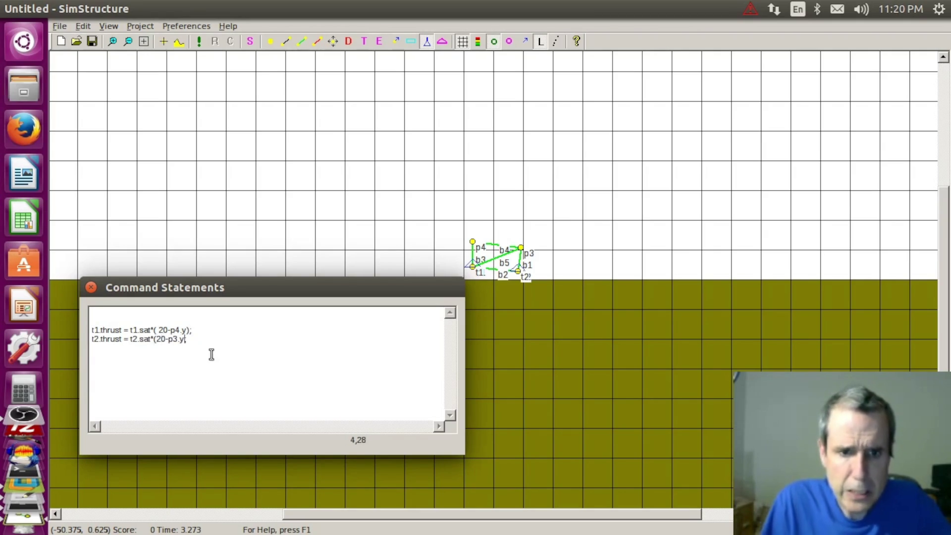
text())
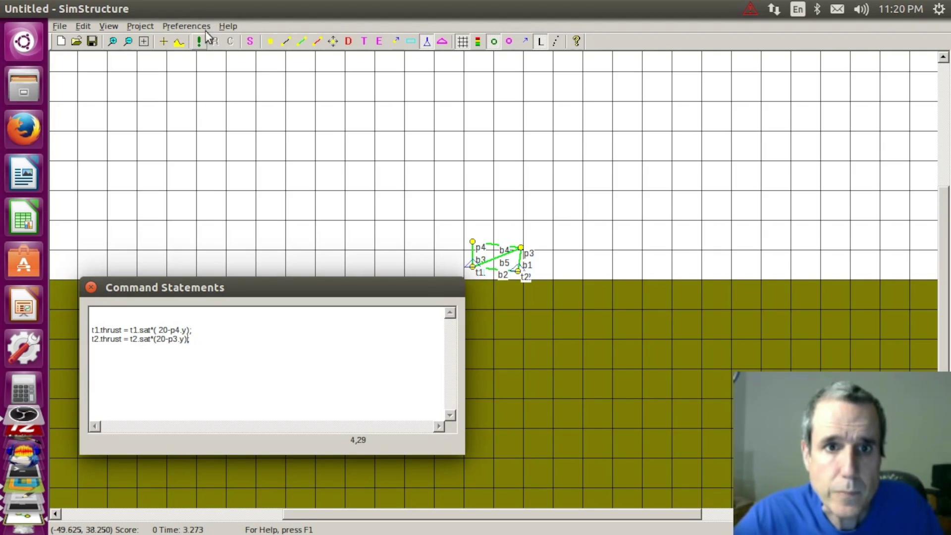
- Run the hover-craft simulation and set the view to track point p1
click(200, 42)
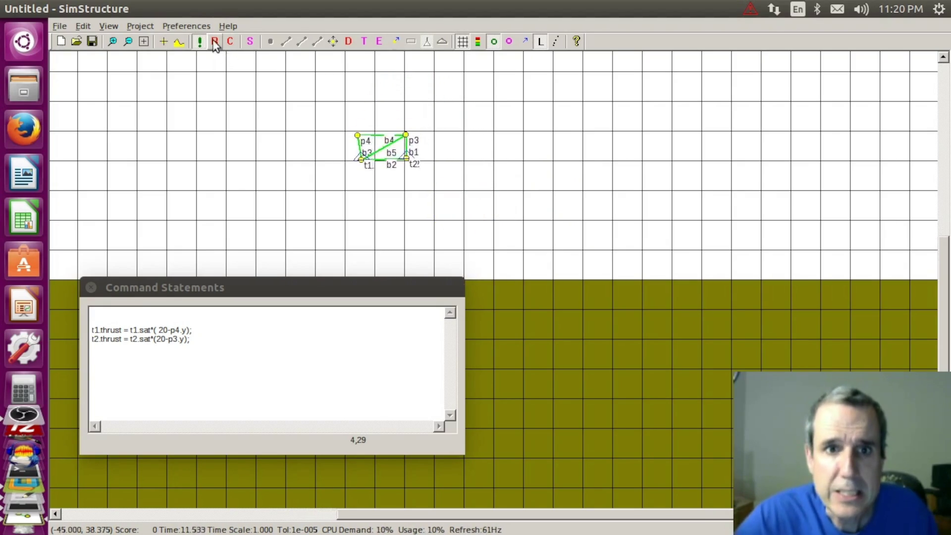
click(164, 40)
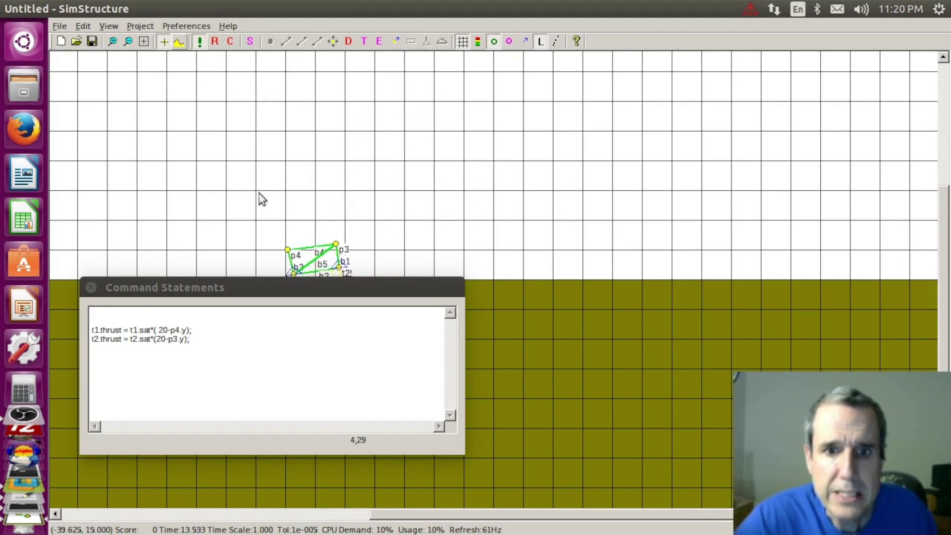
click(242, 238)
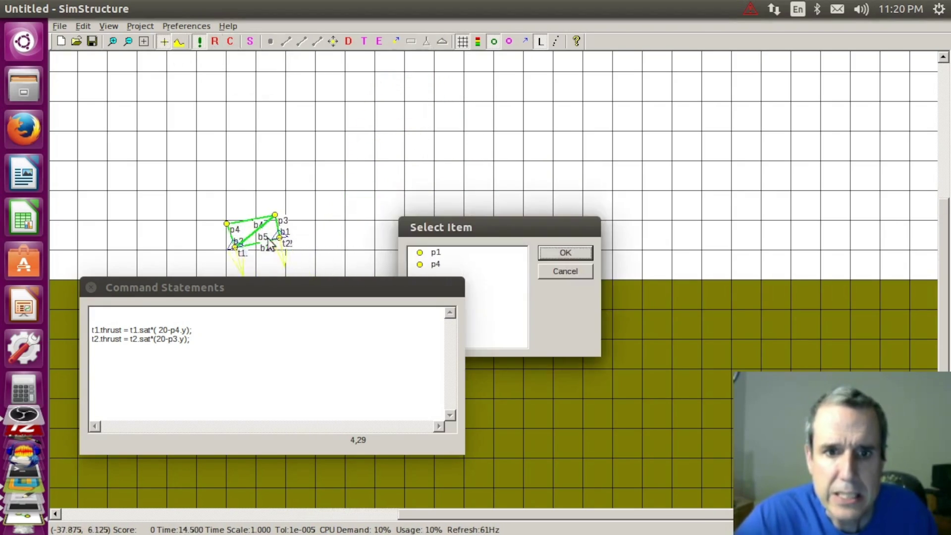
click(426, 253)
click(551, 252)
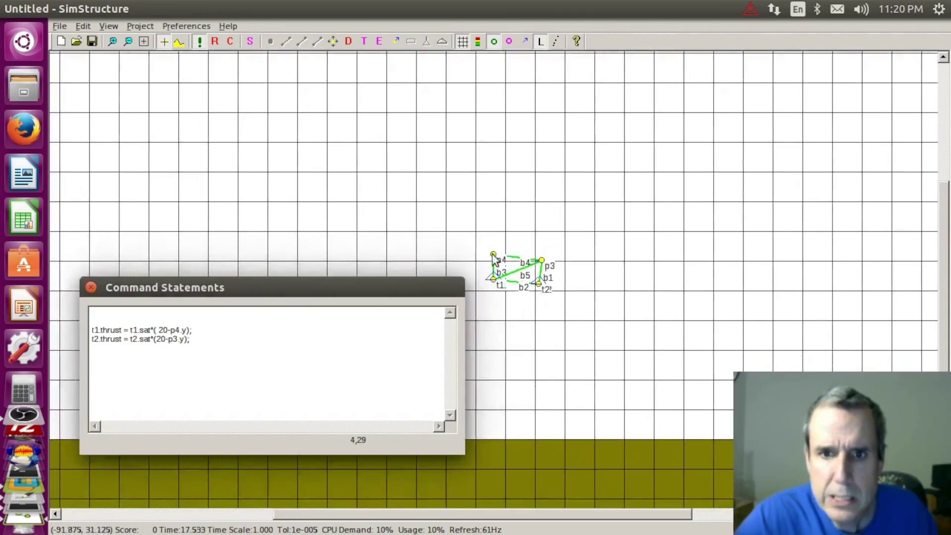
click(265, 37)
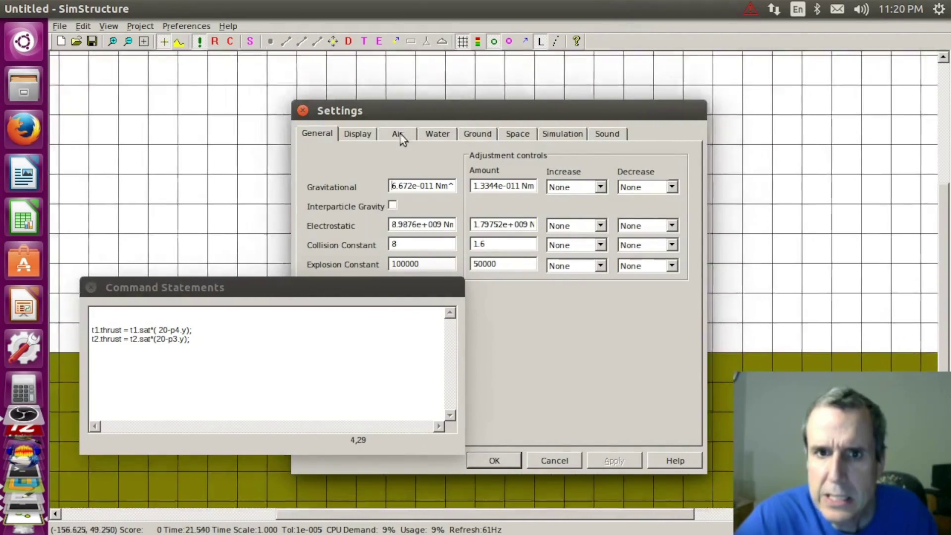
- Shorten Trails Time to 0.05 s in Display settings and return to the running simulation
click(356, 133)
click(429, 215)
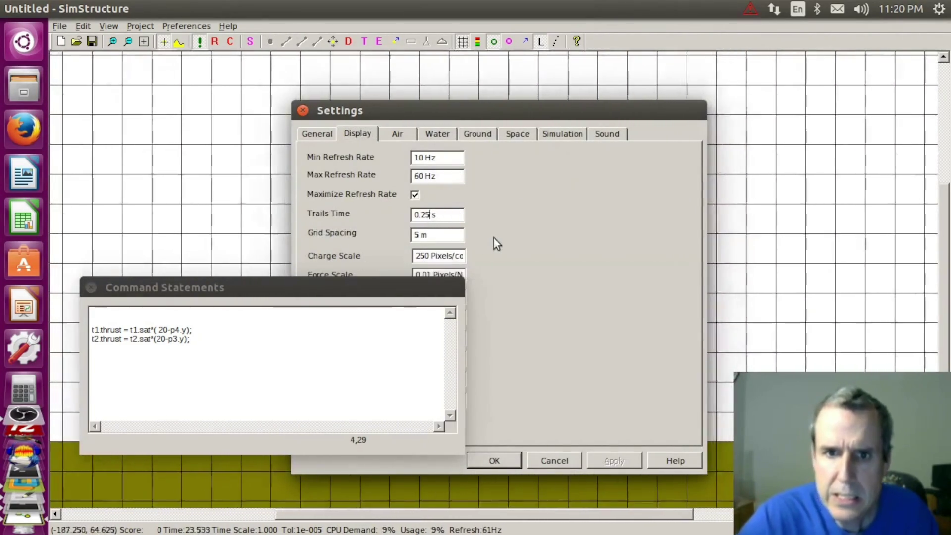
key(BackSpace)
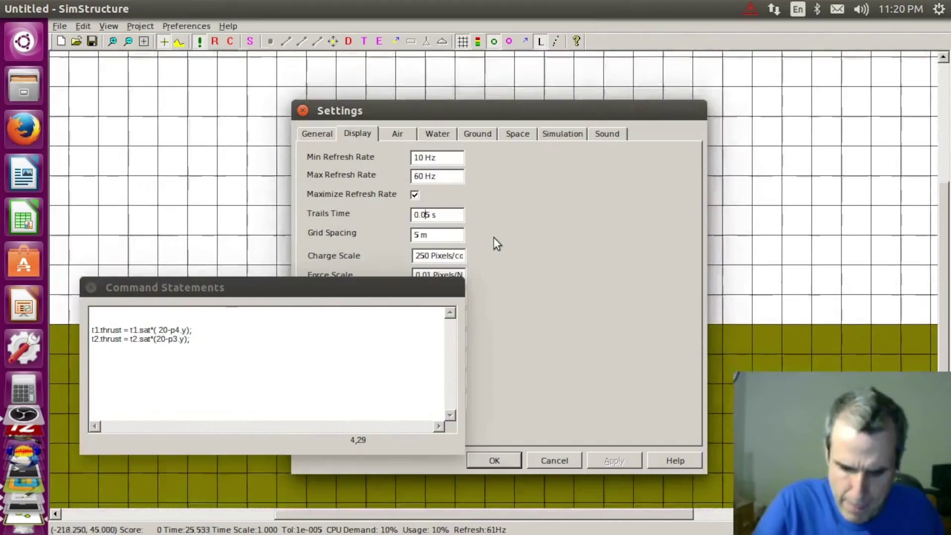
key(Return)
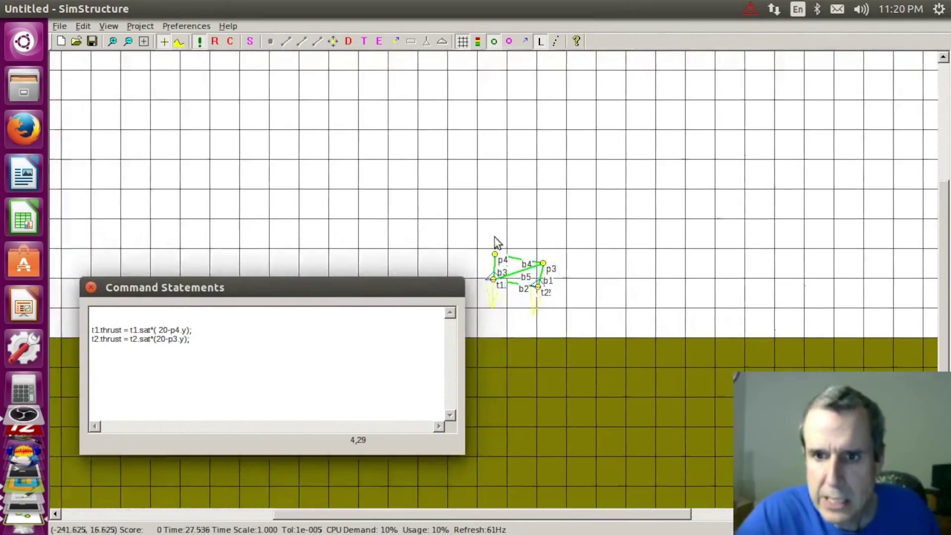
click(557, 41)
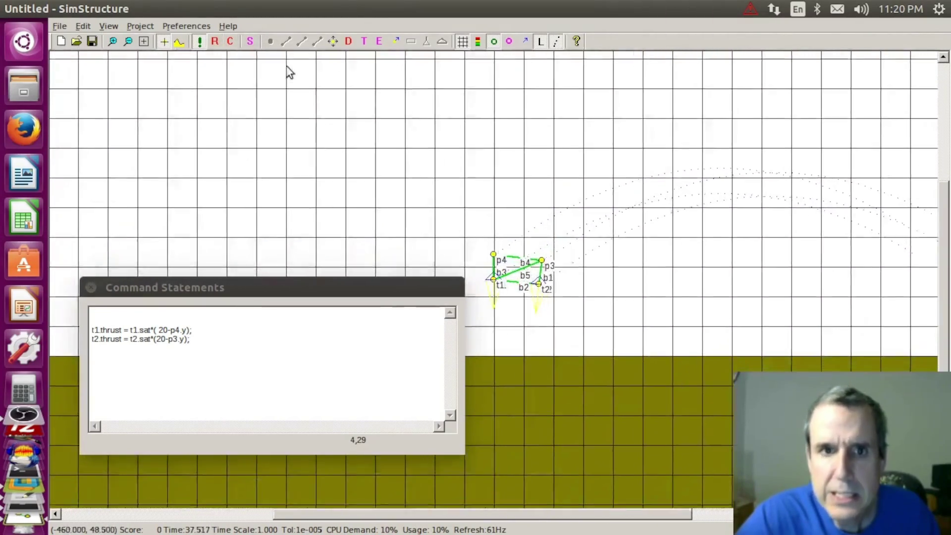
- Switch to moving items on the canvas while the simulation runs
click(333, 40)
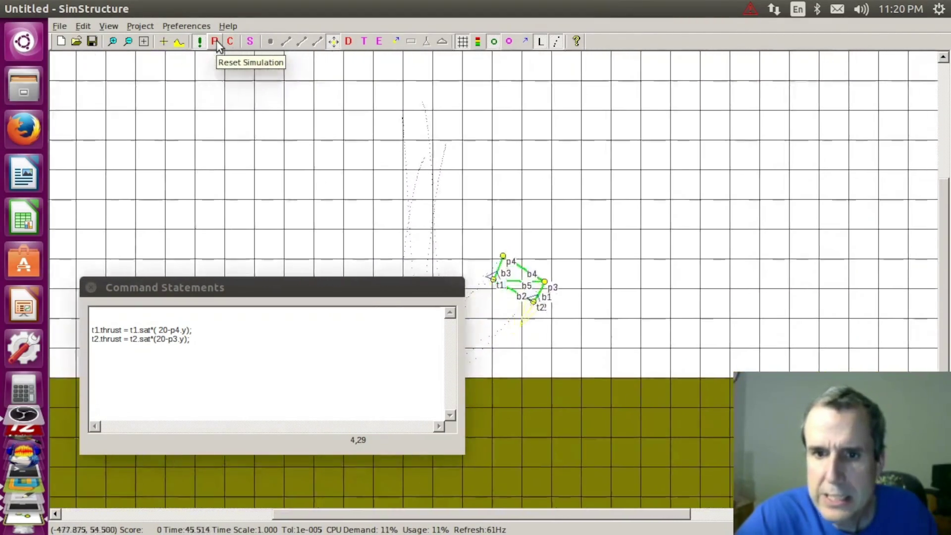
- Reset, add p4.y-p3.y and p3.y-p4.y terms to the thrust rules, and run into a parse error
click(217, 40)
click(416, 446)
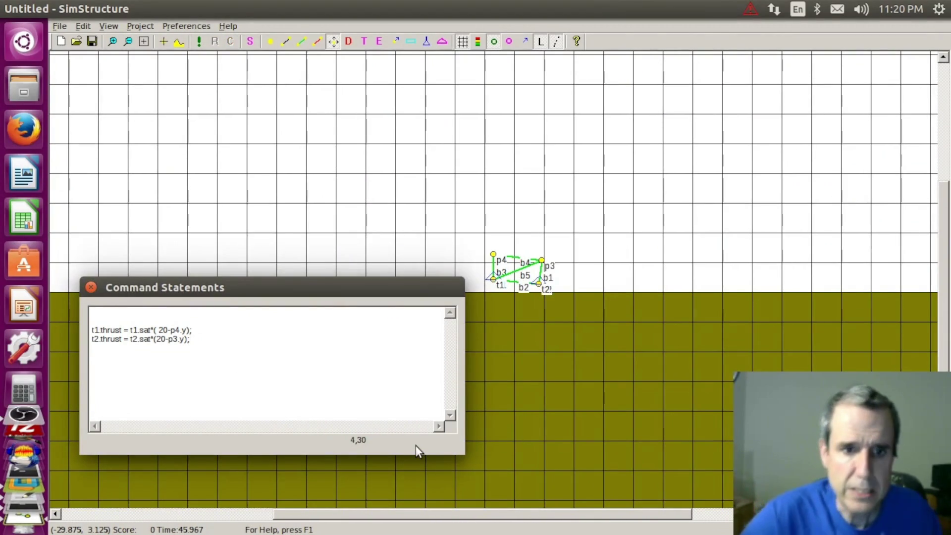
key(Up)
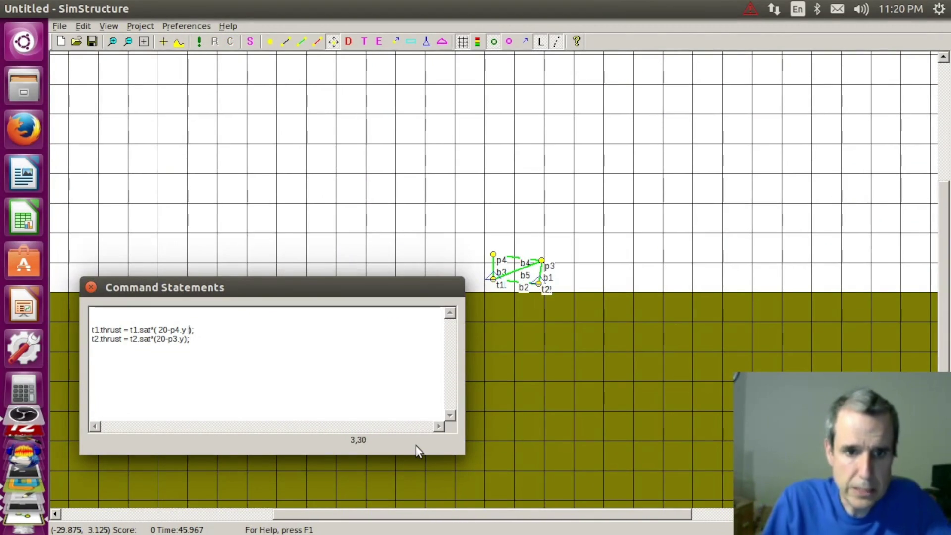
text(p4.y-p3.y)
key(Down)
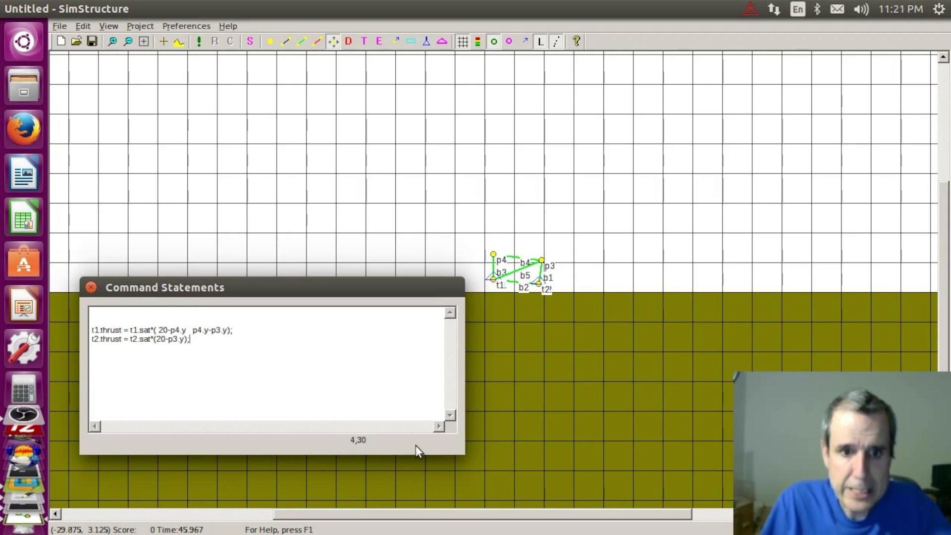
text(p)
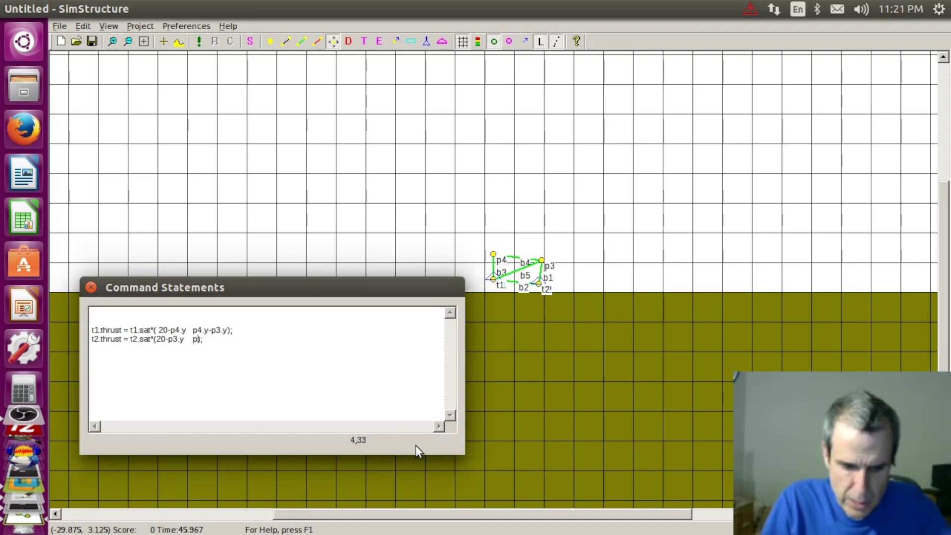
text(3.y)
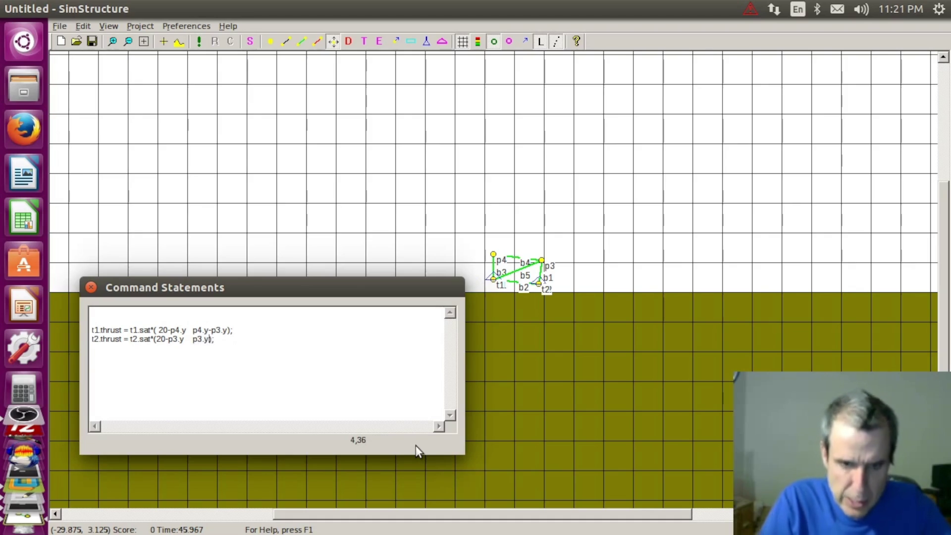
text(-p4.y)
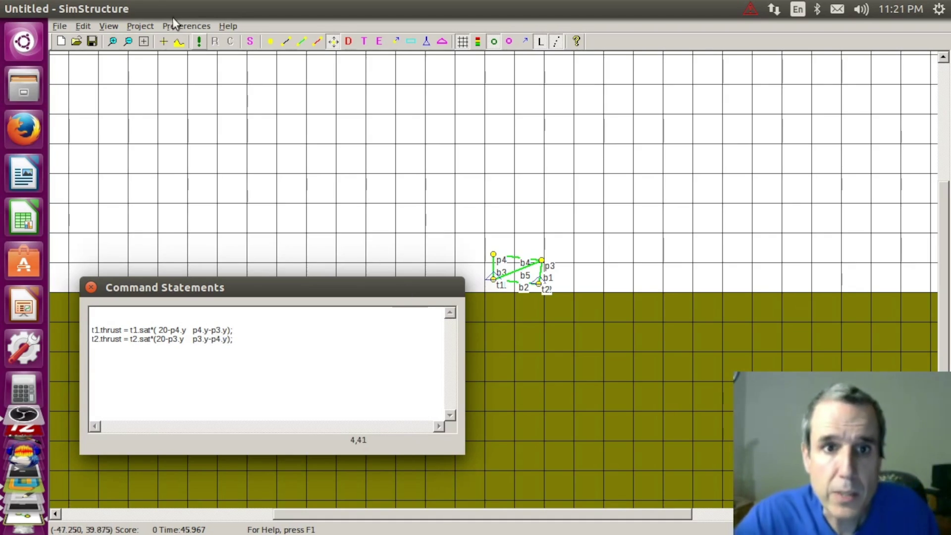
click(204, 42)
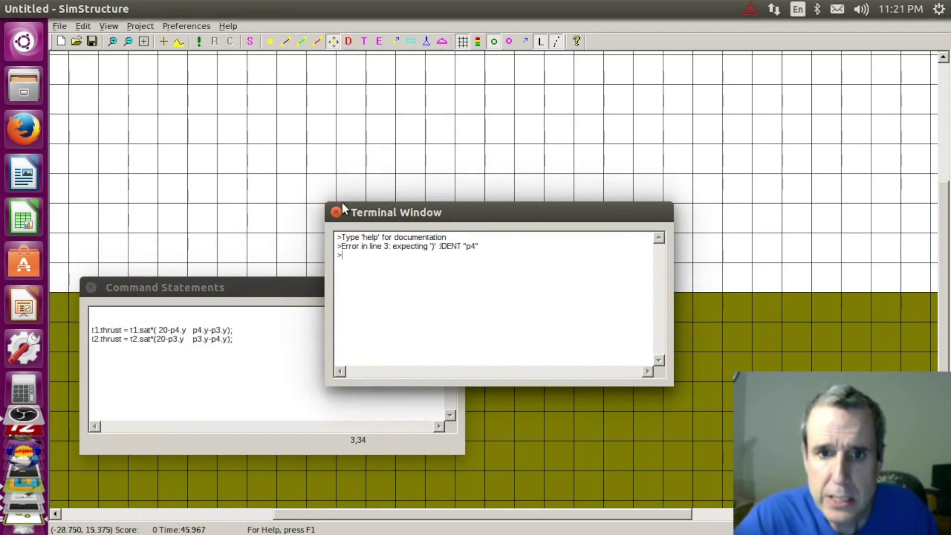
- Dismiss the error, insert the missing + operators in both rules, and test-run
click(336, 212)
click(208, 339)
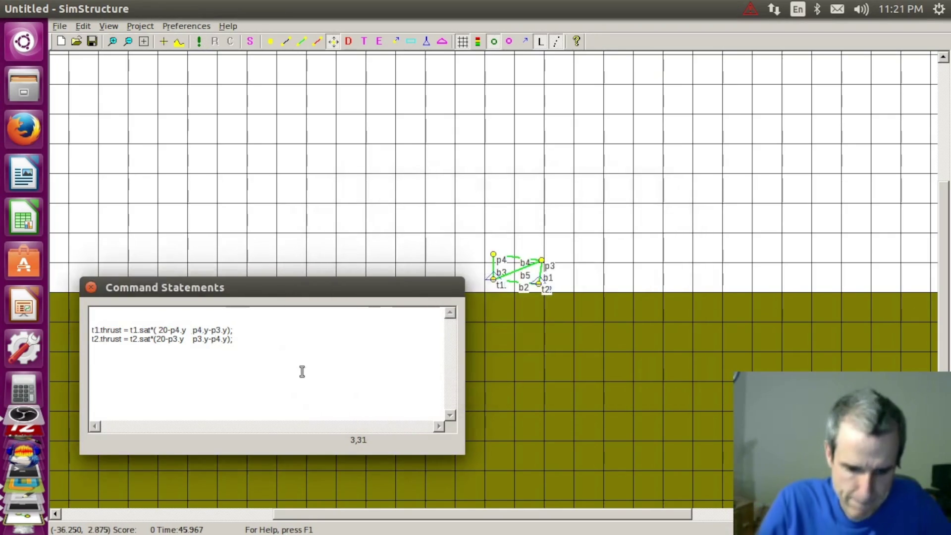
text(+)
key(Down)
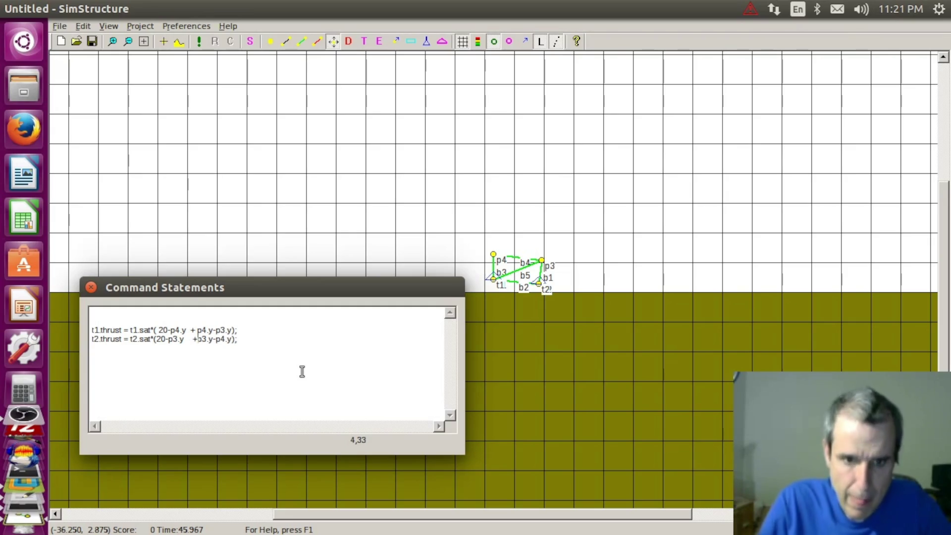
click(201, 41)
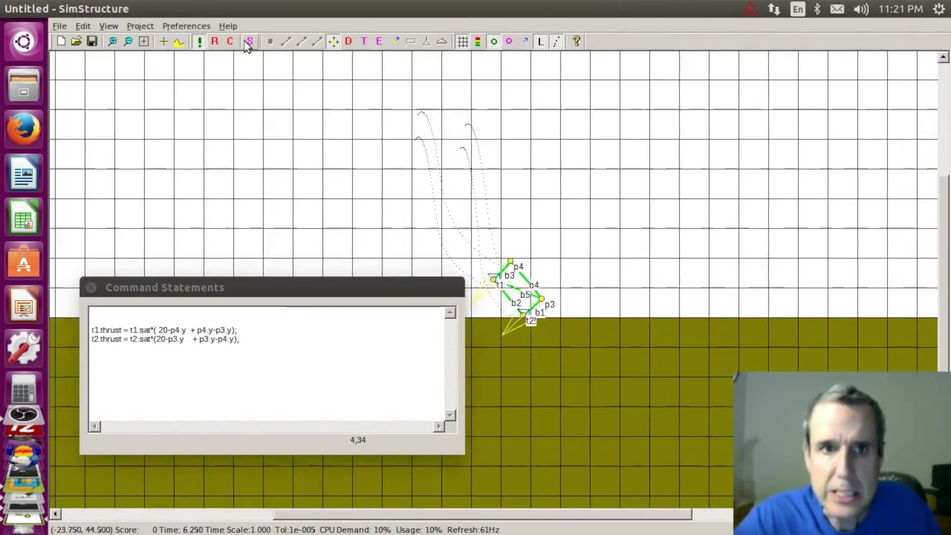
click(204, 41)
- Swap the terms to p3.y-p4.y for t1 and p4.y-p3.y for t2, test, and parenthesise them
click(215, 330)
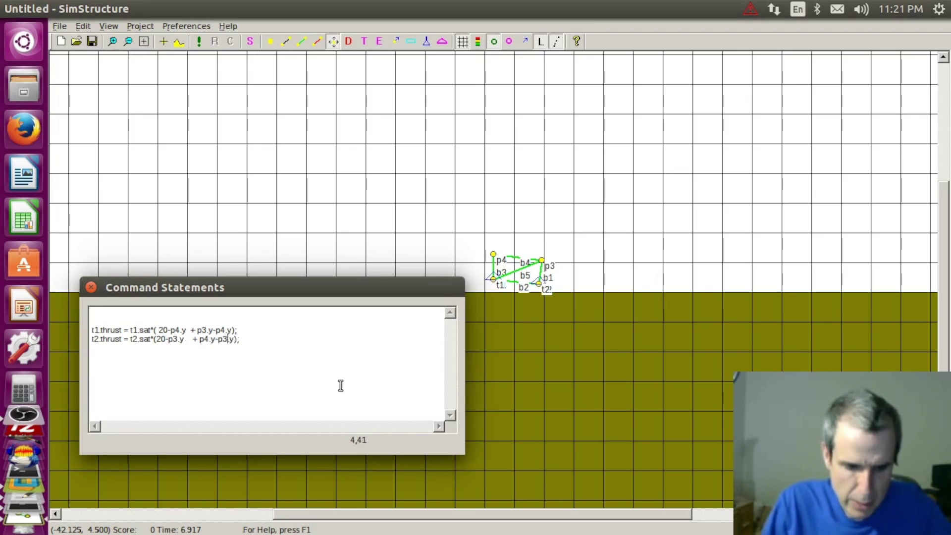
click(199, 44)
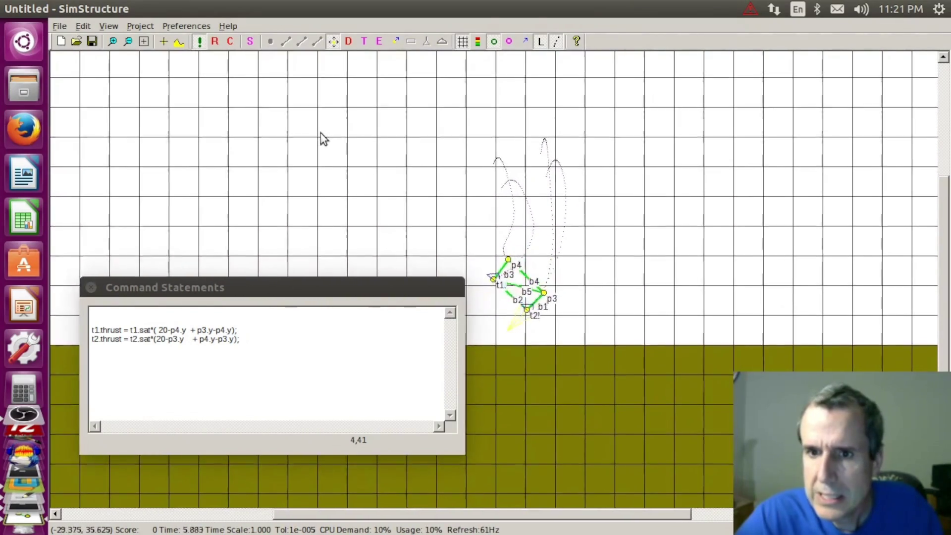
click(219, 42)
click(202, 330)
key(Right)
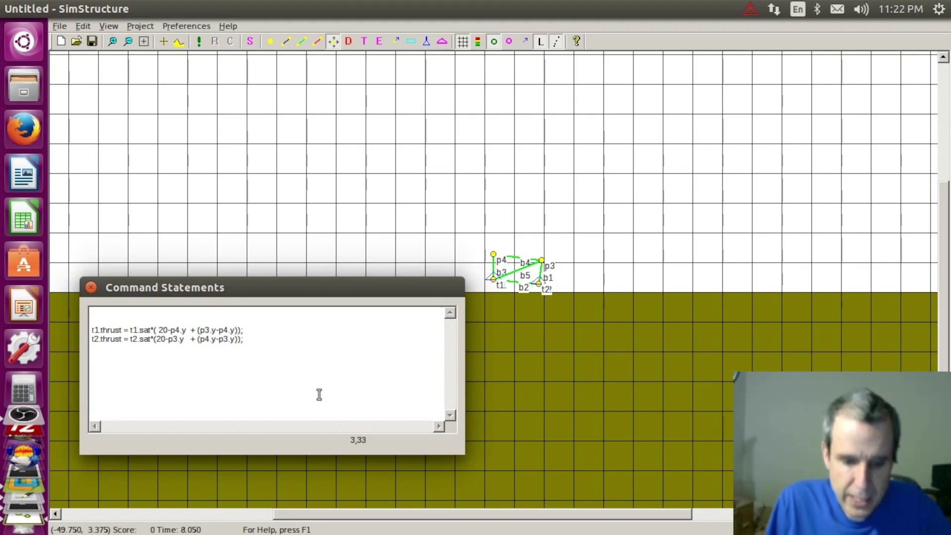
text(0.1*)
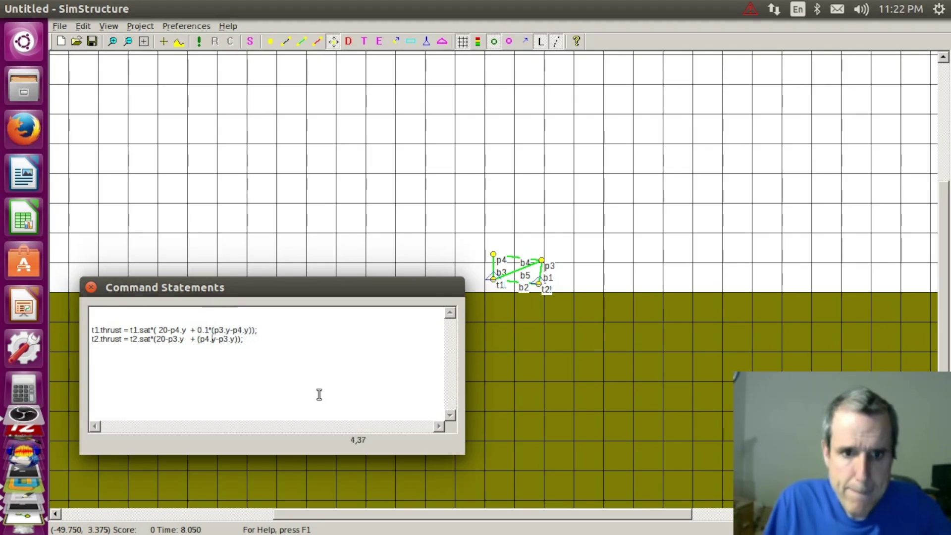
text(()
- Scale both difference terms by 0.1, test-run, then add +b4.spin to t1 and -b4.spin to t2
click(202, 41)
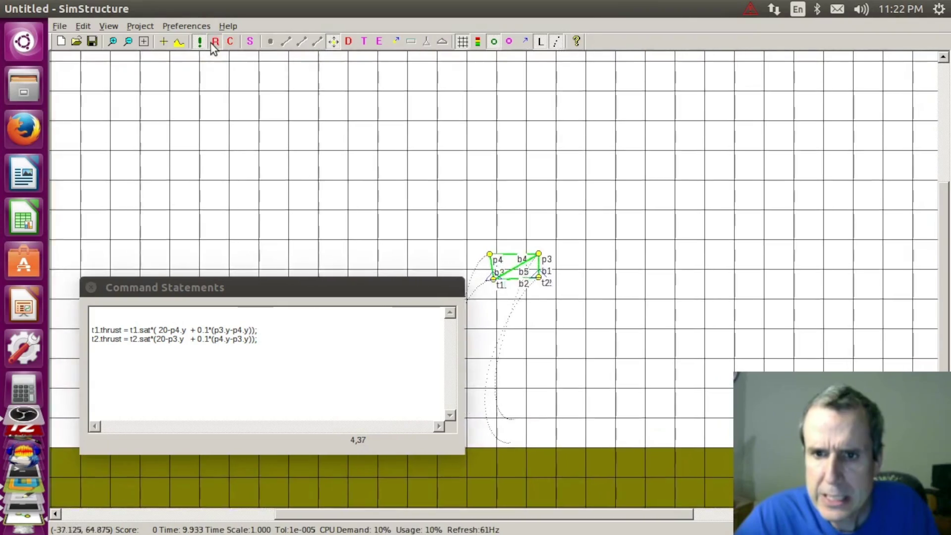
click(212, 43)
click(273, 339)
text(-b4.spin)
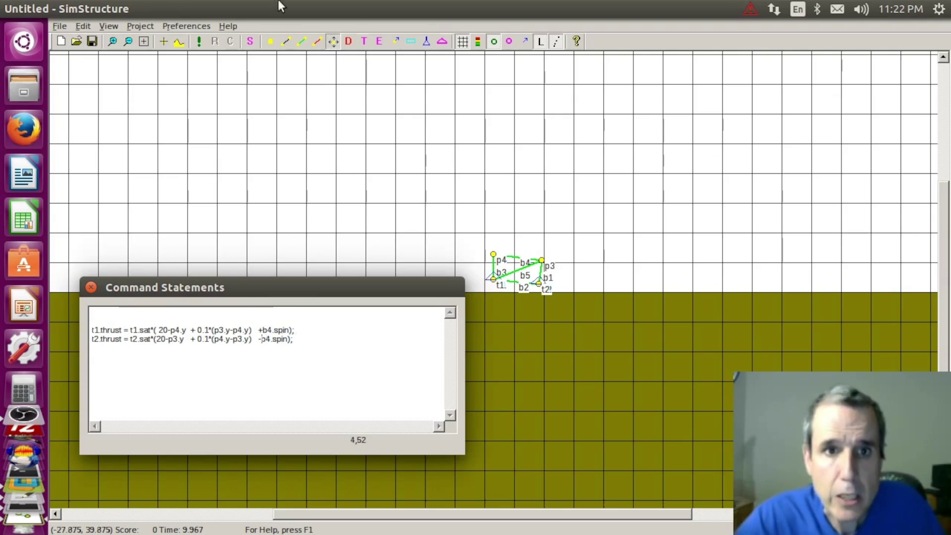
- Flip the sign of t1's b4.spin term and test-fly the craft with the corrected spin terms
click(196, 38)
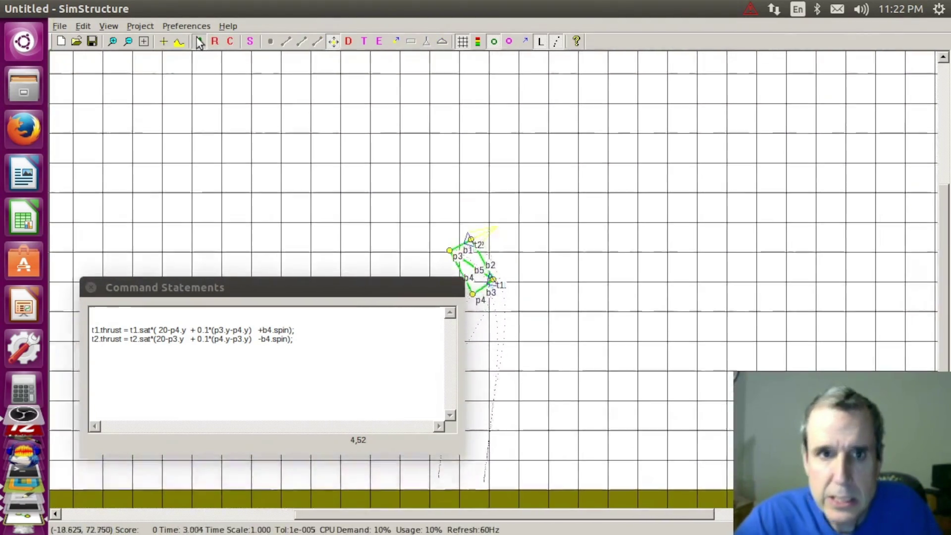
click(215, 41)
click(260, 331)
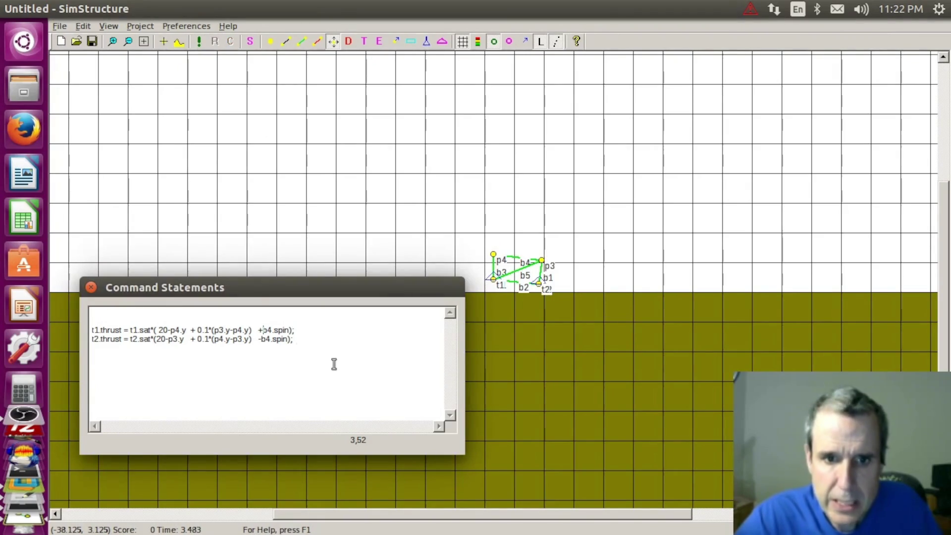
key(BackSpace)
text(-)
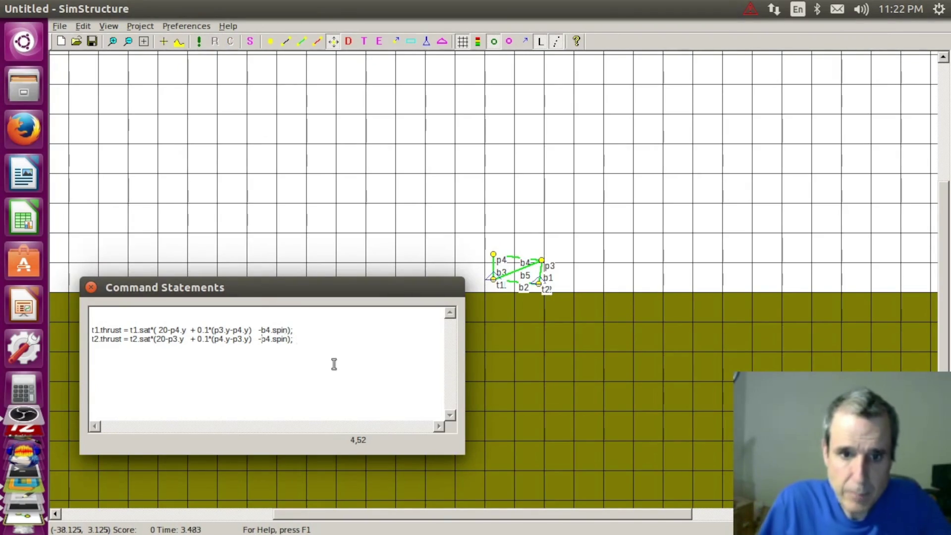
text(+)
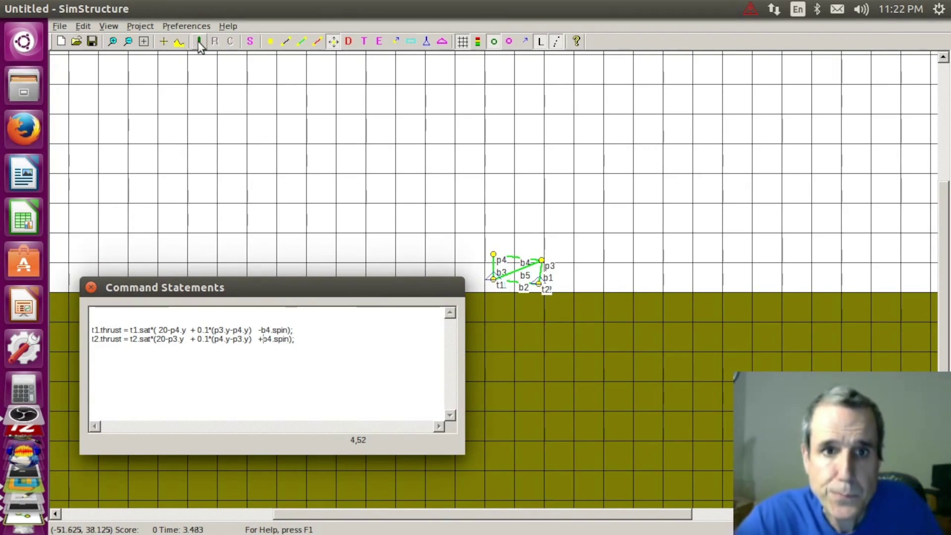
click(198, 41)
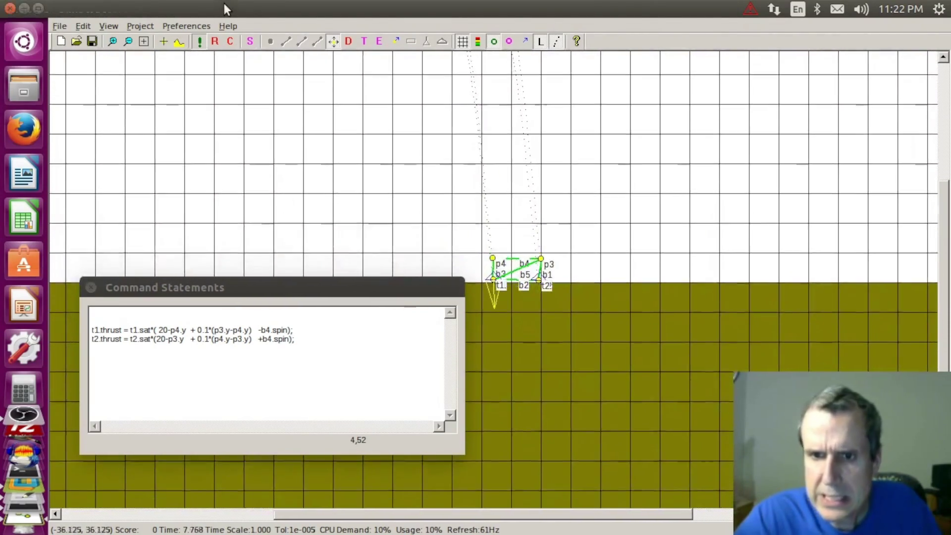
click(215, 41)
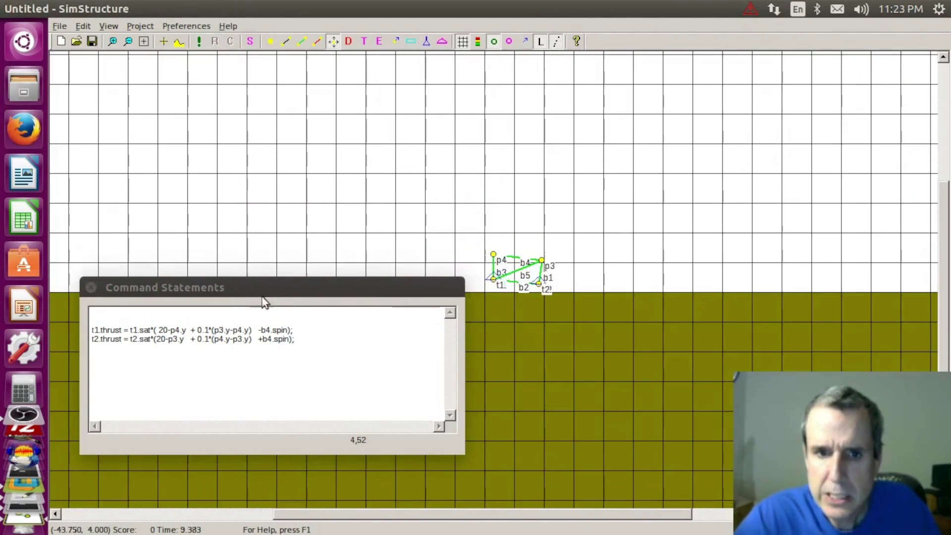
click(296, 331)
text(0.01*)
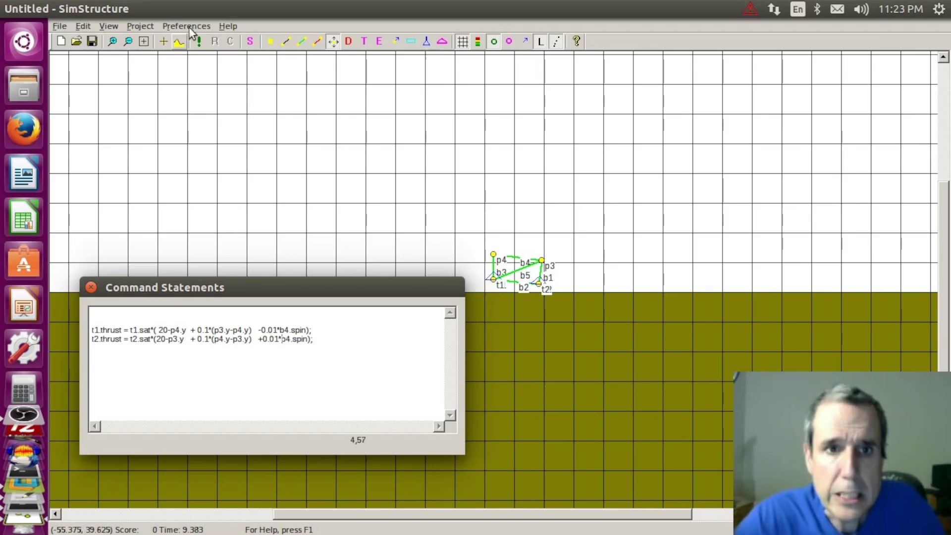
- Test-fly the hover-craft again, zooming in twice on the flying craft
click(201, 42)
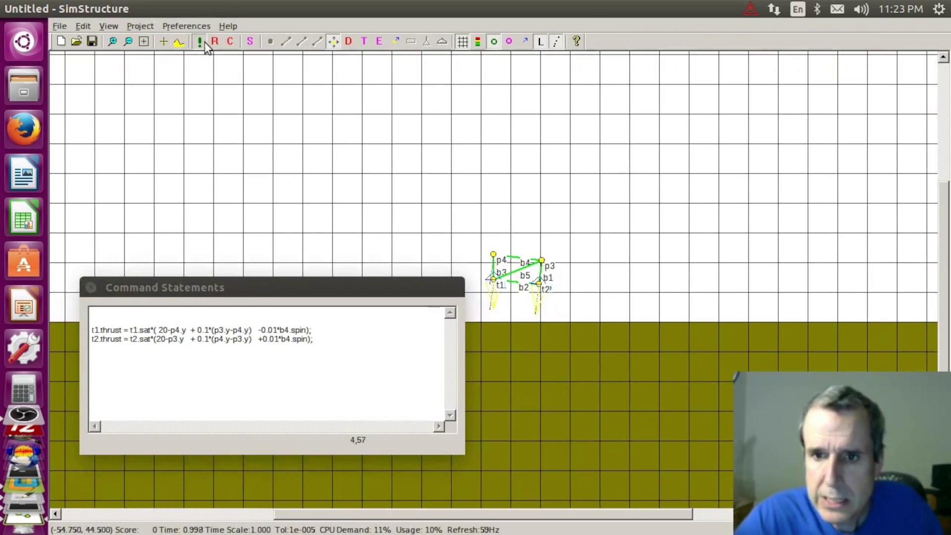
click(113, 41)
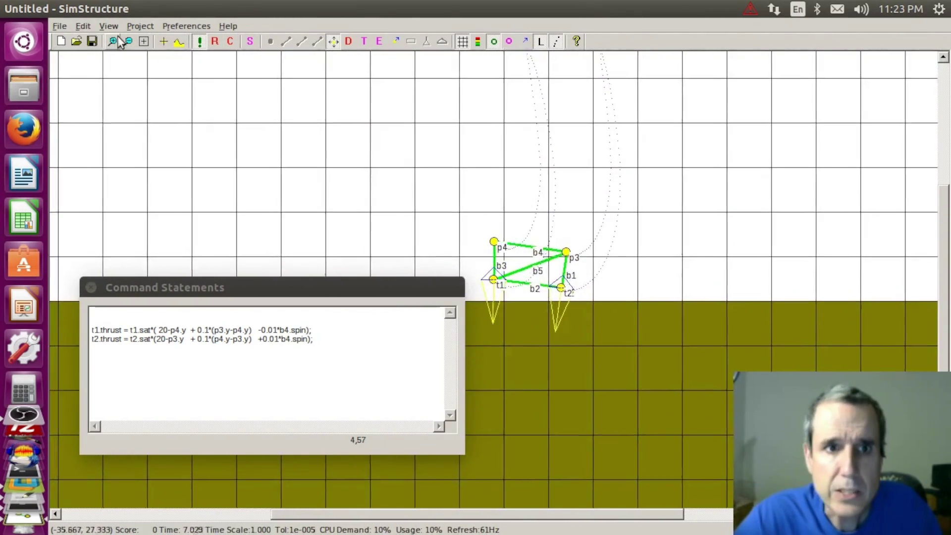
click(115, 43)
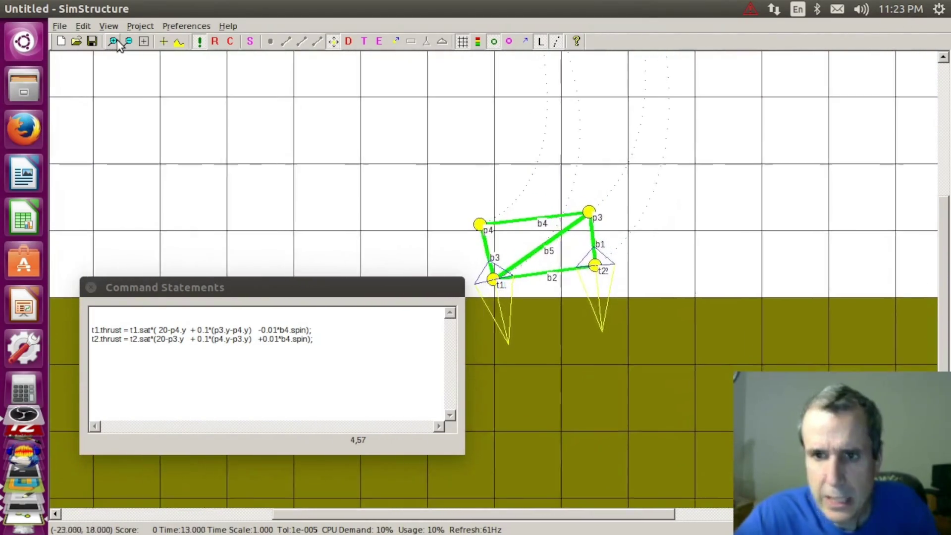
- Add -p4.dy and -p3.dy velocity damping to the thrust commands and test-fly the result
click(215, 41)
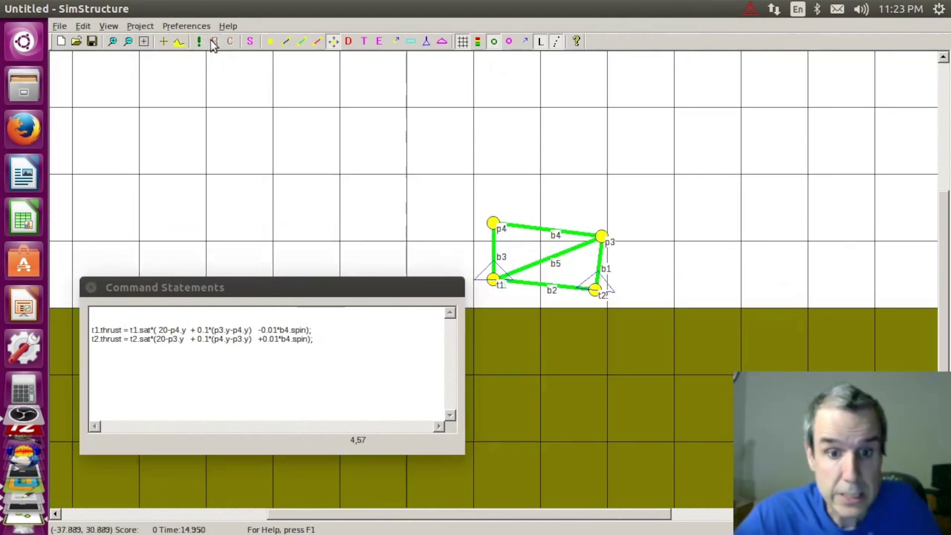
click(190, 339)
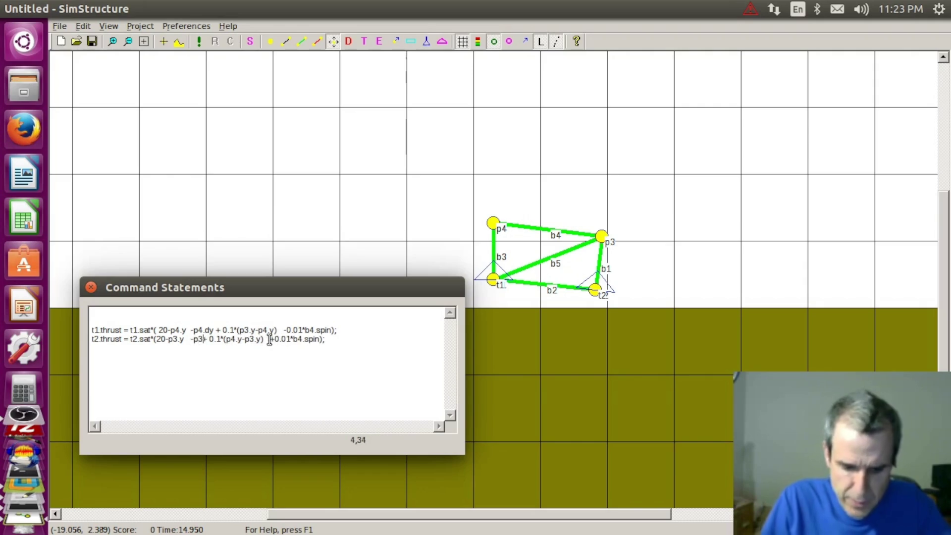
text(.dy)
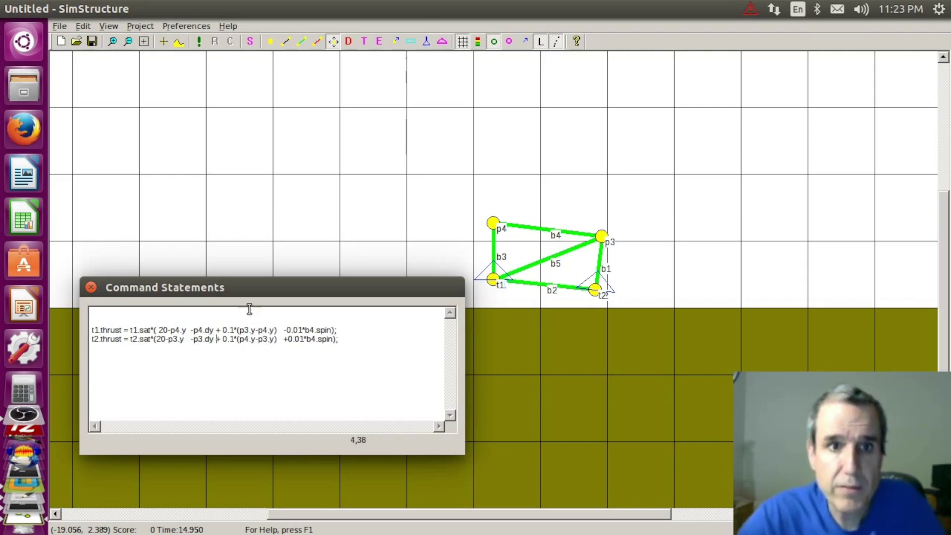
click(199, 39)
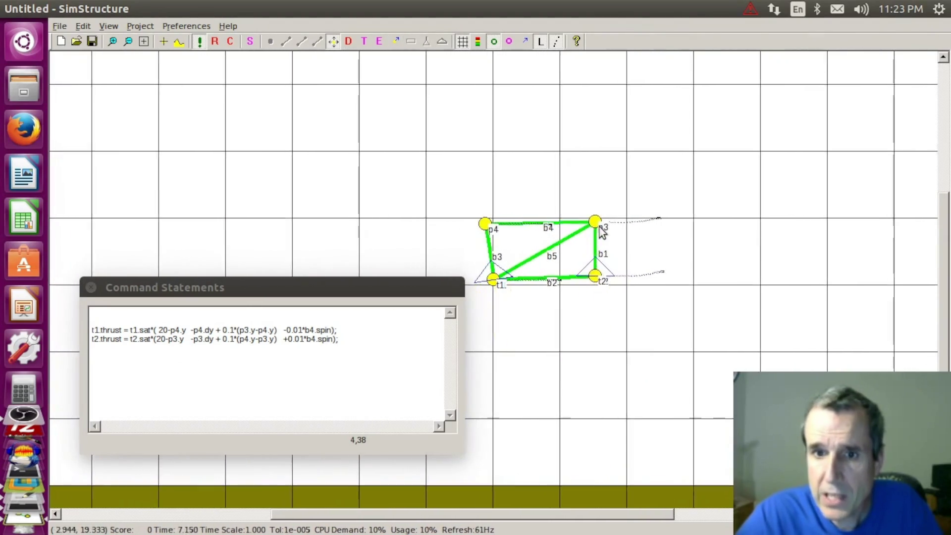
click(215, 42)
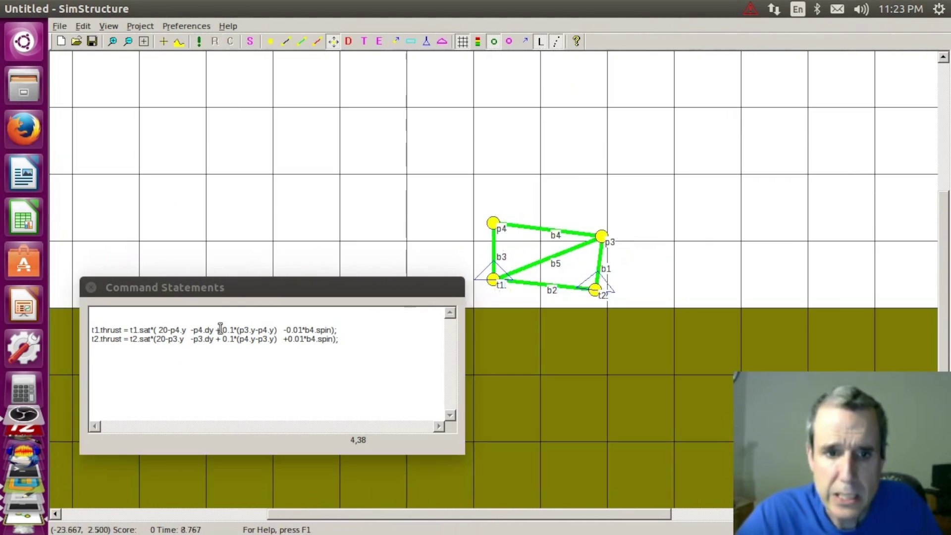
- Scale both damping terms to 0.5*p.dy and test-fly with them
click(196, 329)
text(0.5*b)
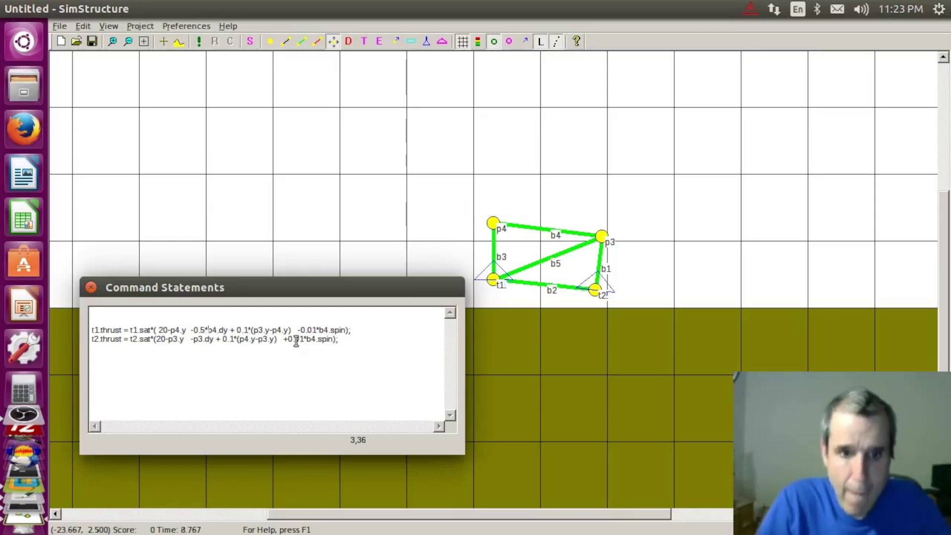
key(Down)
text(0.5*)
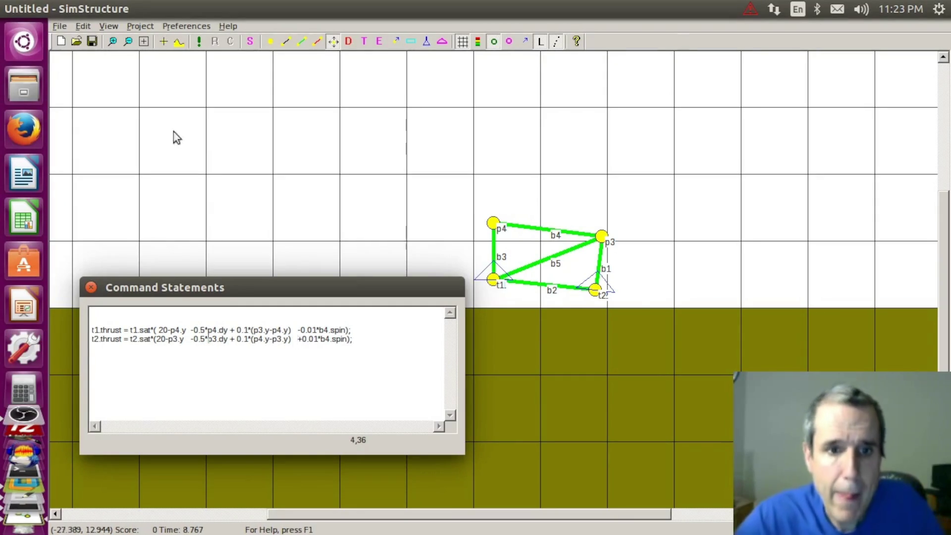
click(199, 41)
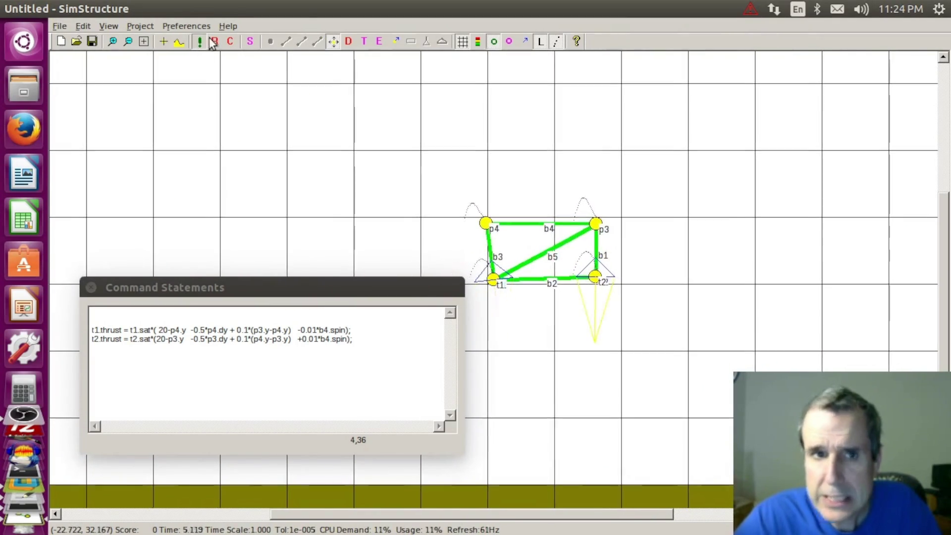
click(199, 41)
- Reduce the damping to 0.25*p4.dy and 0.25*p3.dy and run a longer test flight
click(201, 330)
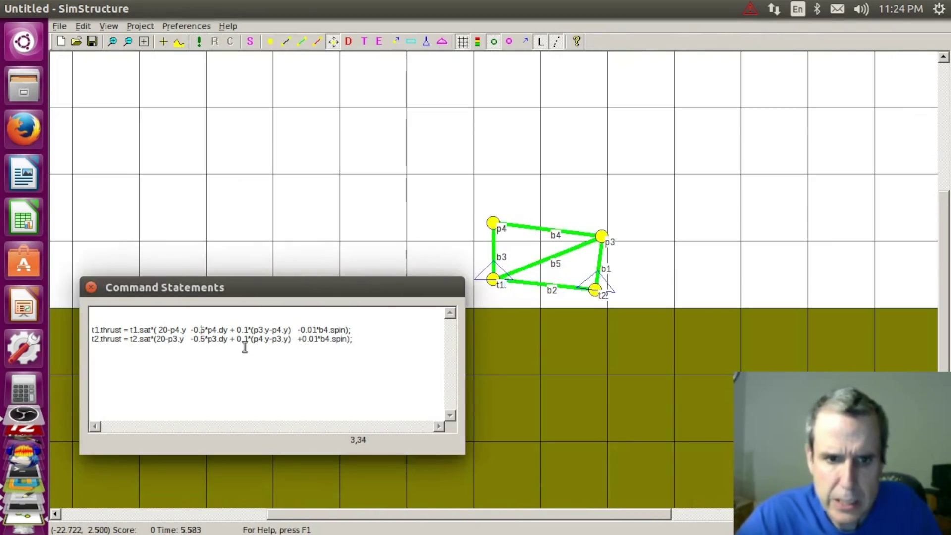
text(2)
key(Down)
text(2)
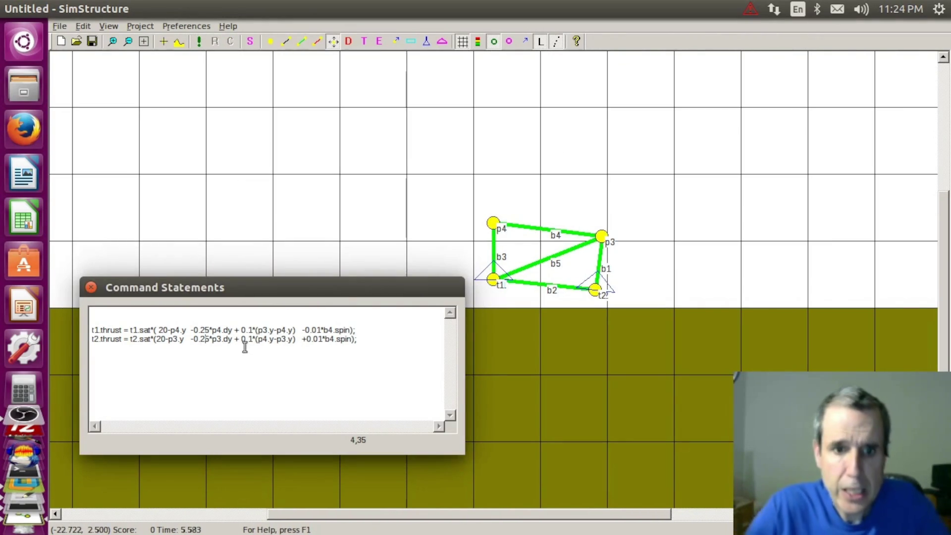
click(198, 42)
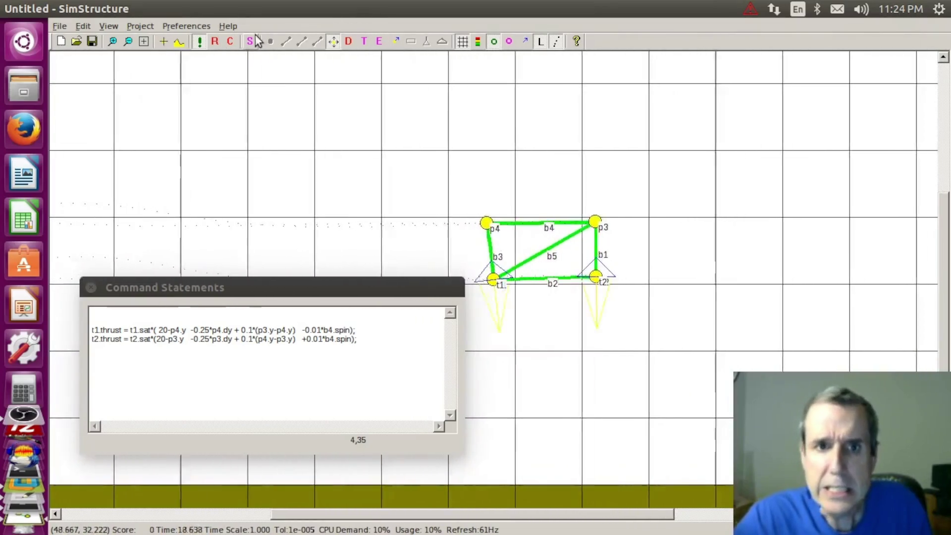
click(214, 40)
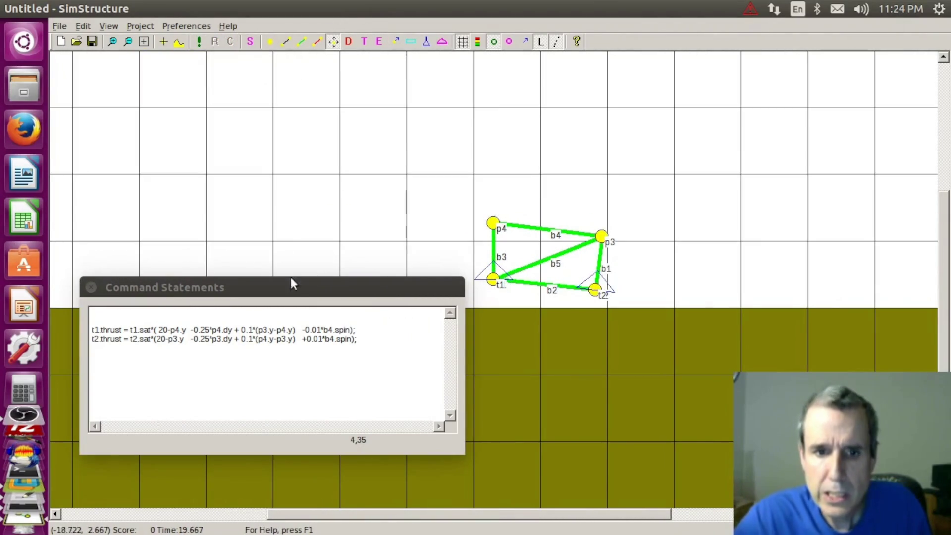
click(351, 335)
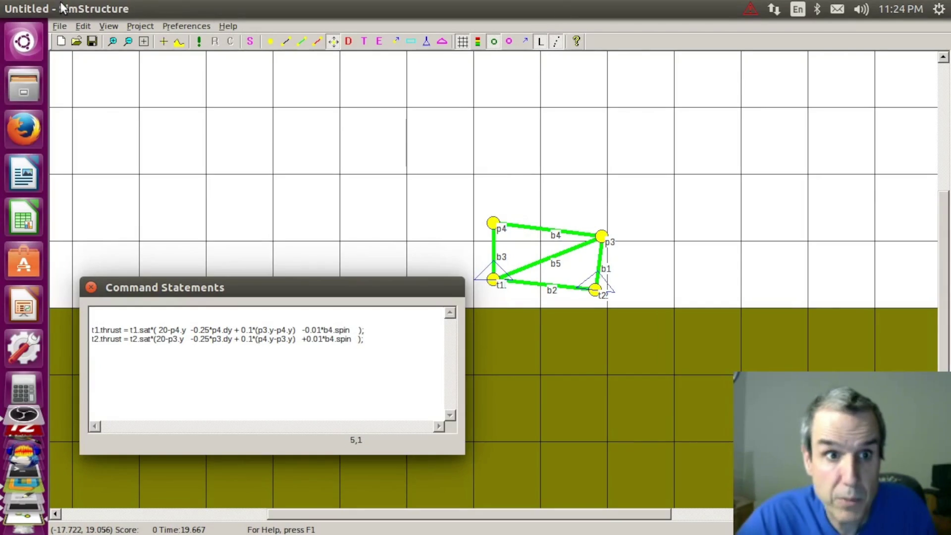
- Save the hover-craft as Hover2.sim in the Control Systems folder
click(59, 26)
click(85, 91)
drag(492, 197, 529, 129)
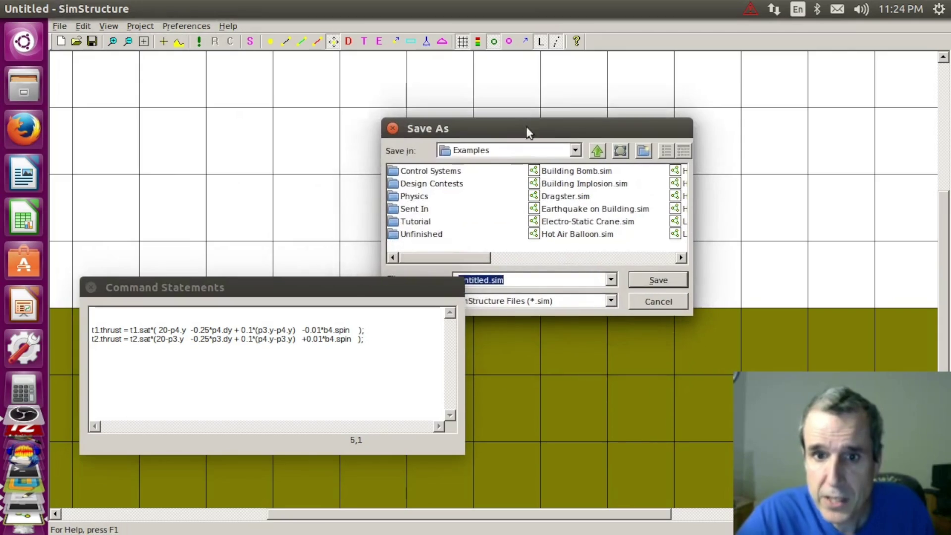
double_click(429, 171)
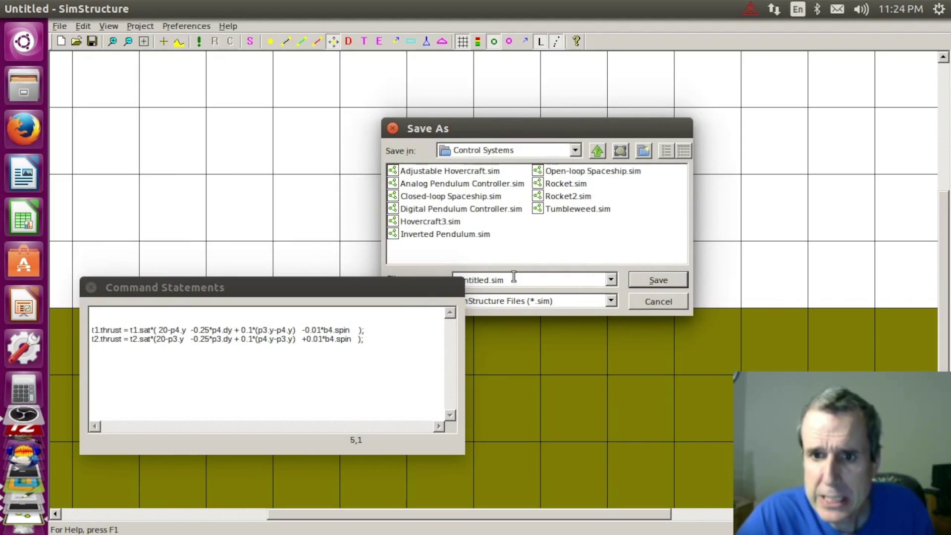
click(465, 281)
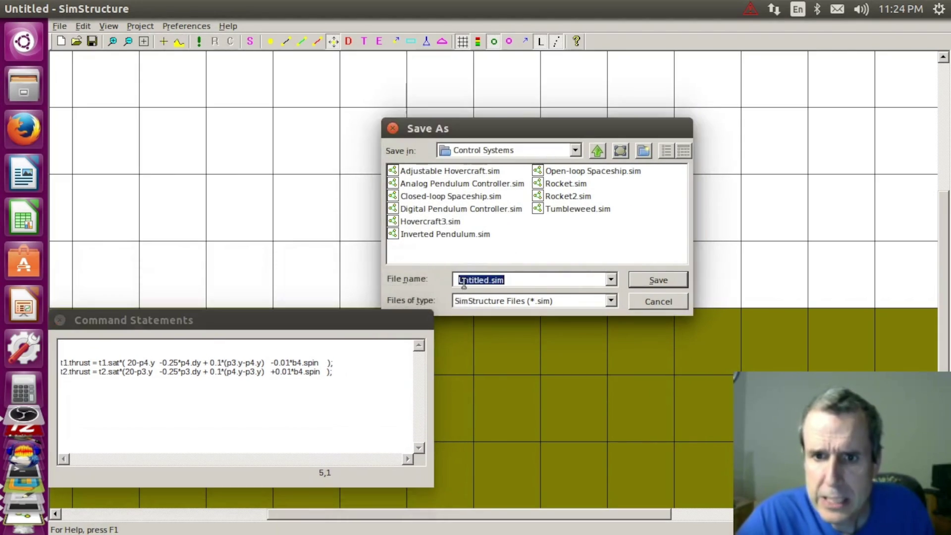
text(Hover2.)
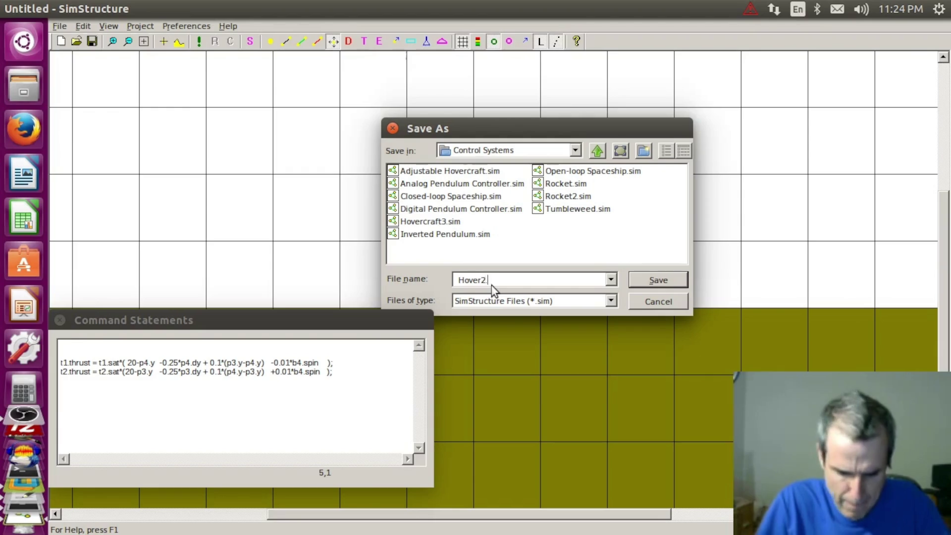
key(Return)
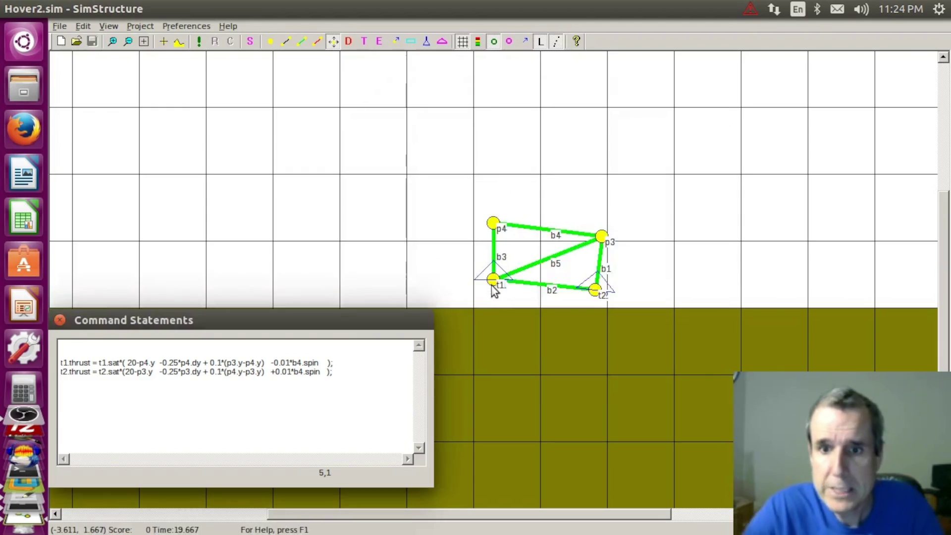
- Bring up the open-file dialog to check the folder, then dismiss it
click(60, 26)
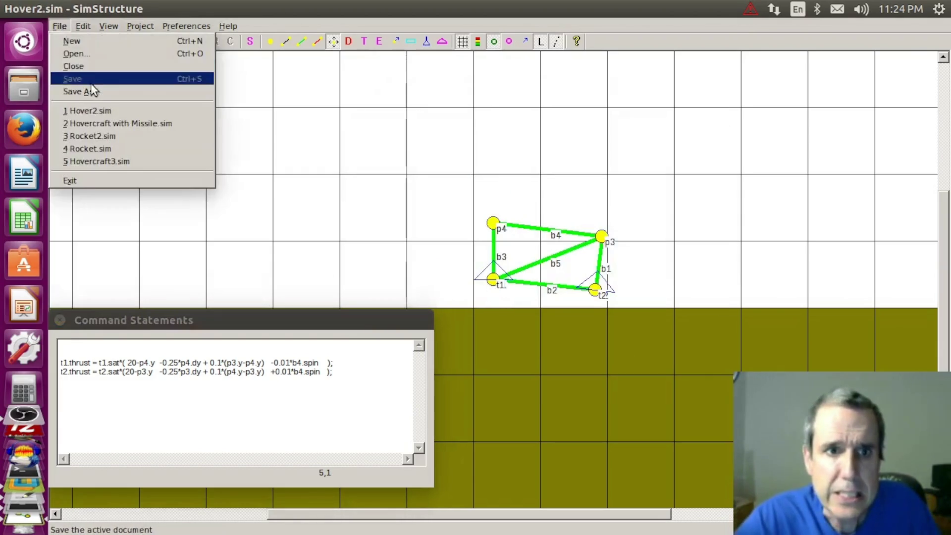
click(90, 54)
drag(460, 195, 573, 147)
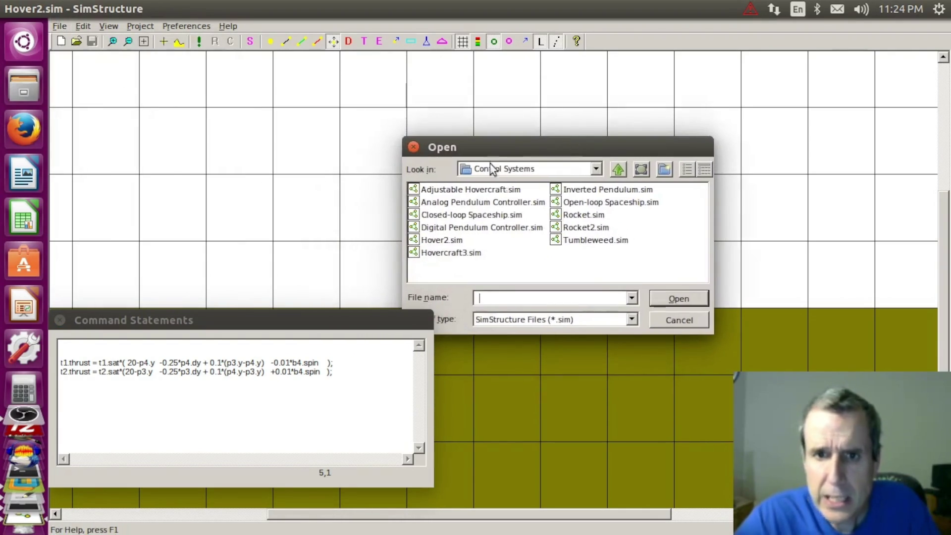
click(415, 144)
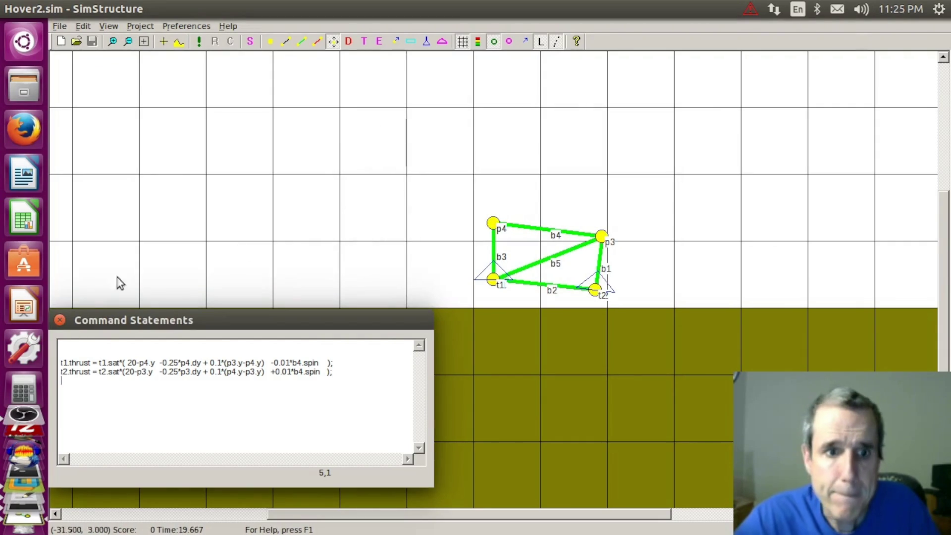
- Close Command Statements, quit SimStructure and launch Firefox
click(59, 320)
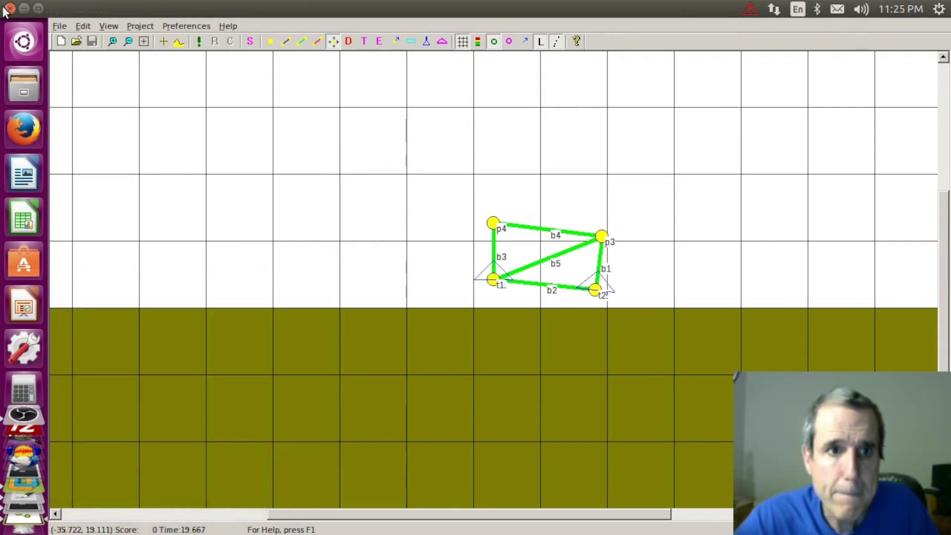
click(7, 8)
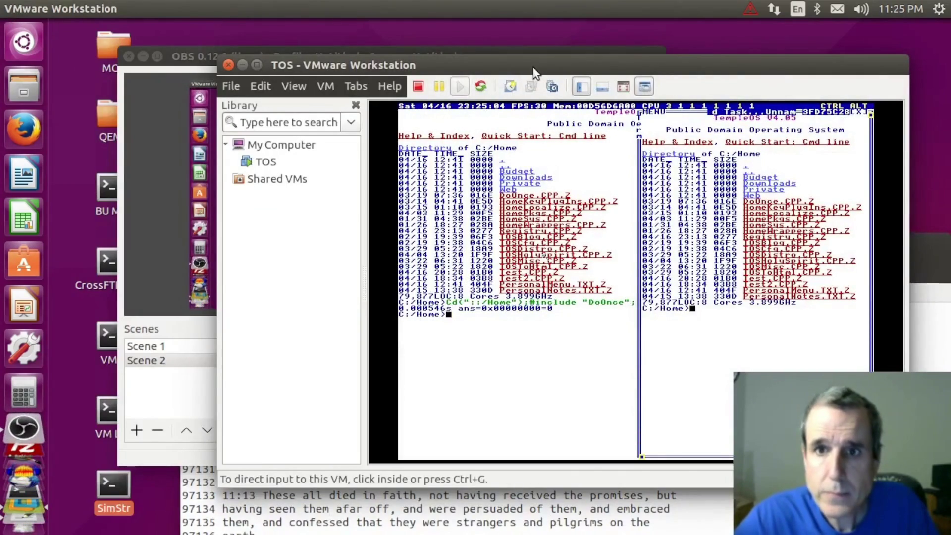
drag(534, 72, 542, 80)
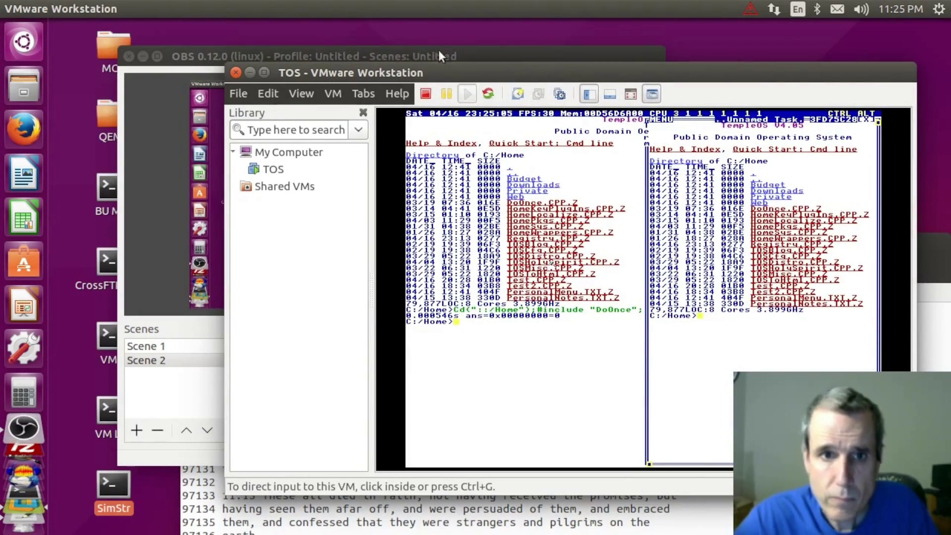
click(27, 127)
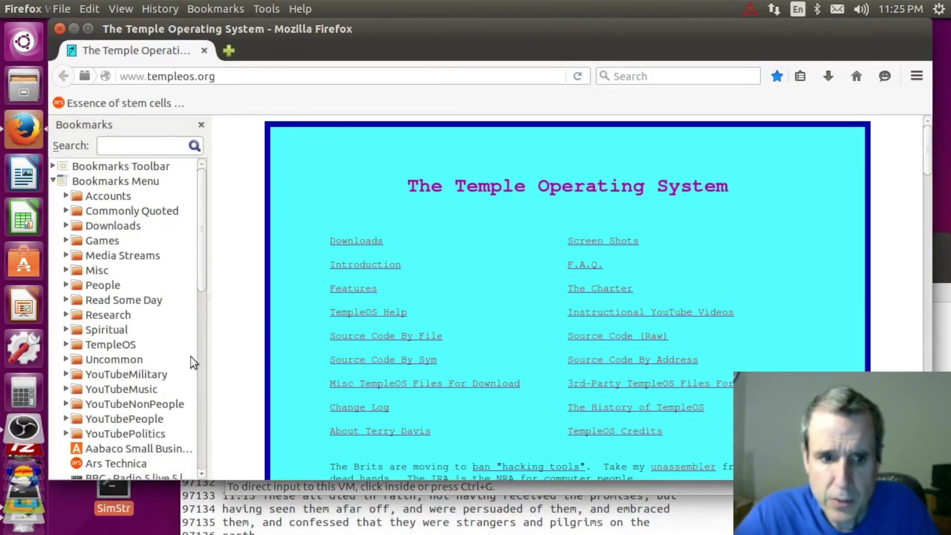
scroll(191, 363, down, 3)
scroll(153, 382, down, 5)
scroll(152, 385, down, 2)
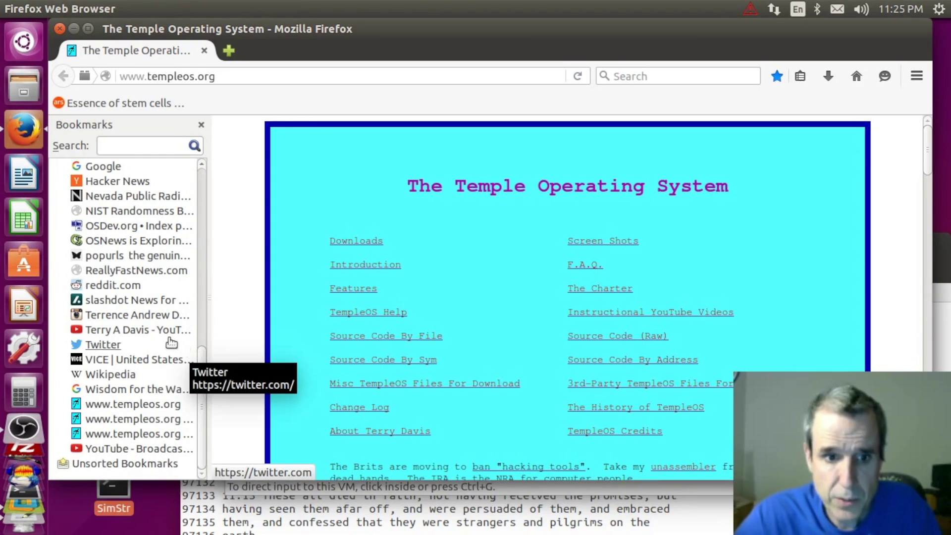
- Visit the YouTube live-stream page, close that Firefox window and bring the terminal forward
click(148, 329)
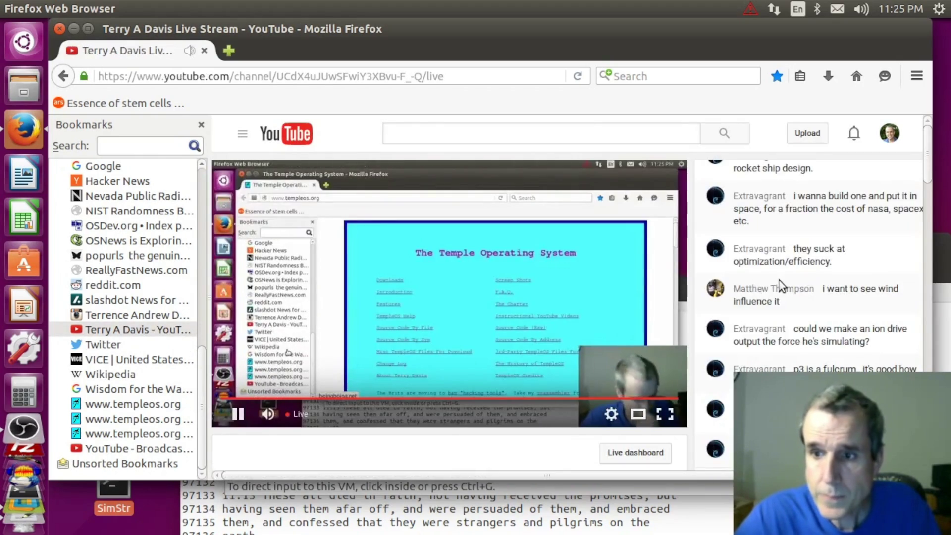
scroll(795, 299, down, 1)
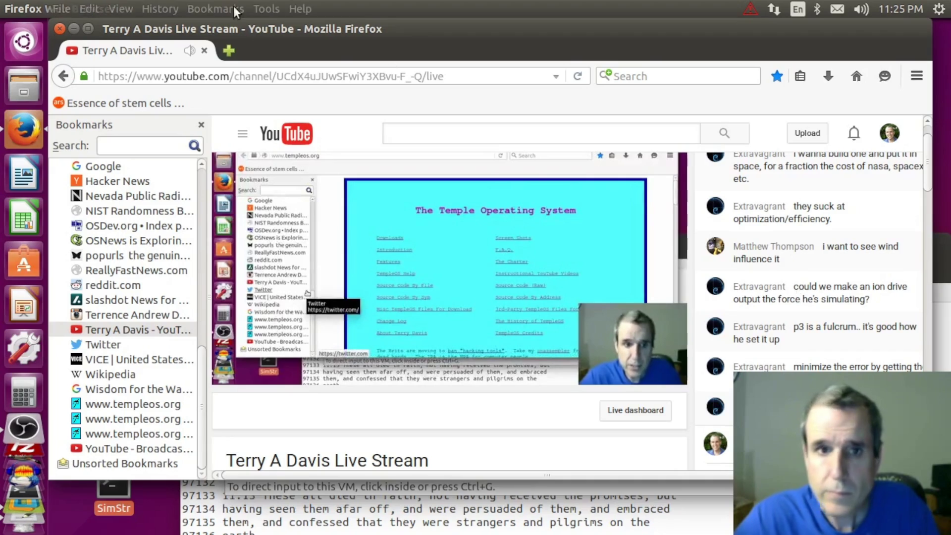
click(60, 30)
key(alt+Tab)
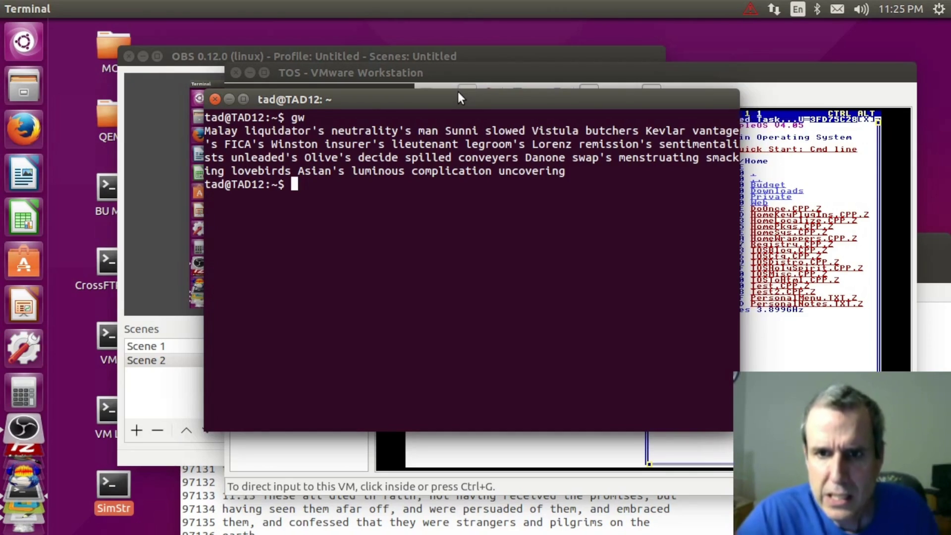
- Close the terminal, raise OBS and open the Terry A Davis YouTube channel bookmark
click(215, 98)
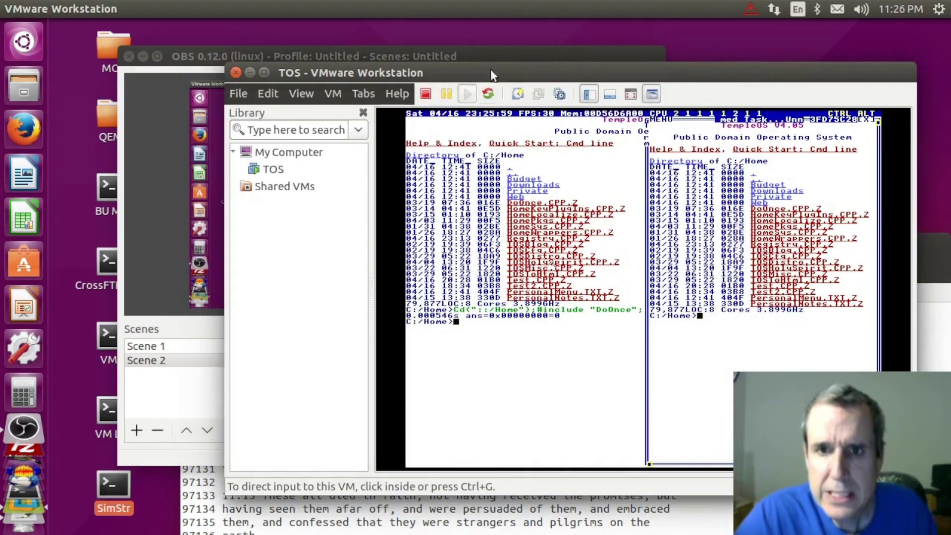
drag(492, 72, 472, 116)
click(465, 57)
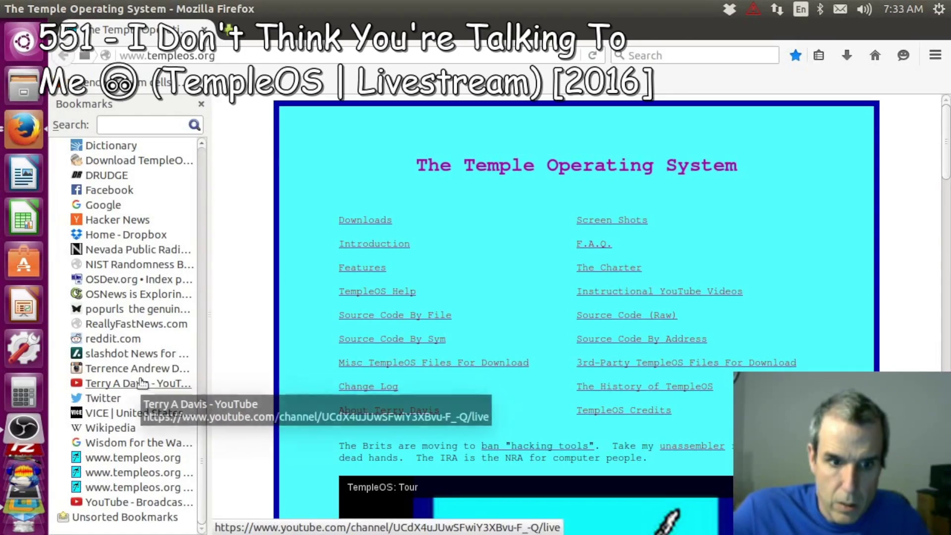
click(141, 383)
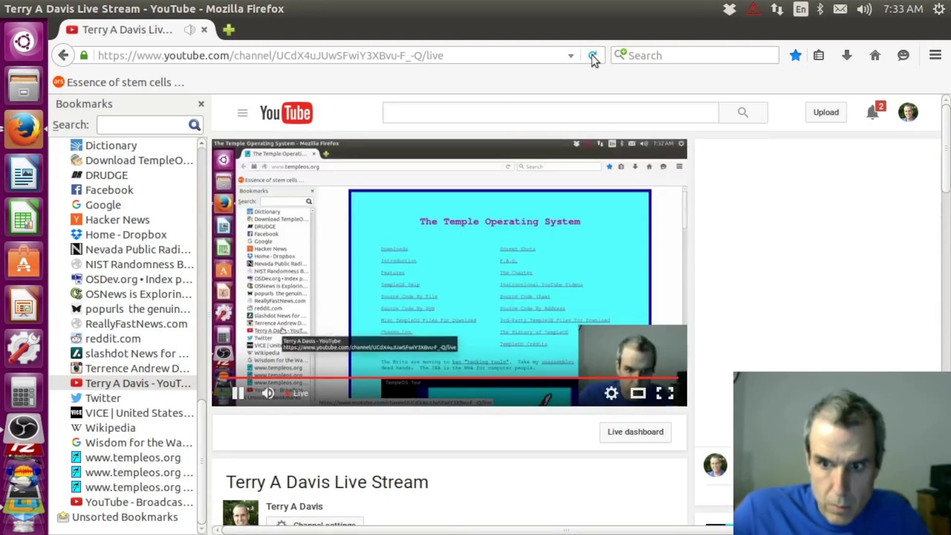
- Close the YouTube window, maximize the OSDev bootsector topic, then return to the TempleOS VM
click(205, 30)
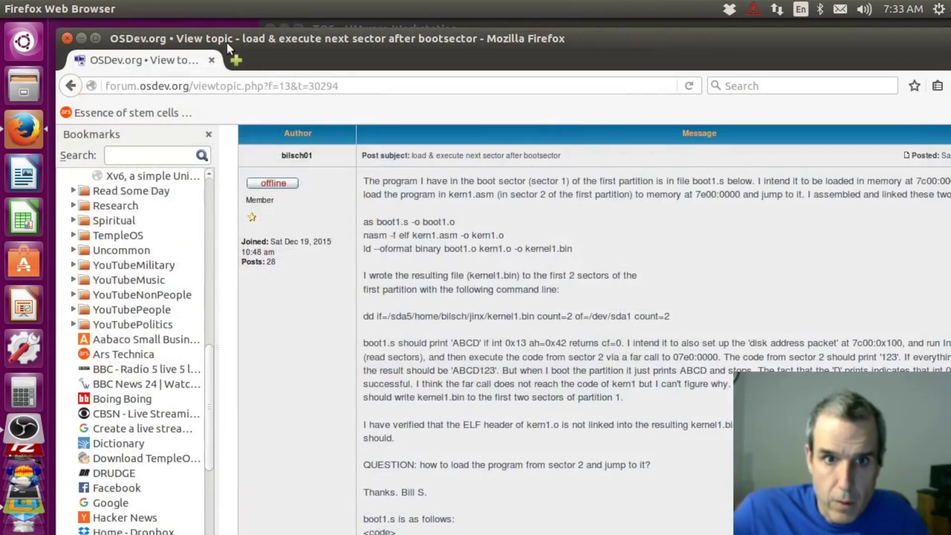
click(97, 36)
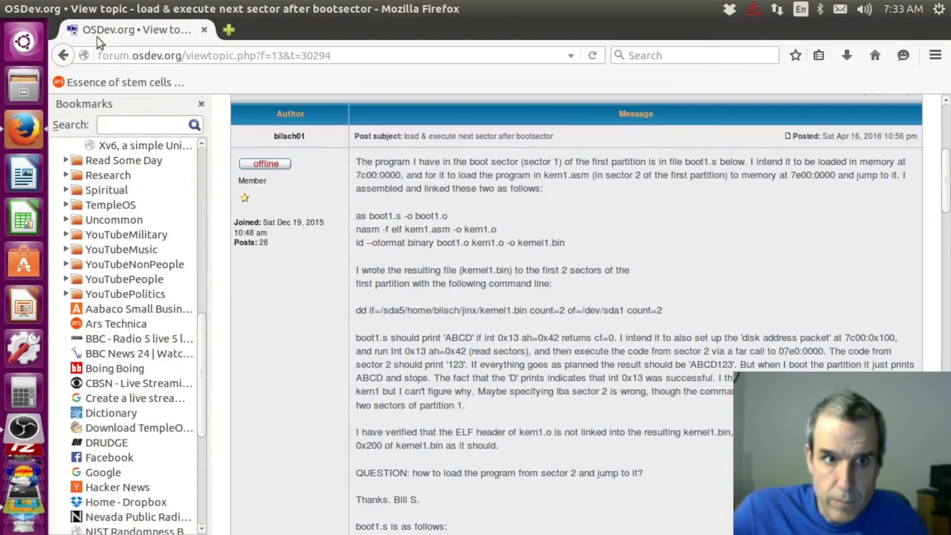
scroll(524, 301, down, 5)
scroll(524, 302, down, 5)
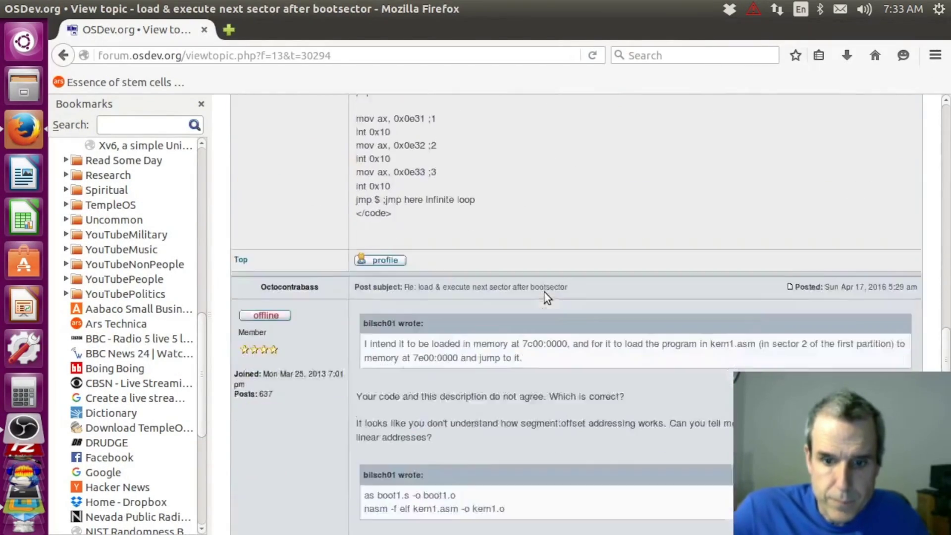
scroll(544, 292, down, 5)
scroll(551, 278, down, 5)
scroll(561, 290, up, 2)
scroll(562, 291, up, 2)
scroll(567, 290, up, 5)
scroll(567, 289, up, 4)
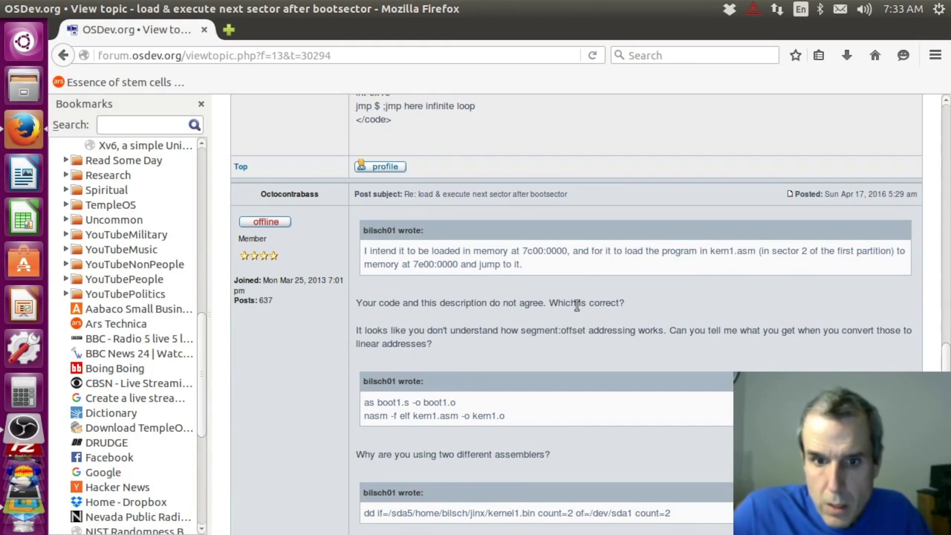
mouse_move(23, 348)
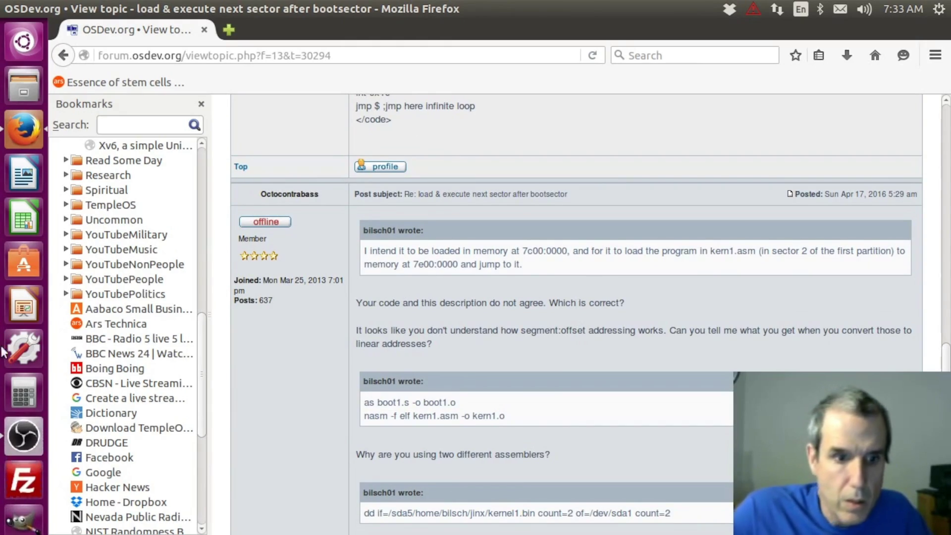
click(23, 438)
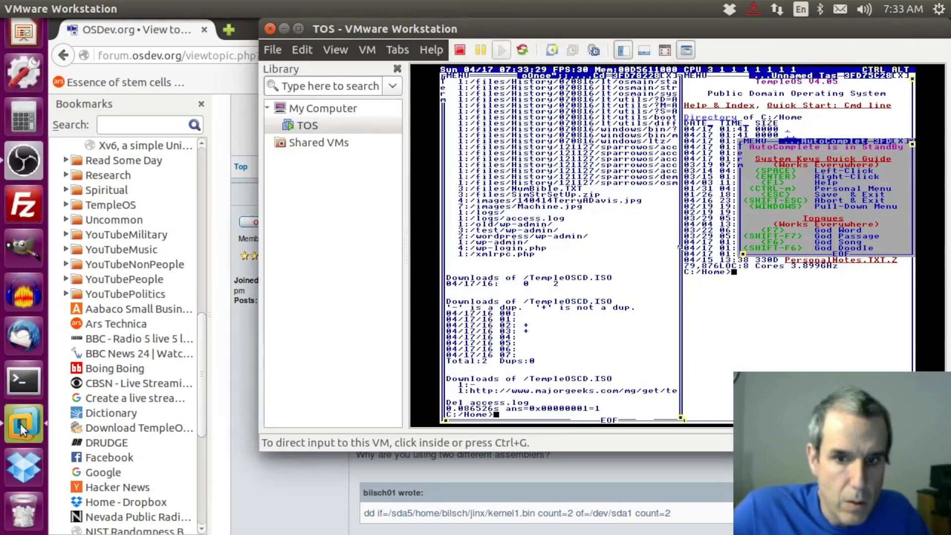
- Use the TempleOS personal menu to Cd to /Adam/Opt/Boot and list it
click(678, 280)
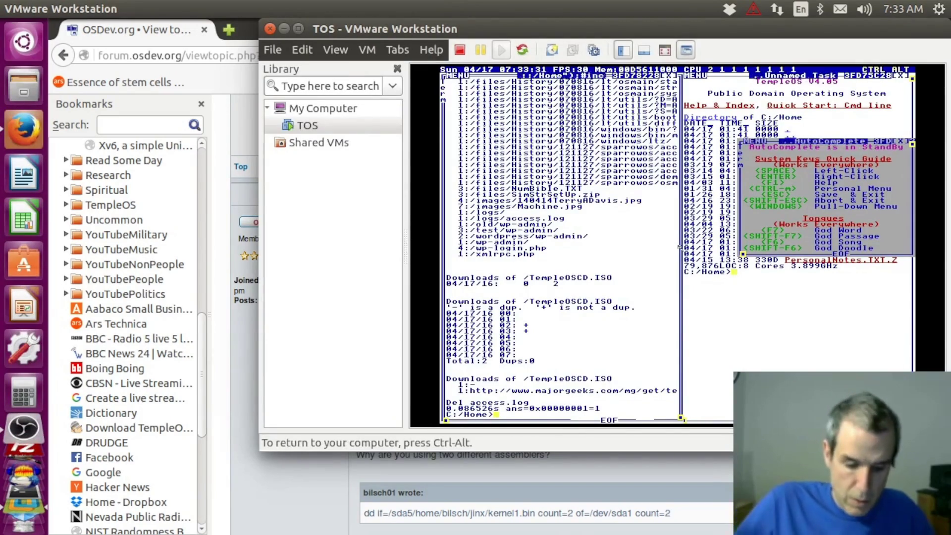
key(ctrl+m)
key(Down)
key(Down)
key(Down)
key(Down)
key(Down)
key(Down)
key(Down)
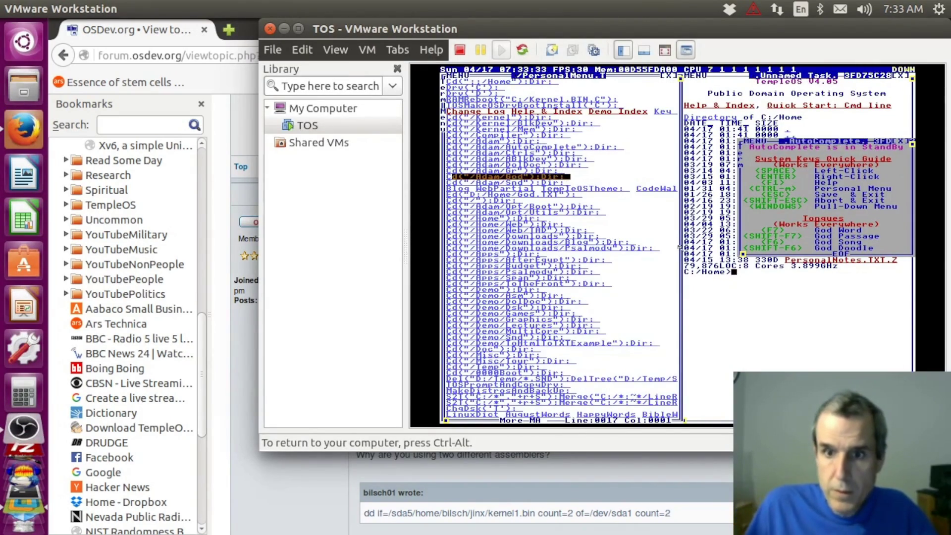
key(Down)
key(Down)
key(Down)
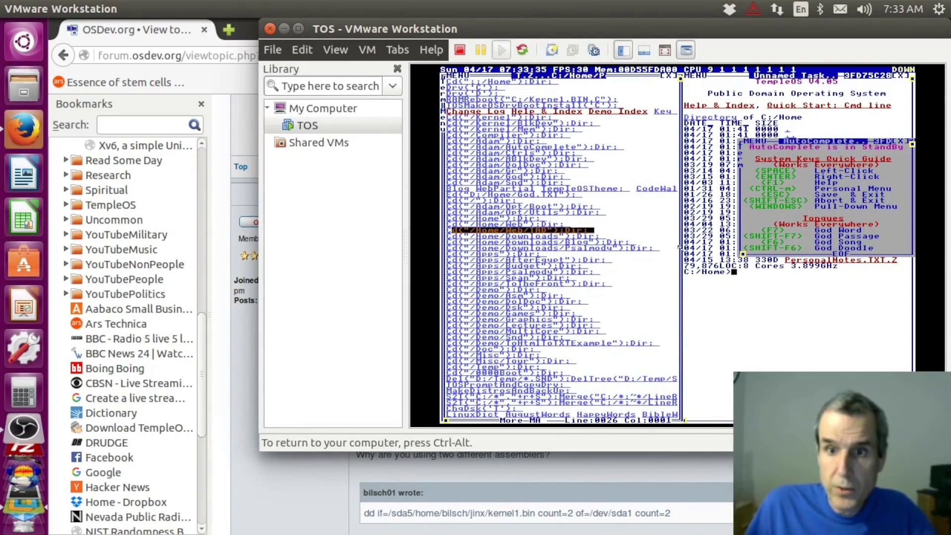
key(Up)
key(Up)
key(Up)
key(Up)
key(space)
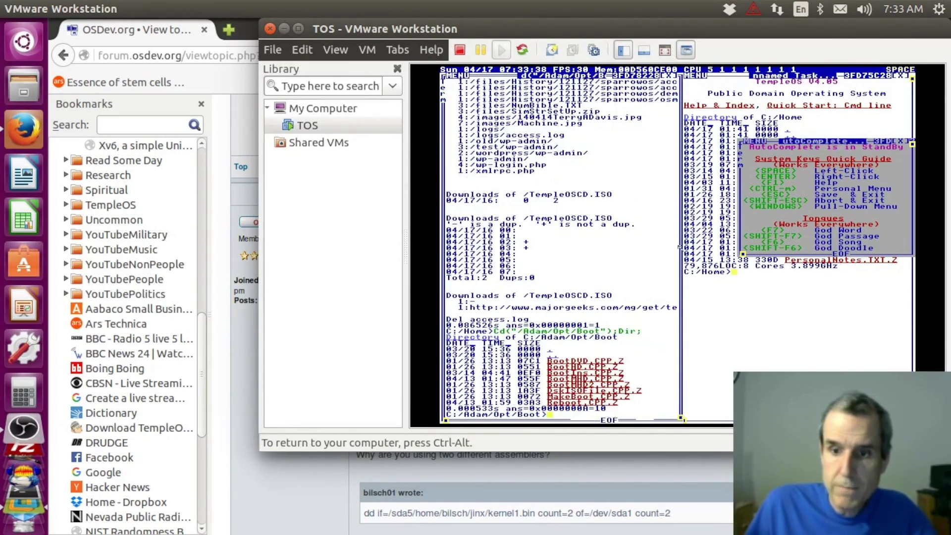
- Review BootHD.CPP.Z full-width, selecting its CALL-to-ADD lines, then close it
key(Up)
key(Up)
key(Up)
key(Up)
key(Up)
key(Up)
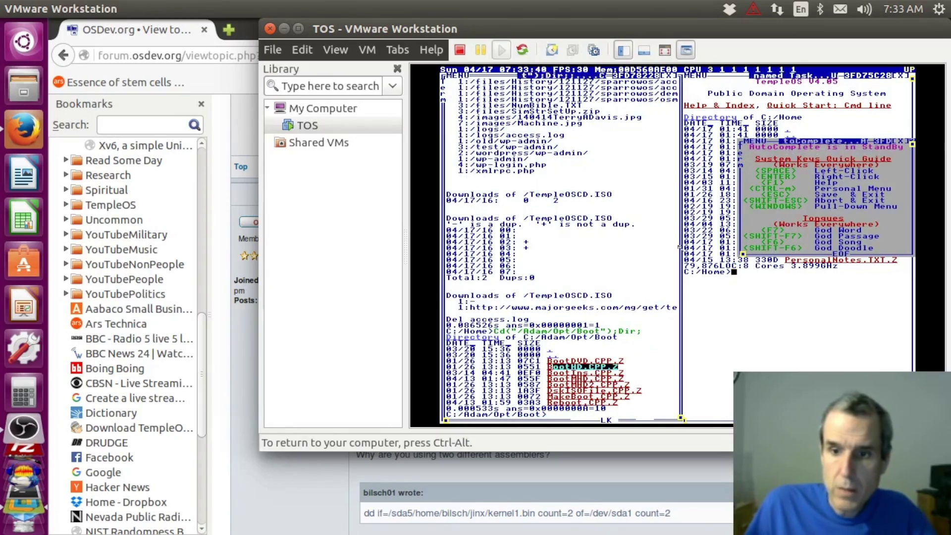
key(space)
key(alt+m)
key(alt+shift+a)
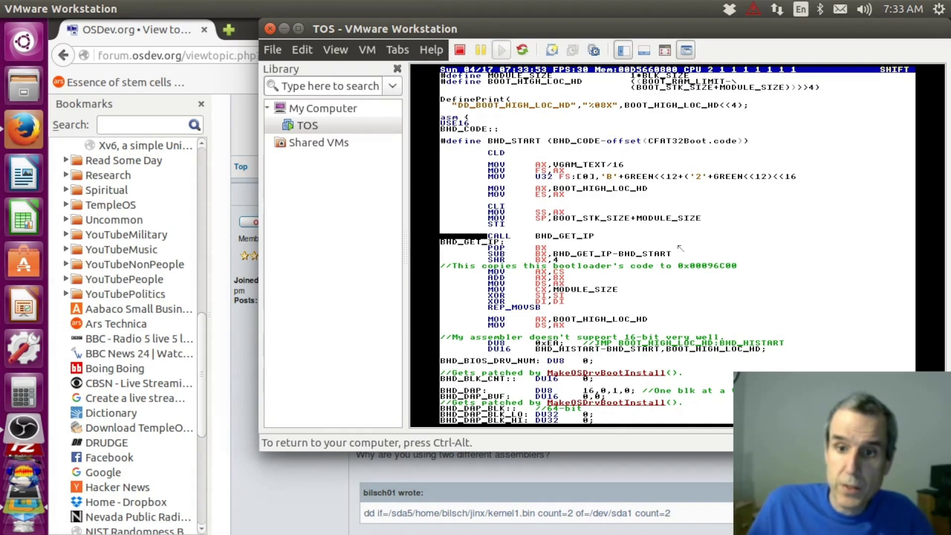
key(shift+Down)
key(shift+Down)
key(shift+Down)
key(shift+Down)
key(shift+Down)
key(shift+Down)
key(shift+Down)
key(shift+Down)
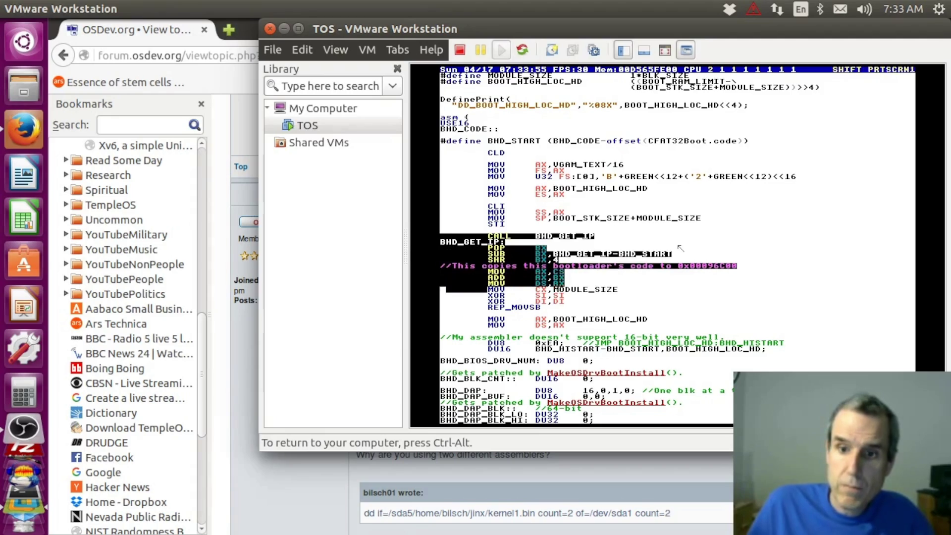
key(shift+Down)
key(shift+Down)
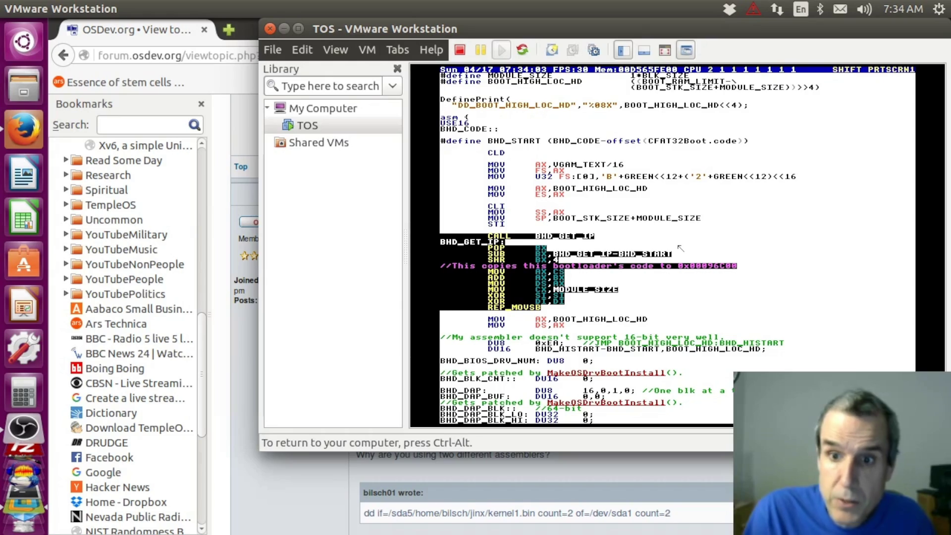
key(shift+Up)
key(shift+Up)
key(shift+Up)
key(shift+Up)
key(shift+Up)
key(shift+Up)
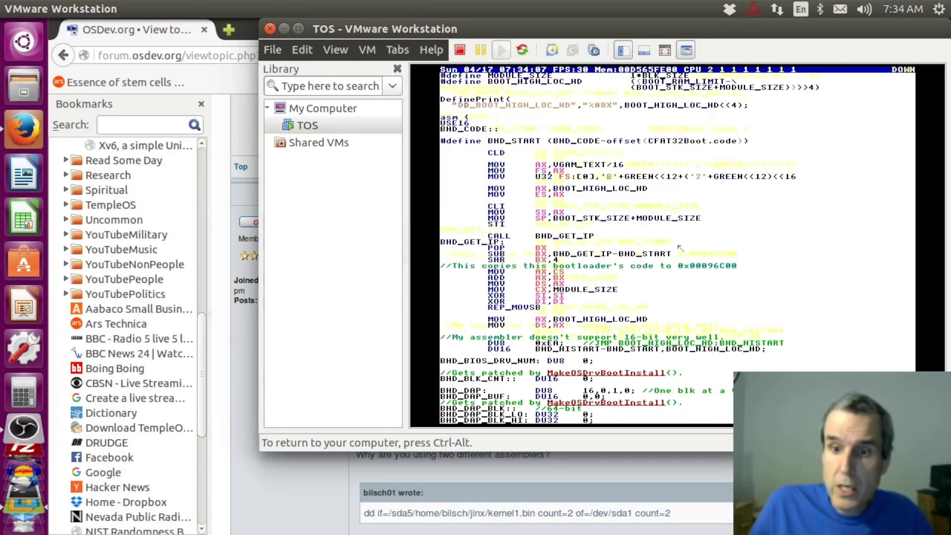
key(Down)
key(Down)
key(Down)
key(Down)
key(Down)
key(Down)
key(Down)
key(Down)
key(Down)
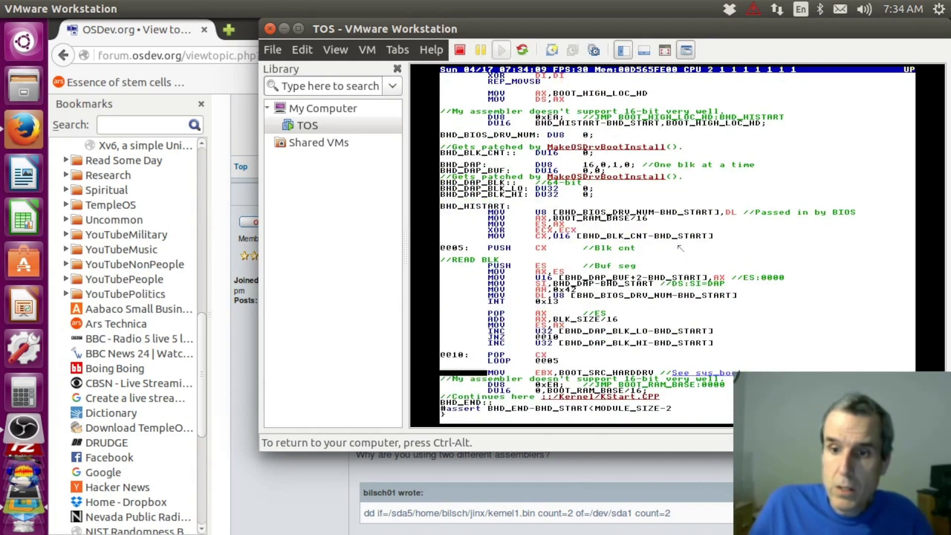
key(shift+Escape)
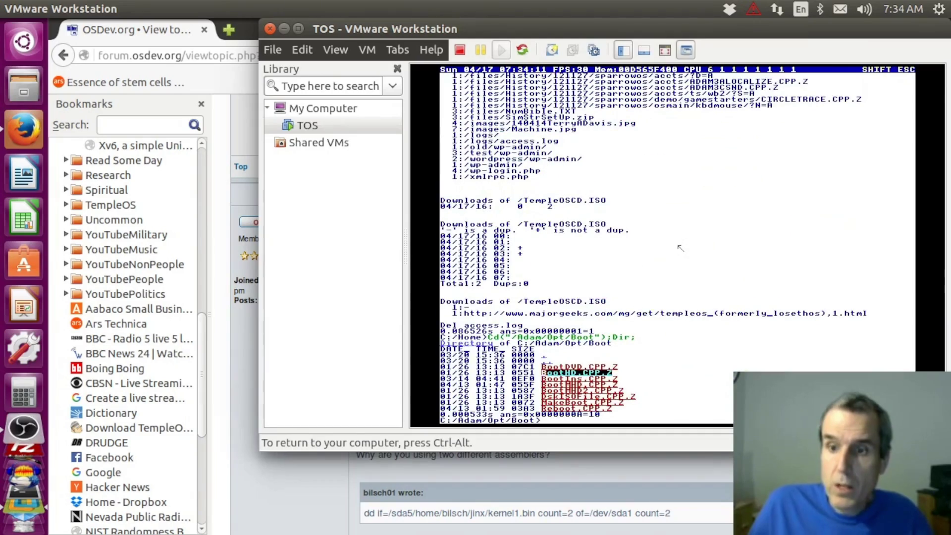
- Open BootMHD.CPP.Z as source and glance back at the forum topic for comparison
key(Down)
key(Down)
key(space)
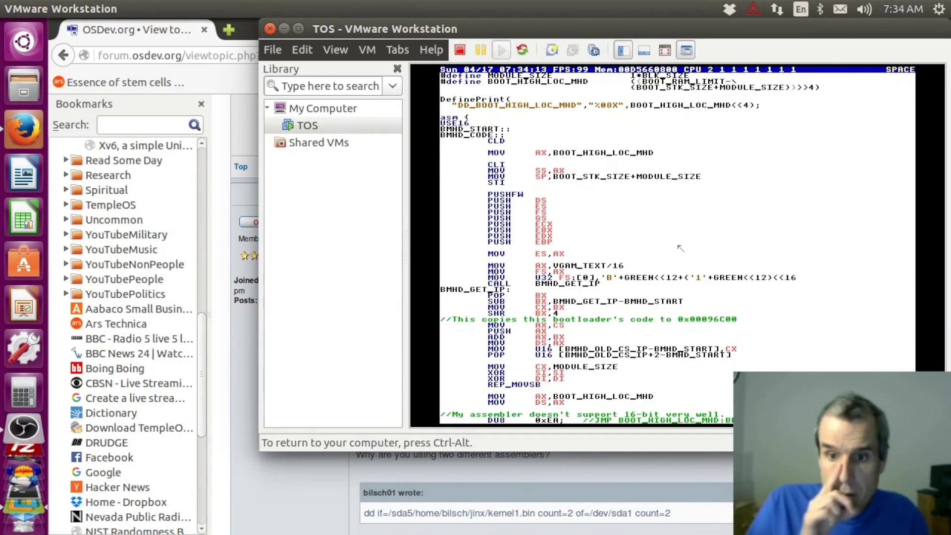
key(ctrl+alt)
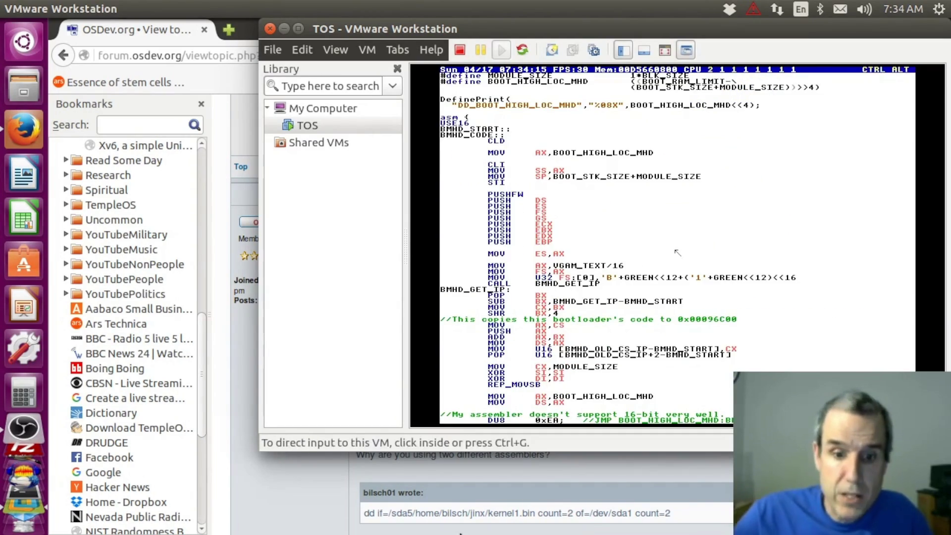
click(293, 502)
scroll(503, 439, down, 1)
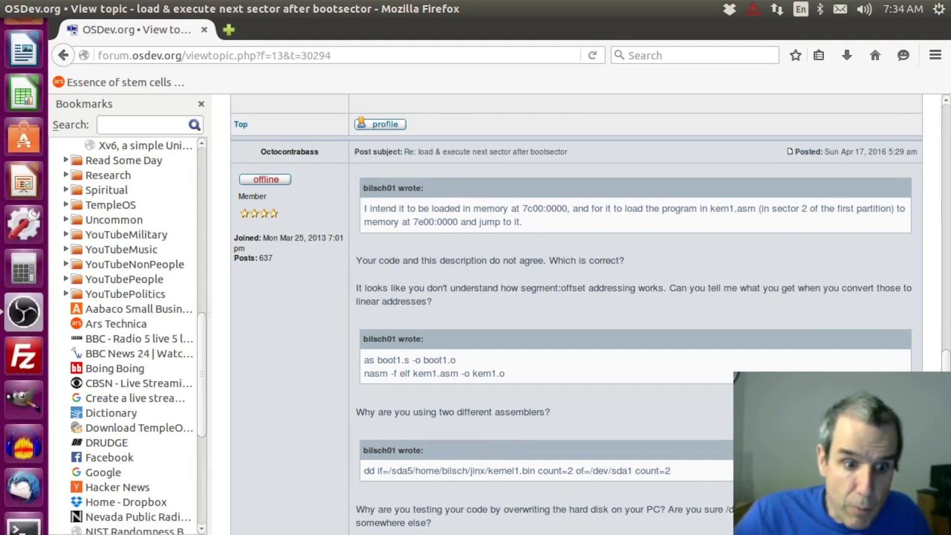
click(26, 473)
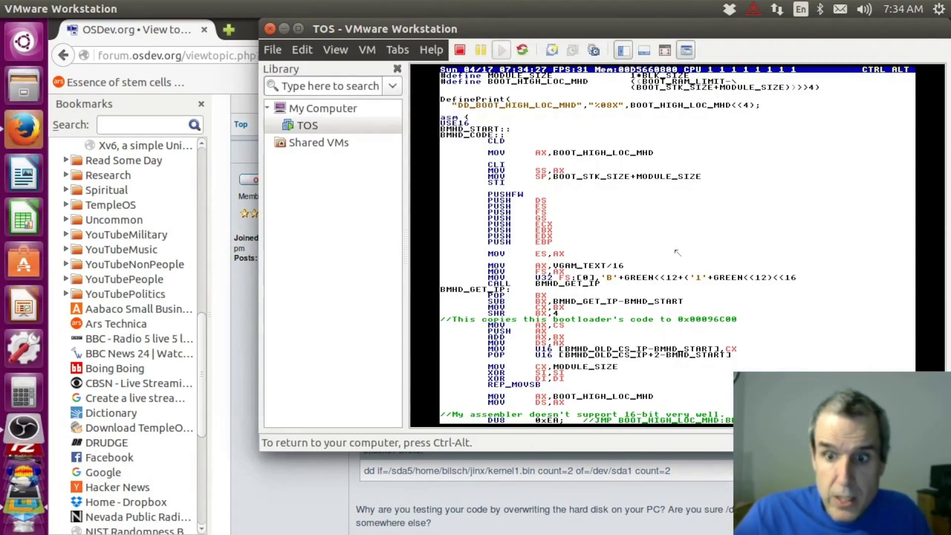
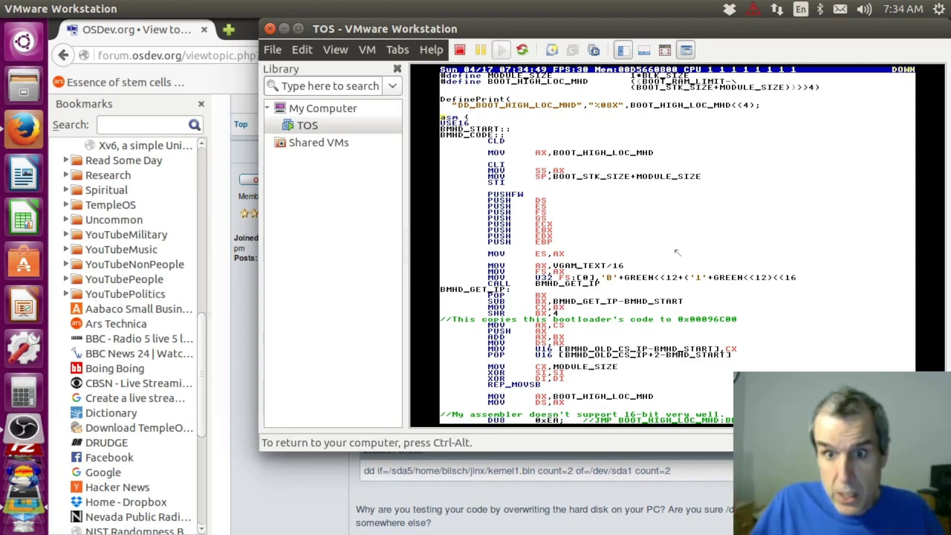
- Step around the STI line of BootMHD and close the source back to the listing
key(Down)
key(Down)
key(Down)
key(Down)
key(Down)
key(Down)
key(Up)
key(Up)
key(Up)
key(Up)
key(Up)
key(Up)
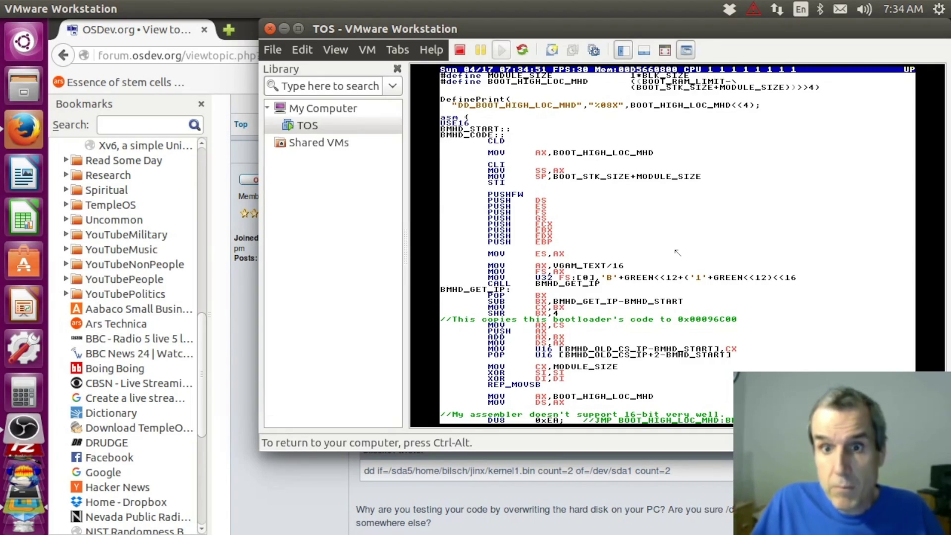
key(shift+Escape)
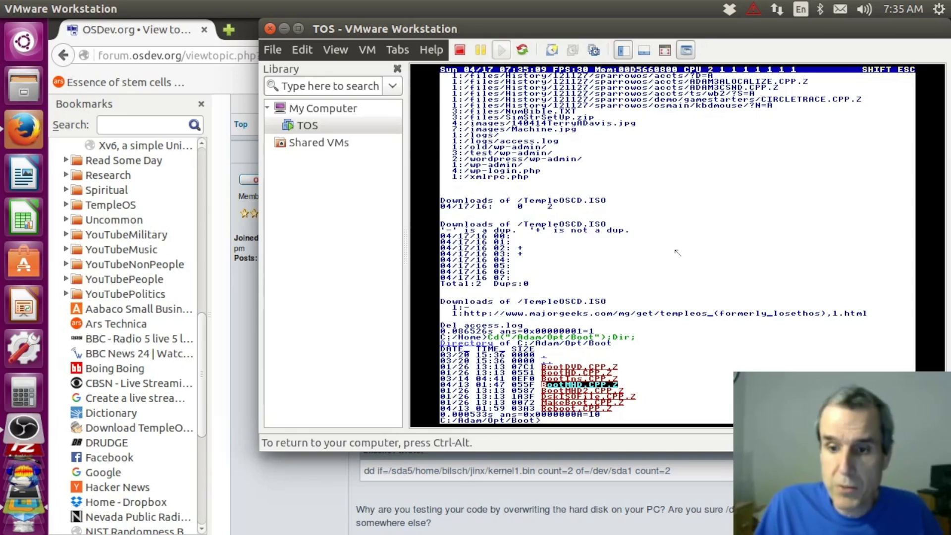
- Reopen BootMHD.CPP.Z and move through STI, SHR BX,4 and MOV U32 FS lines
key(Down)
key(Down)
key(Up)
key(Up)
key(space)
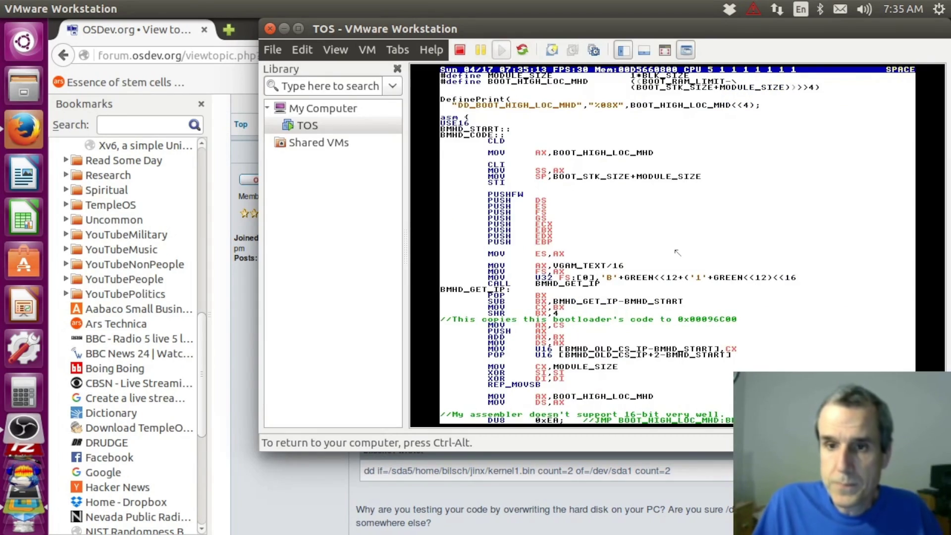
key(Down)
key(Down)
key(Down)
key(Down)
key(Down)
key(Down)
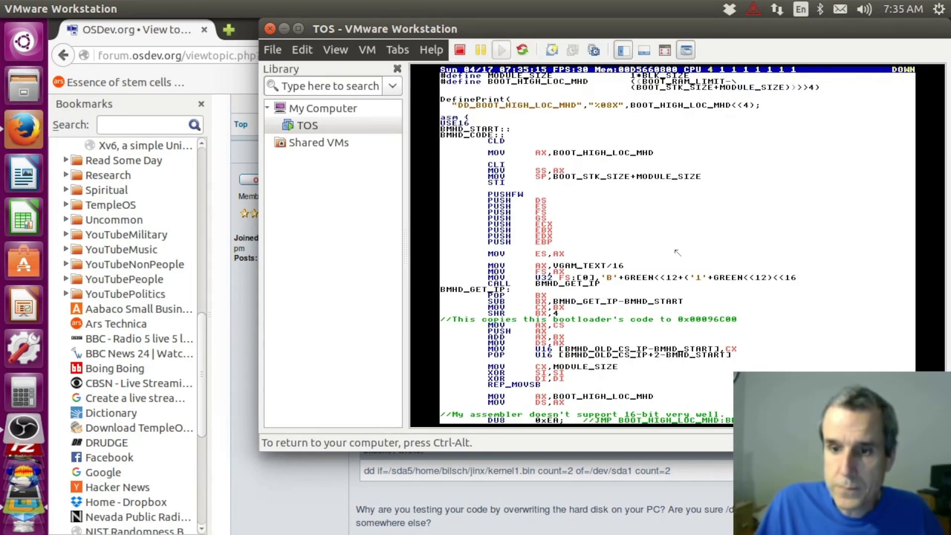
key(Down)
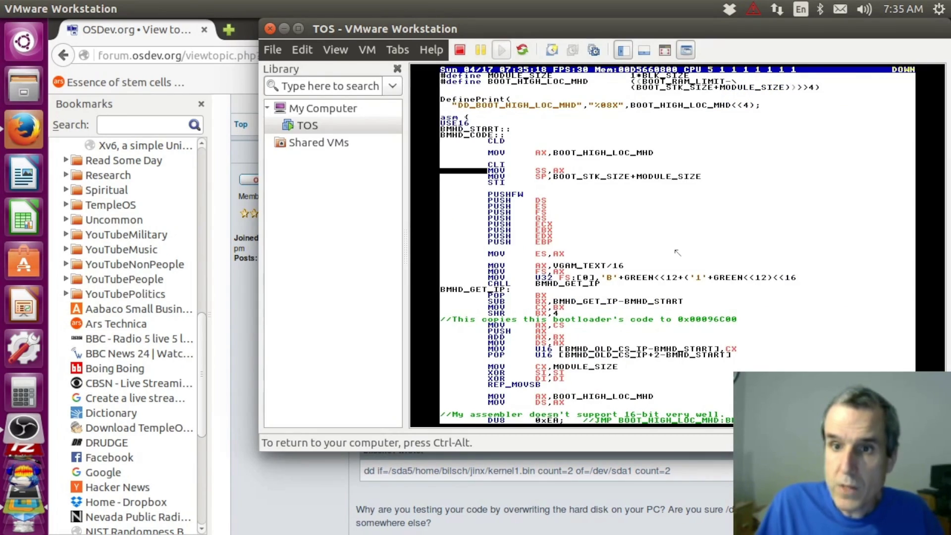
key(Down)
key(Down)
key(Down)
key(Down)
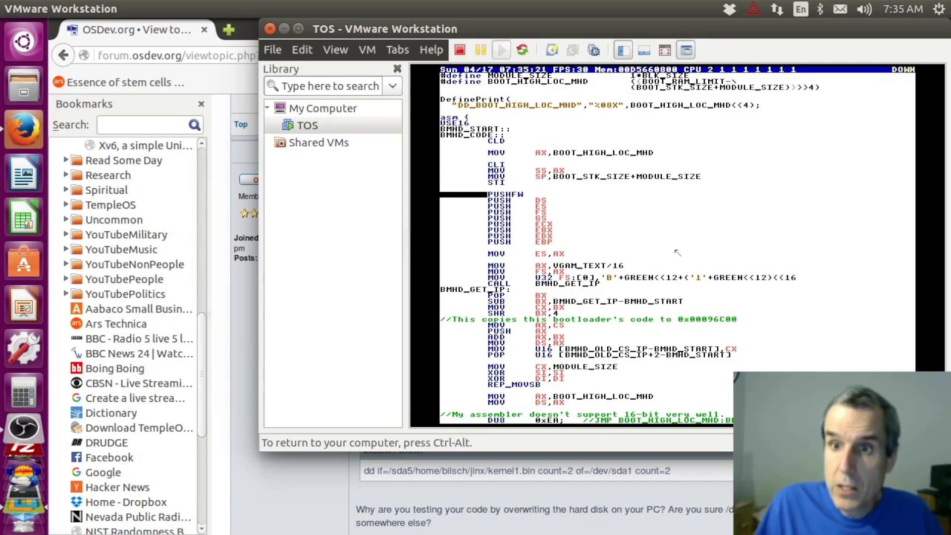
key(Down)
key(Down)
key(Down)
key(Down)
key(Down)
key(Down)
key(Down)
key(Down)
key(Down)
key(Down)
key(Down)
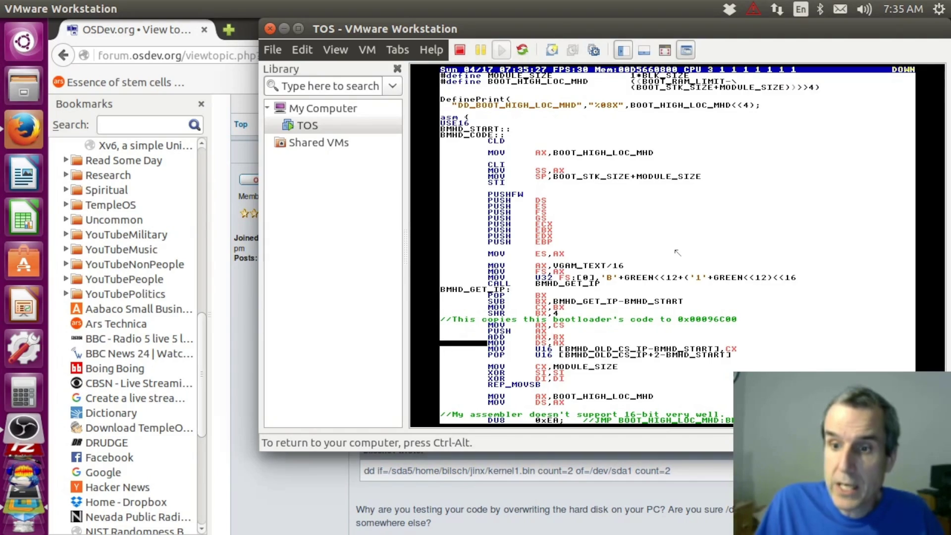
key(Up)
key(Up)
key(Up)
key(Up)
key(Up)
key(Up)
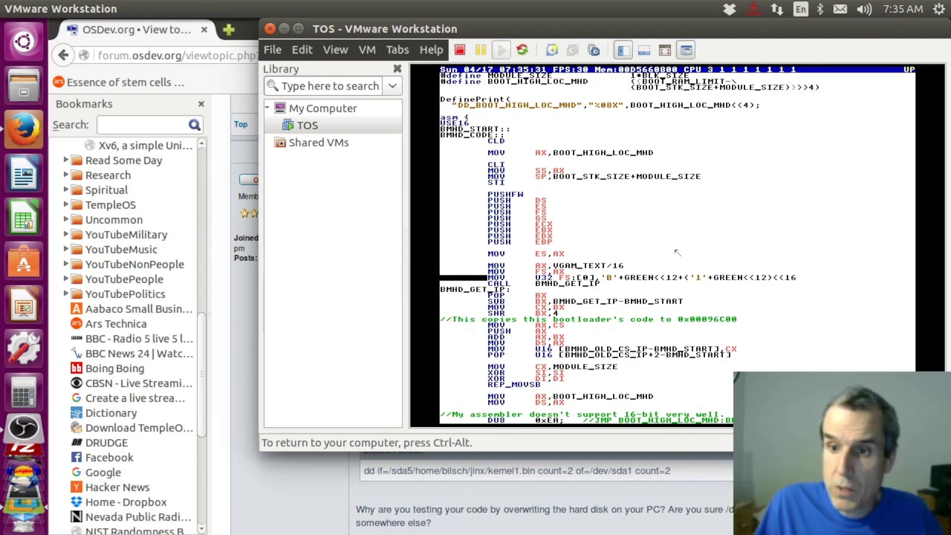
- Mark the bootloader-copy comment line, close the file, then reopen BootMHD.CPP.Z at PUSH AX
key(Down)
key(Down)
key(Down)
key(shift+Down)
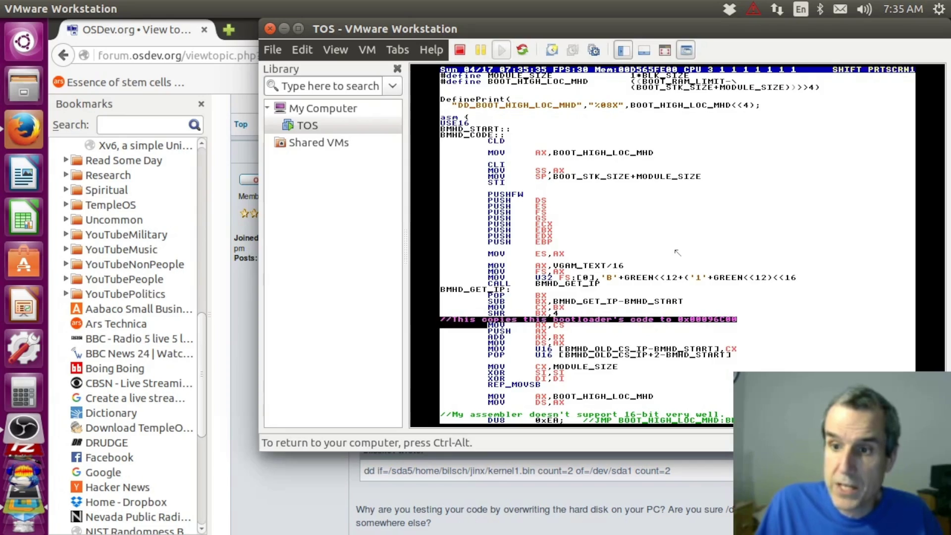
key(Down)
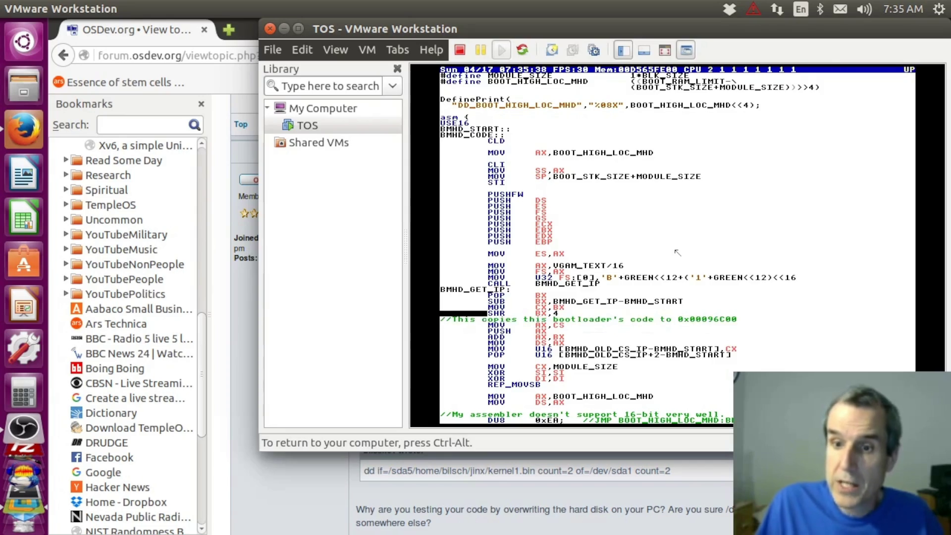
key(Up)
key(Up)
key(Up)
key(Up)
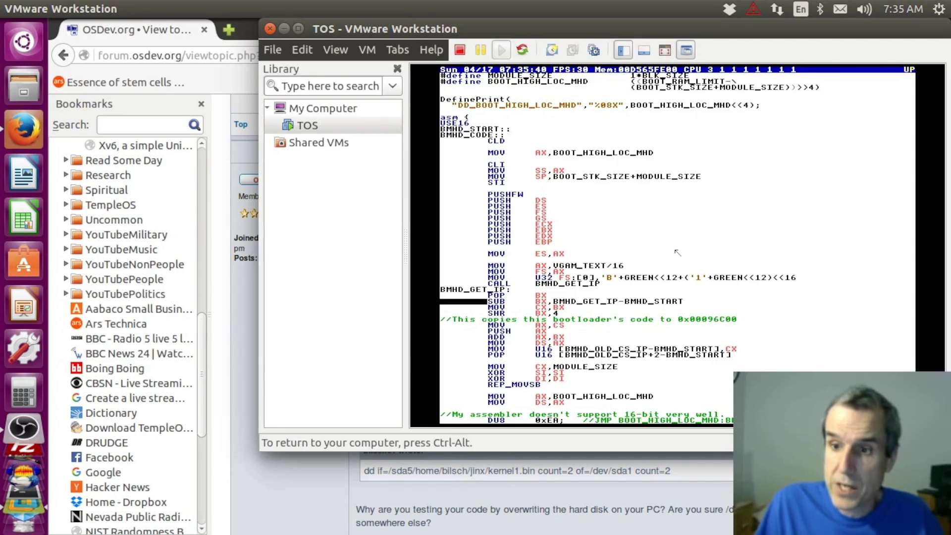
key(shift+Escape)
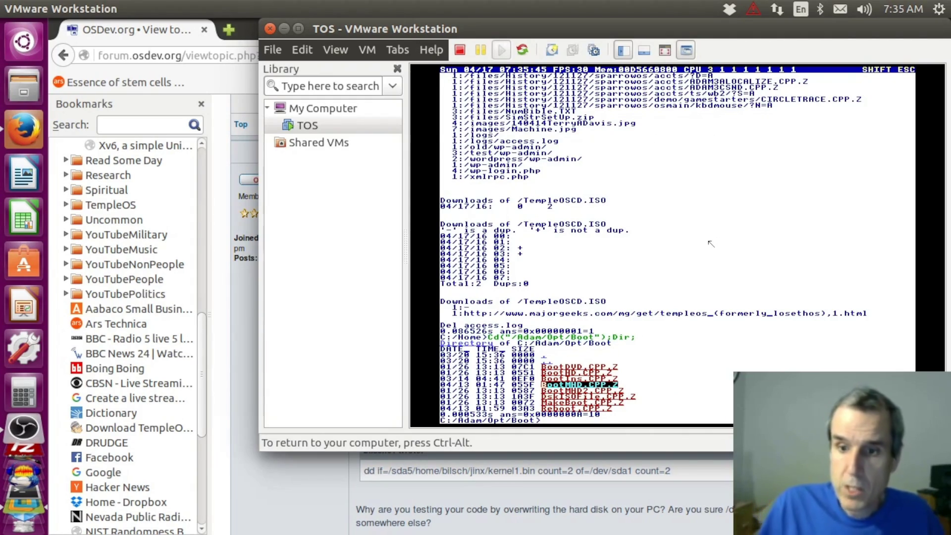
key(space)
key(Down)
key(Down)
key(Down)
- Mark BootMHD's copy lines from MOV CX through REP_MOVSB
key(Down)
key(Down)
key(Down)
key(Down)
key(Down)
key(Down)
key(Down)
key(Down)
key(Down)
key(Up)
key(Down)
key(Down)
key(Down)
key(Down)
key(shift+Down)
key(shift+Down)
key(shift+Down)
key(shift+Down)
key(shift+Down)
key(shift+Down)
key(shift+Down)
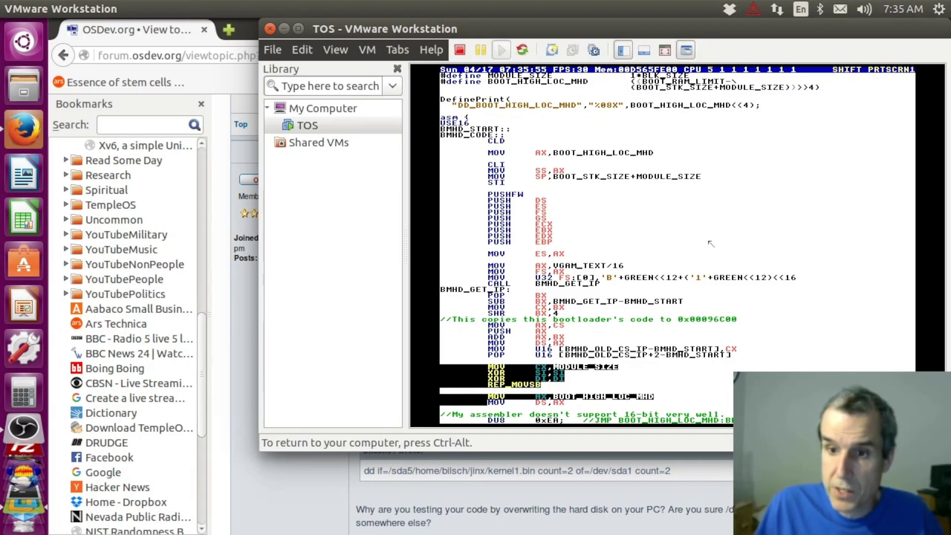
key(Down)
key(Down)
key(Down)
key(Down)
key(Down)
key(Down)
key(Down)
key(Down)
key(Down)
key(Down)
key(Down)
key(Down)
key(Down)
key(Down)
key(Down)
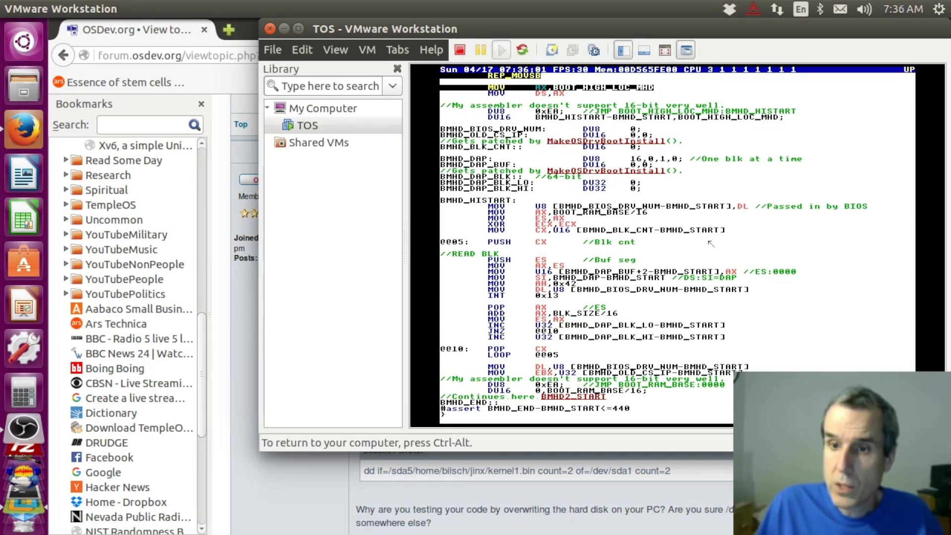
- Switch to BootMHD2.CPP.Z and mark its copy block from the comment through MOV CX, XOR SI, XOR DI
key(Escape)
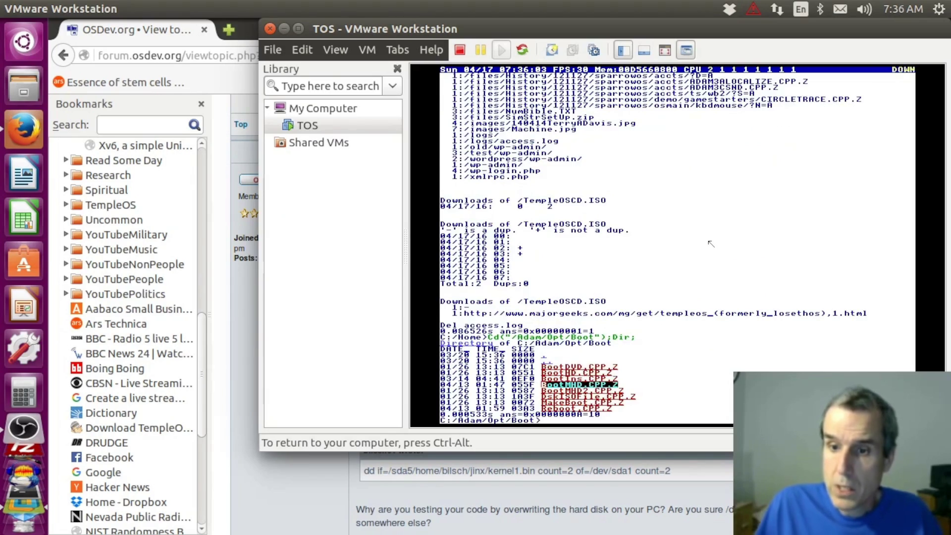
key(space)
key(Down)
key(Down)
key(Down)
key(Down)
key(Down)
key(Down)
key(Down)
key(Down)
key(shift+Down)
key(shift+Down)
key(shift+Down)
key(shift+Down)
key(shift+Down)
key(shift+Down)
key(shift+Down)
key(Up)
key(Up)
key(Up)
key(Up)
key(Up)
key(Up)
key(Down)
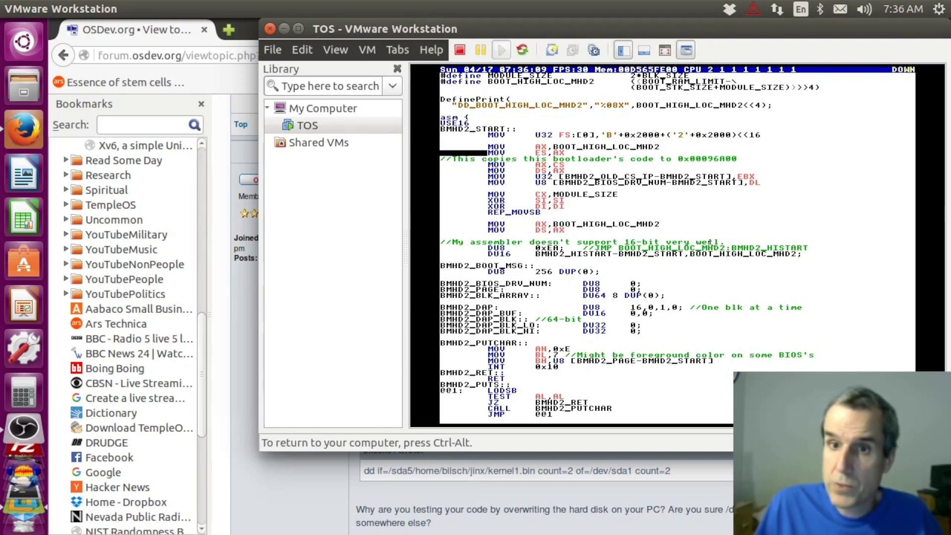
key(shift+Down)
key(shift+Down)
key(shift+Down)
key(shift+Down)
key(shift+Down)
key(shift+Down)
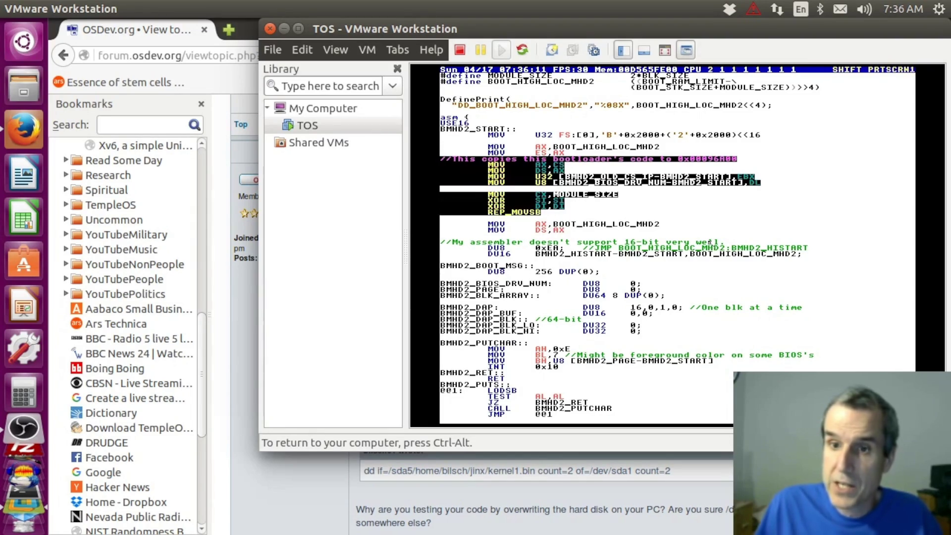
key(shift+Down)
key(shift+Down)
- Close BootMHD2 and settle on its entry in the Boot directory listing
key(shift+Escape)
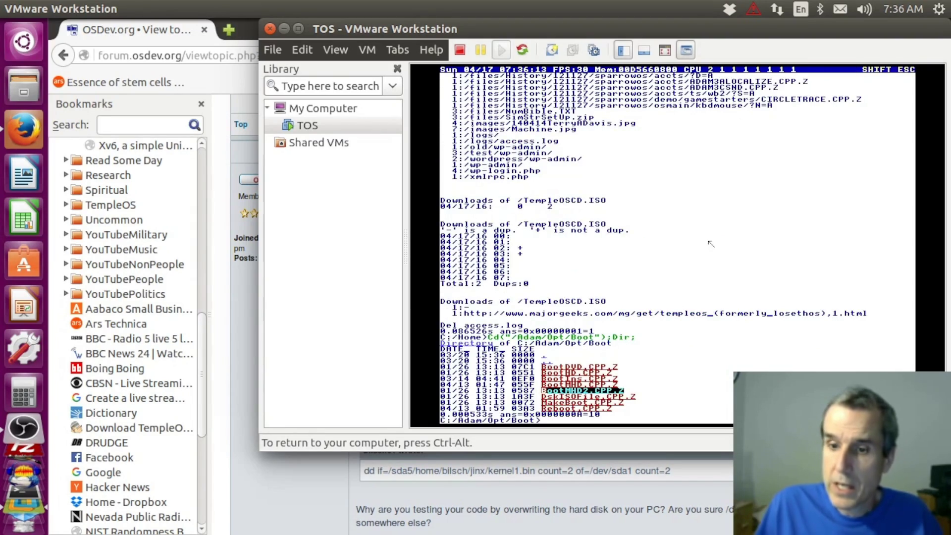
key(Down)
key(Up)
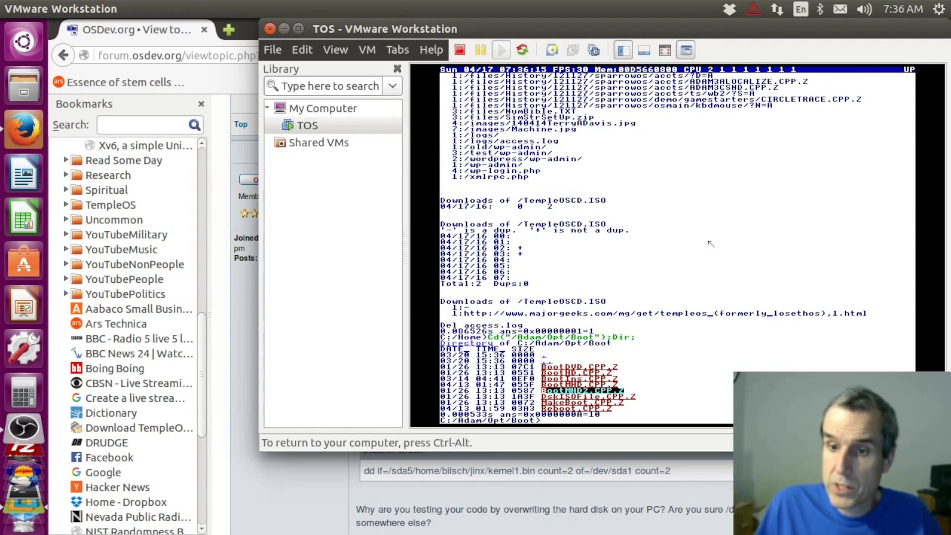
- Open the BHD boot loader source and move to the MOV AX,BOOT_HIGH_LOC_HD and ADD AX,BX lines
key(Up)
key(Up)
key(Up)
key(space)
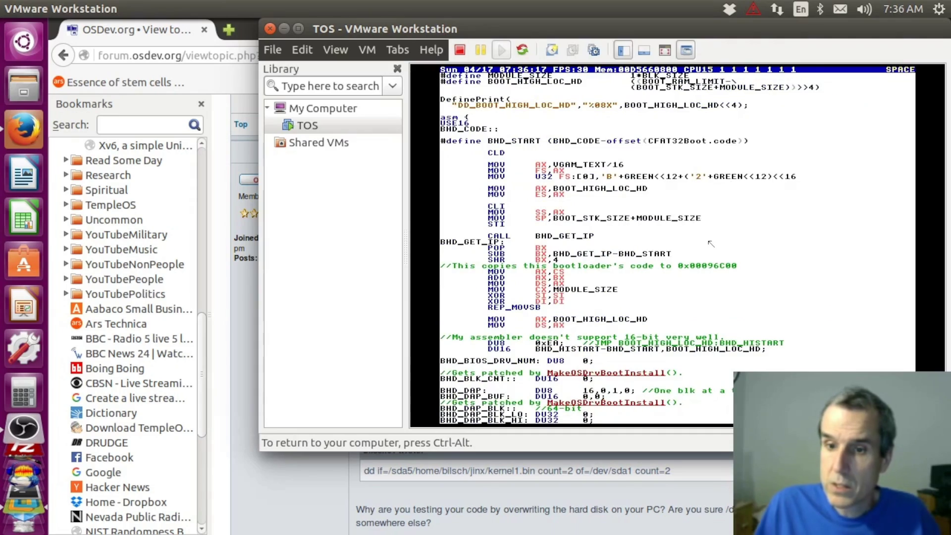
key(Down)
key(Down)
key(Down)
key(Down)
key(Down)
key(Down)
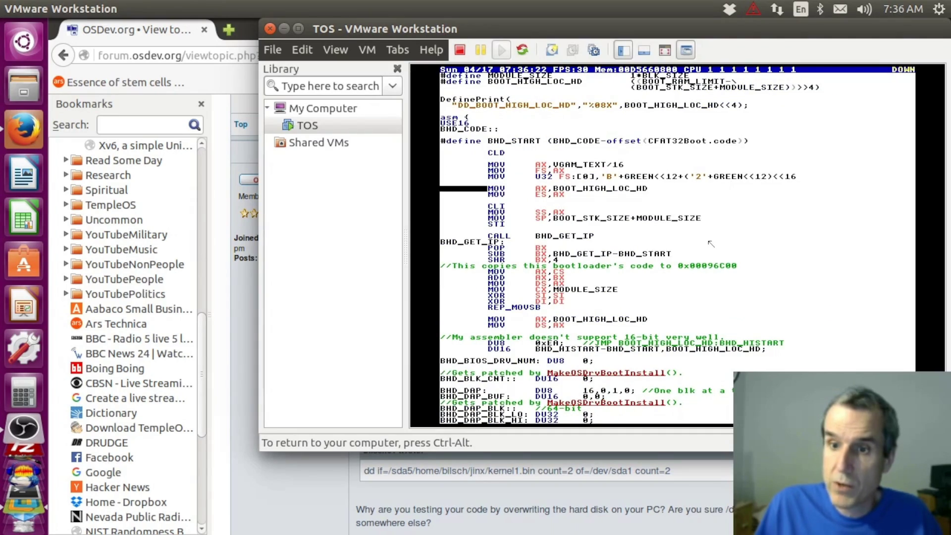
key(Down)
key(Down)
key(Down)
key(Down)
key(Down)
key(Down)
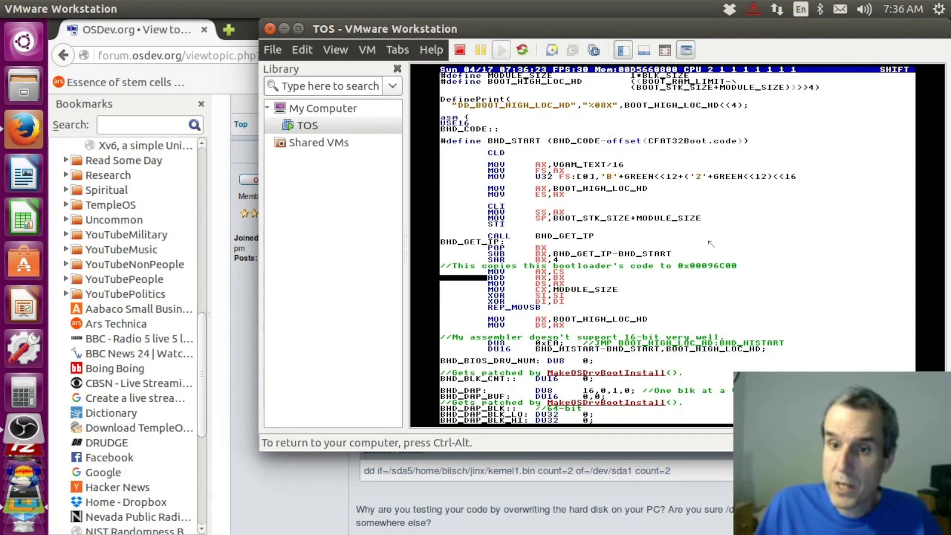
- Mark the copy comment through REP_MOVSB and bring the BHD_HISTART read loop into view
key(Up)
key(Up)
key(shift+Down)
key(shift+Down)
key(shift+Down)
key(shift+Down)
key(shift+Down)
key(shift+Down)
key(shift+Down)
key(shift+Down)
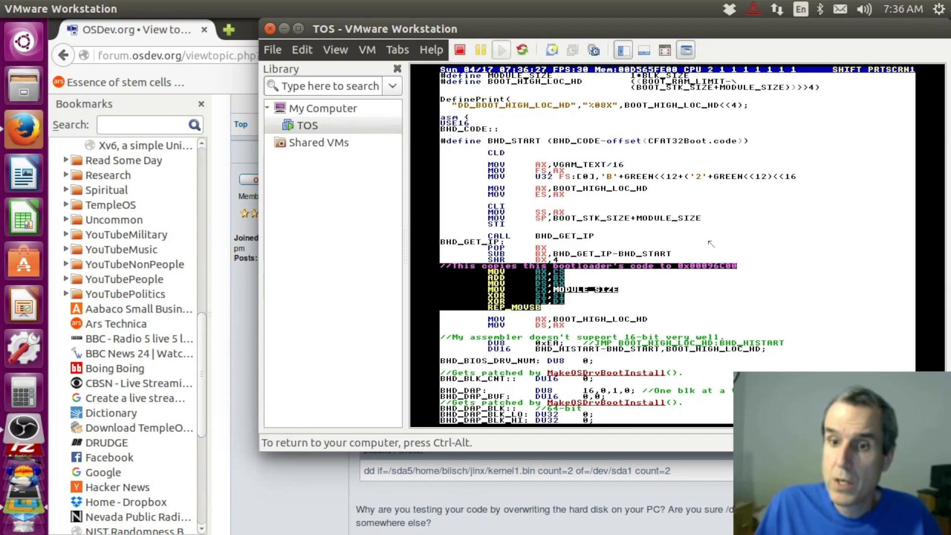
key(shift+Down)
key(Down)
key(Down)
key(Down)
key(Down)
key(Down)
key(Down)
key(Down)
key(Down)
key(Down)
key(Down)
key(Down)
key(Down)
key(Down)
key(Down)
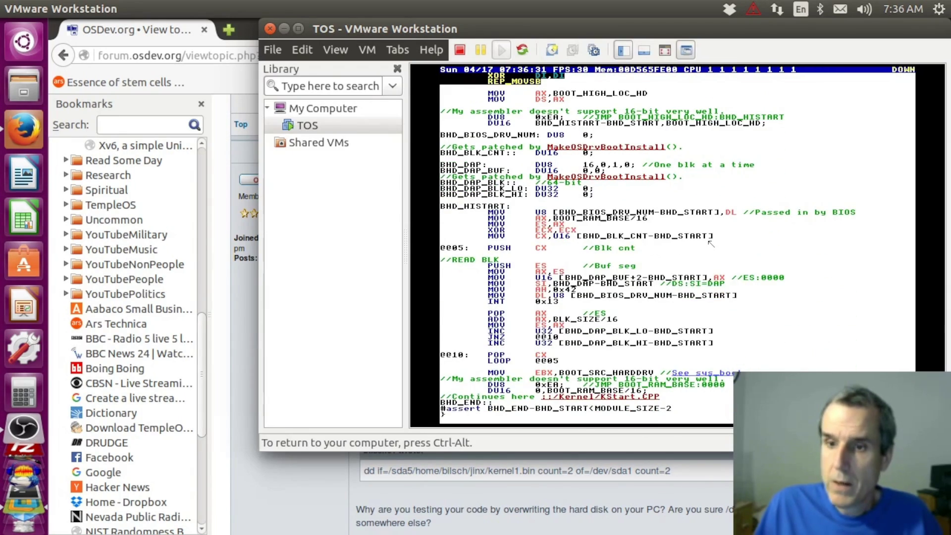
- Close the BHD source to the listing and release input from the VM with Ctrl+Alt
key(Escape)
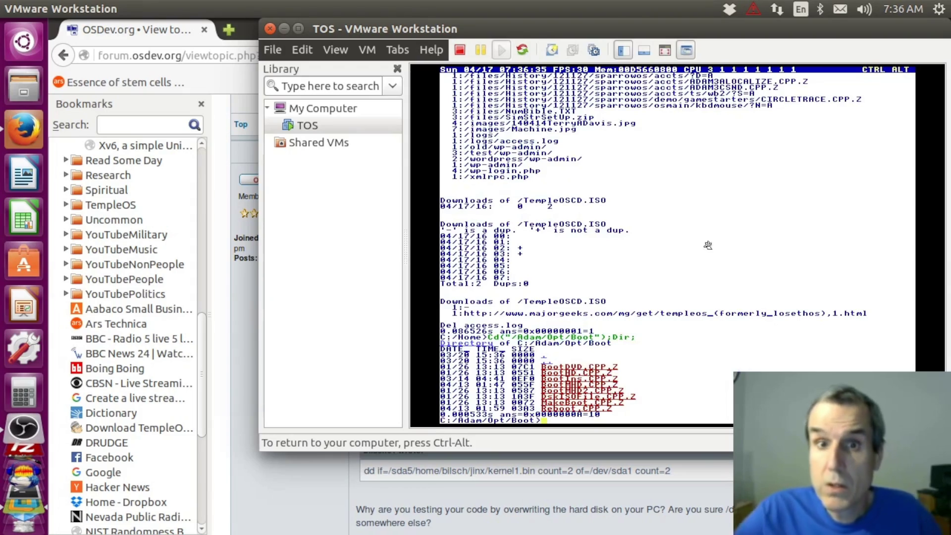
key(ctrl+alt)
- Move the VM window aside and reach the templeos.org downloads page in Firefox
drag(583, 25, 464, 63)
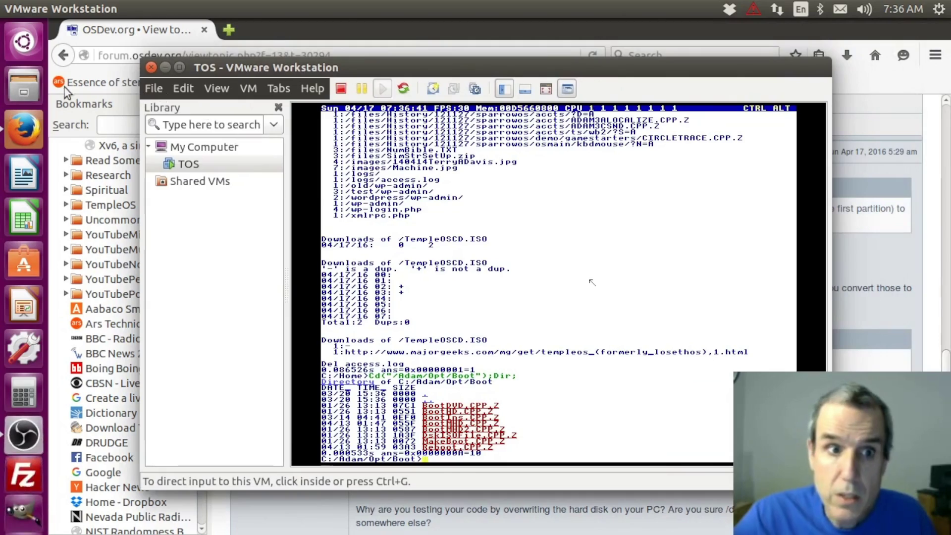
click(133, 119)
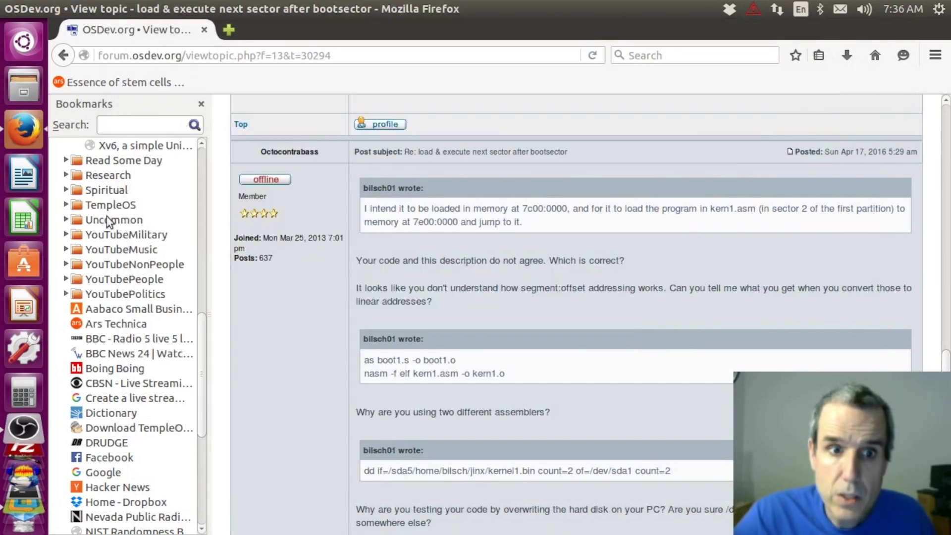
scroll(112, 223, down, 6)
click(126, 459)
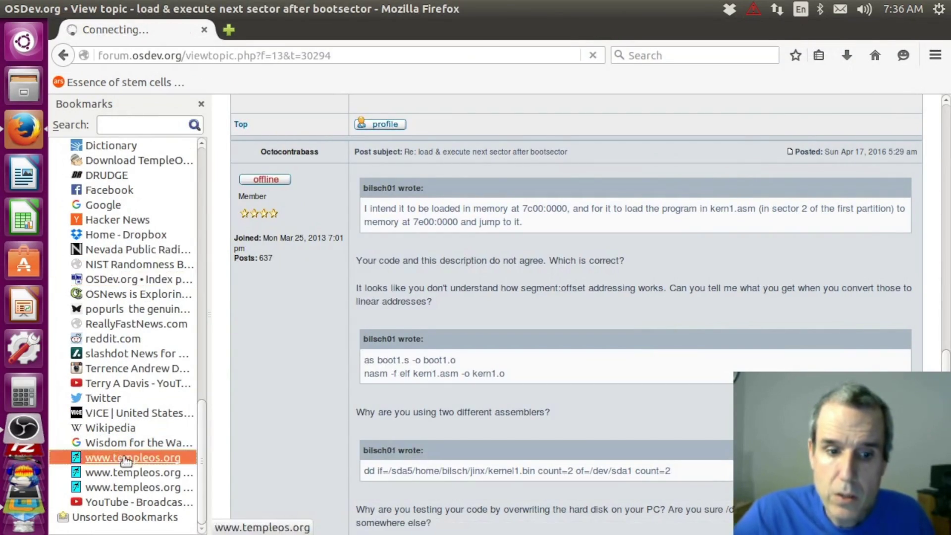
click(363, 221)
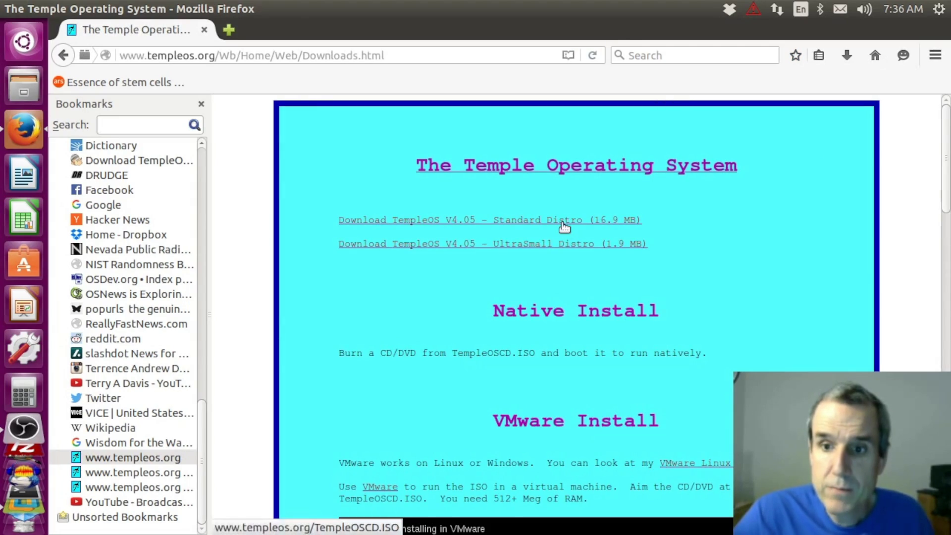
- Save the TempleOS V4.05 Standard Distro ISO and close the browser window
click(564, 227)
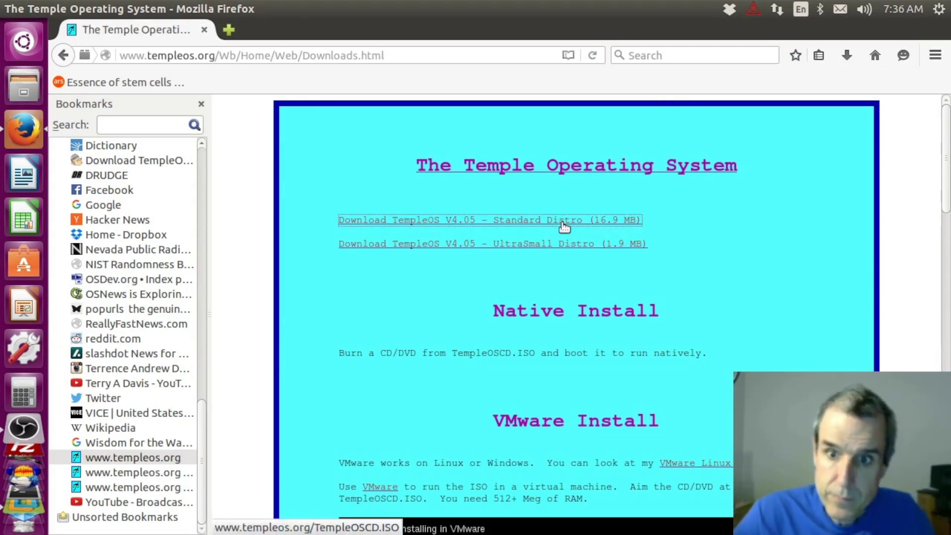
click(650, 382)
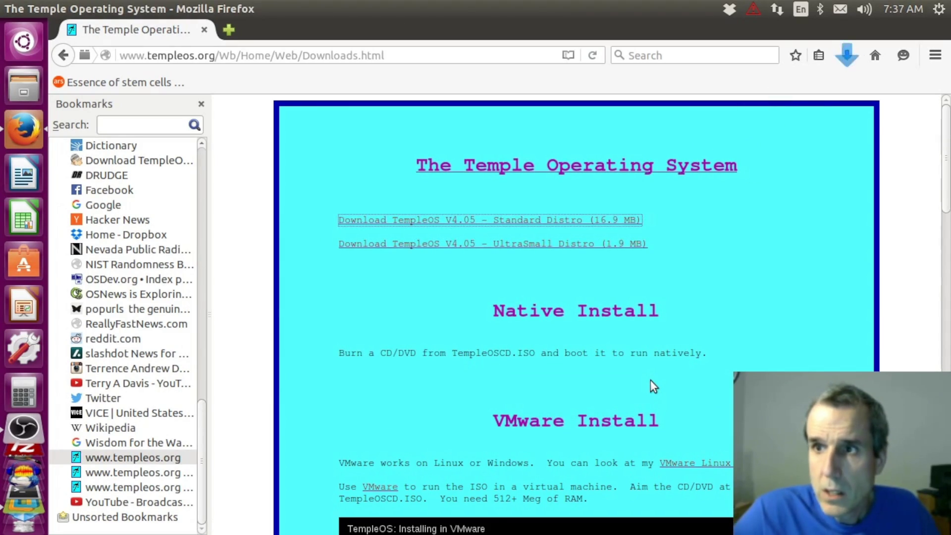
click(204, 30)
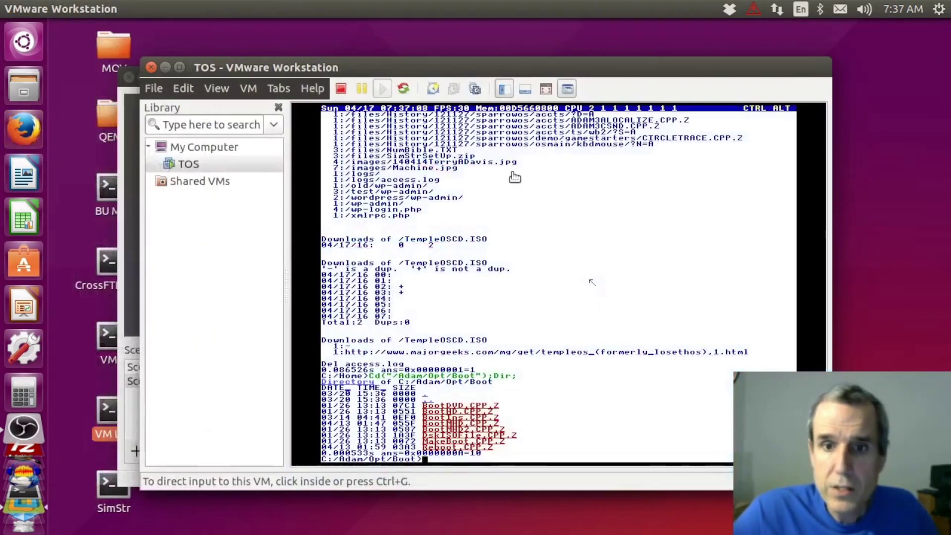
- Power off the TOS machine and start a new Typical virtual machine from the File menu
click(343, 90)
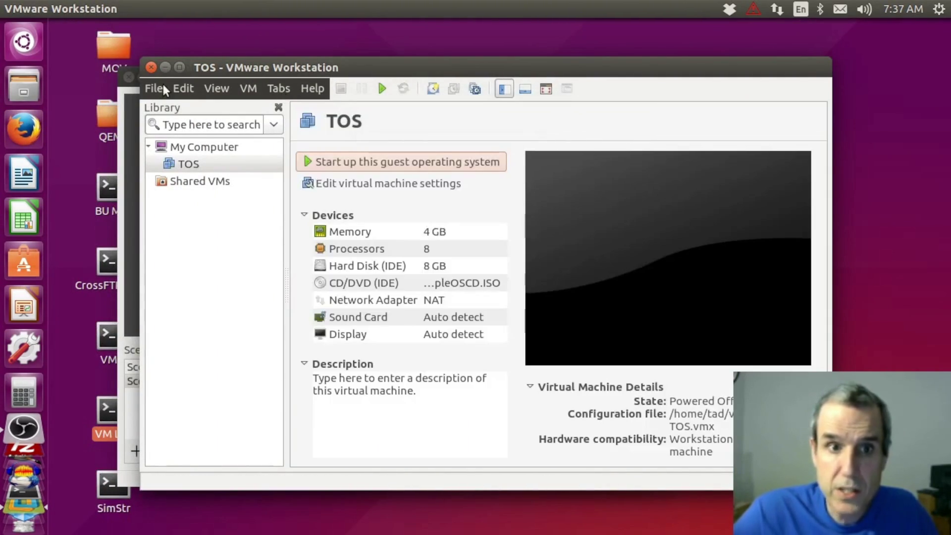
click(159, 91)
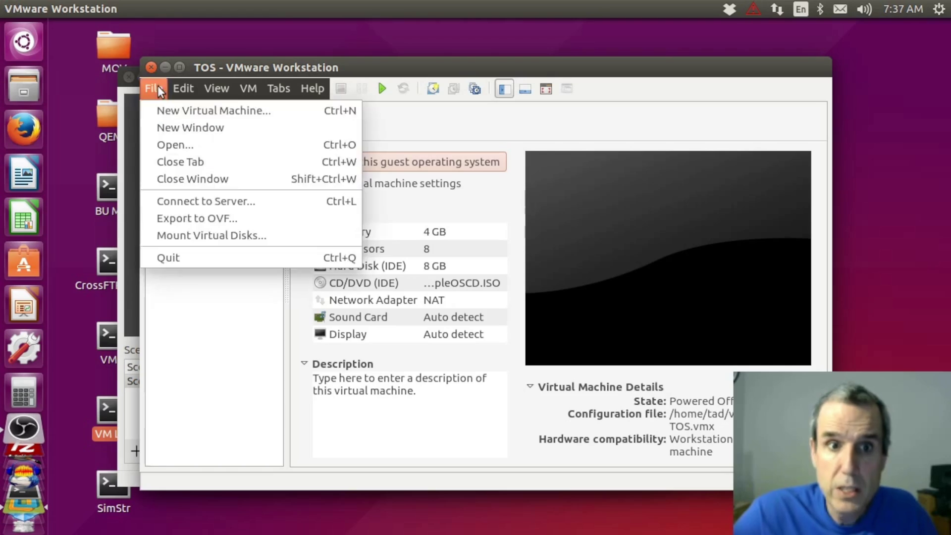
click(170, 111)
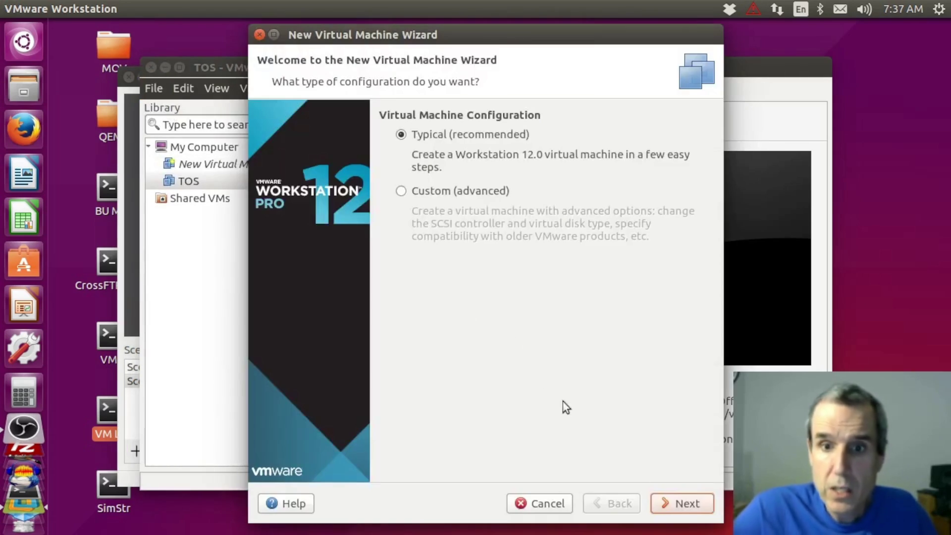
click(684, 509)
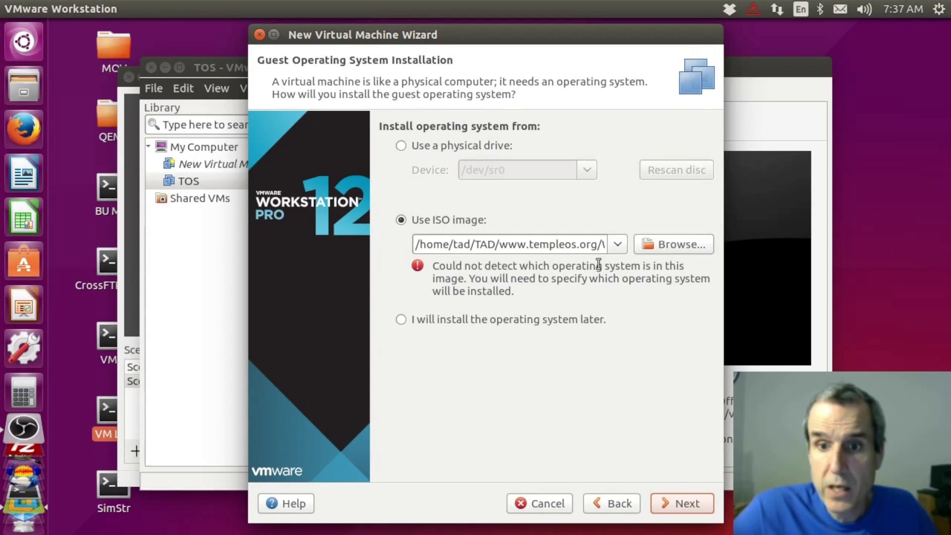
- Choose Downloads/TempleOSCD.ISO as the install image and continue past the guest OS page
click(643, 246)
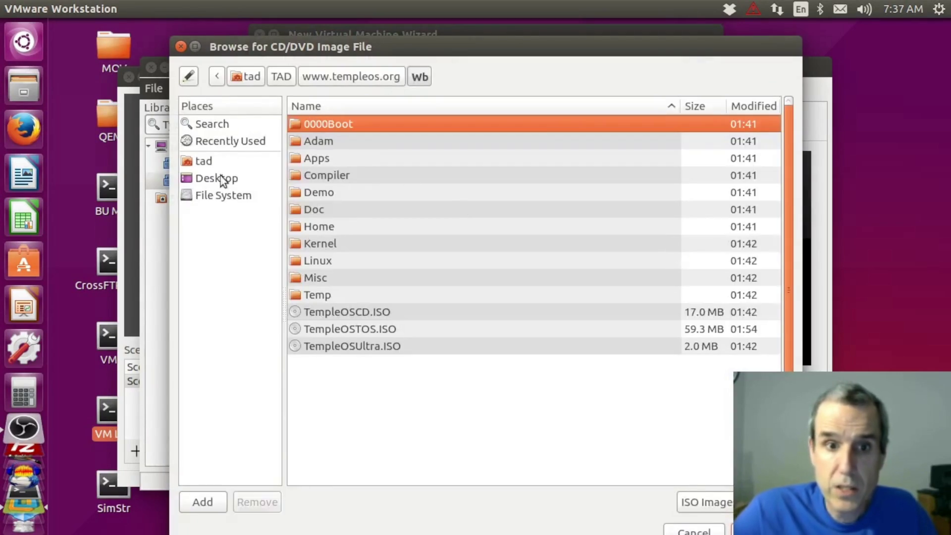
click(204, 165)
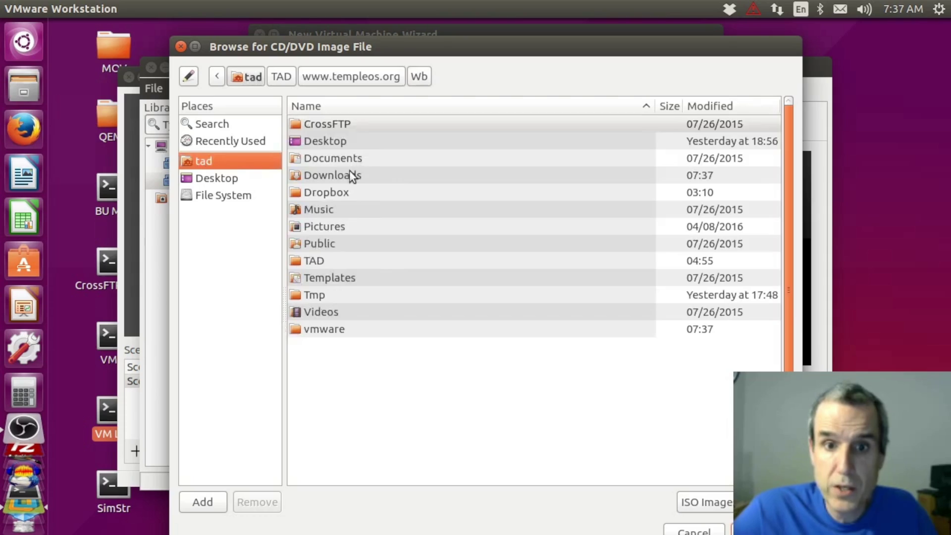
double_click(353, 175)
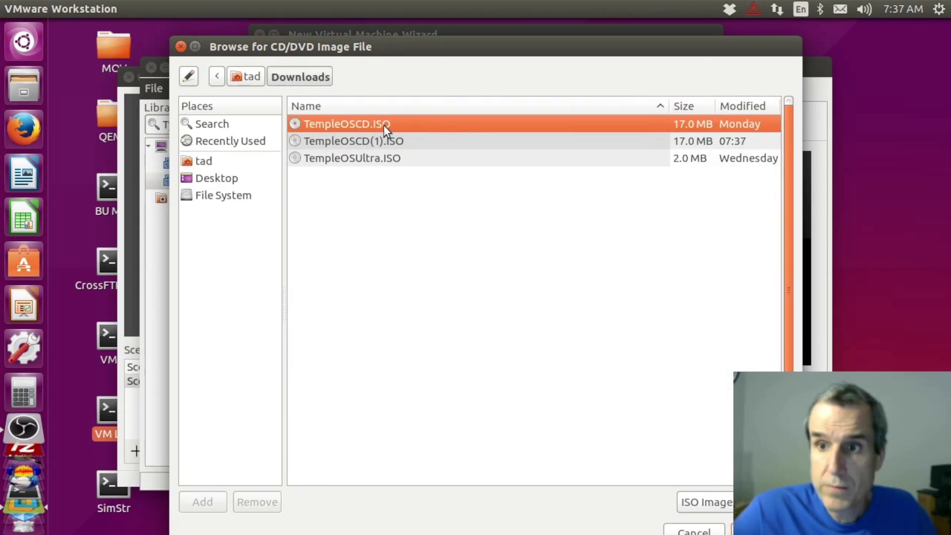
double_click(384, 125)
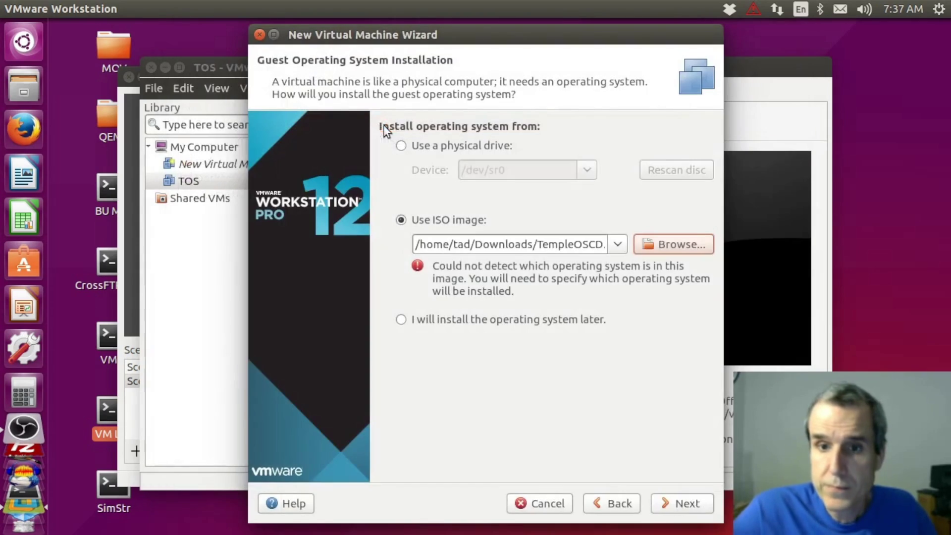
click(681, 504)
click(678, 498)
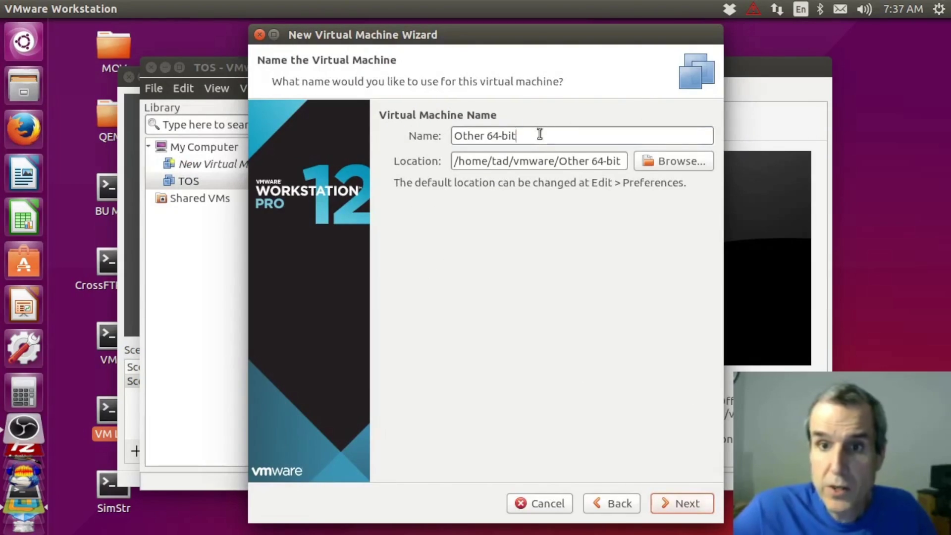
- Name the machine Prod, accept the 8 GB disk, and reach hardware customization
drag(539, 135, 443, 127)
text(Prod)
click(692, 504)
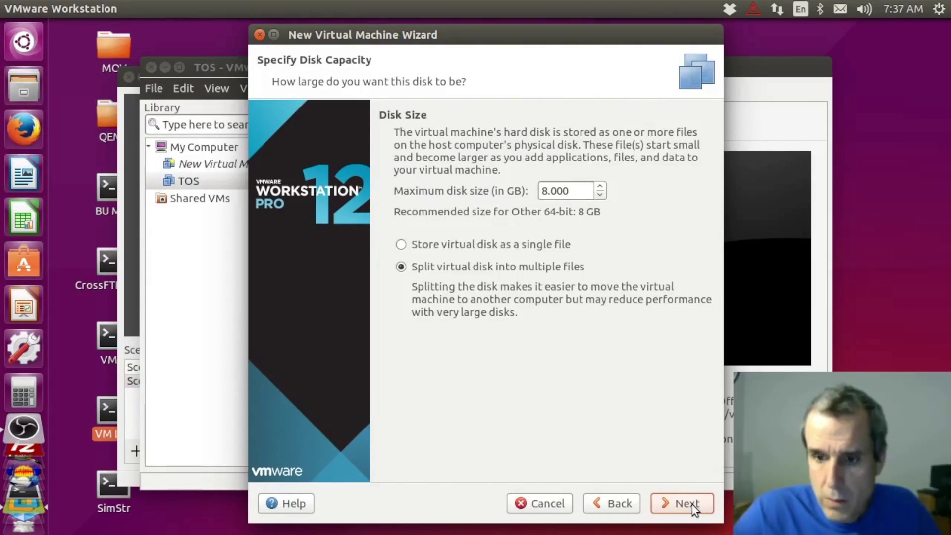
click(699, 504)
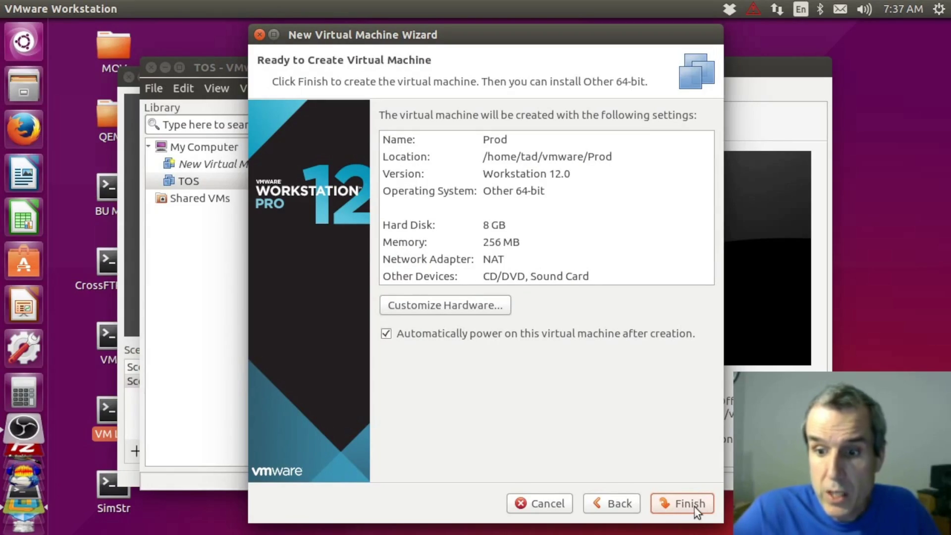
click(477, 313)
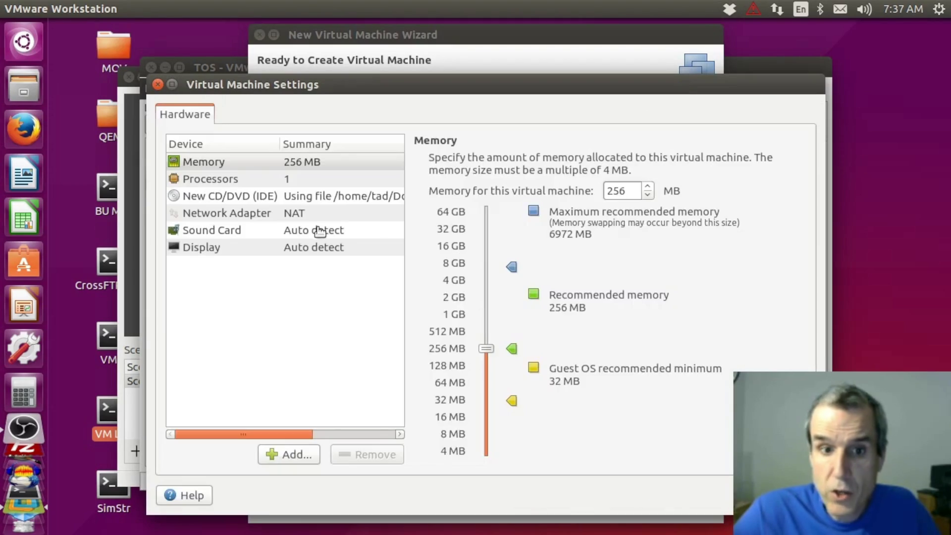
- Set the processor to eight cores per processor
click(228, 179)
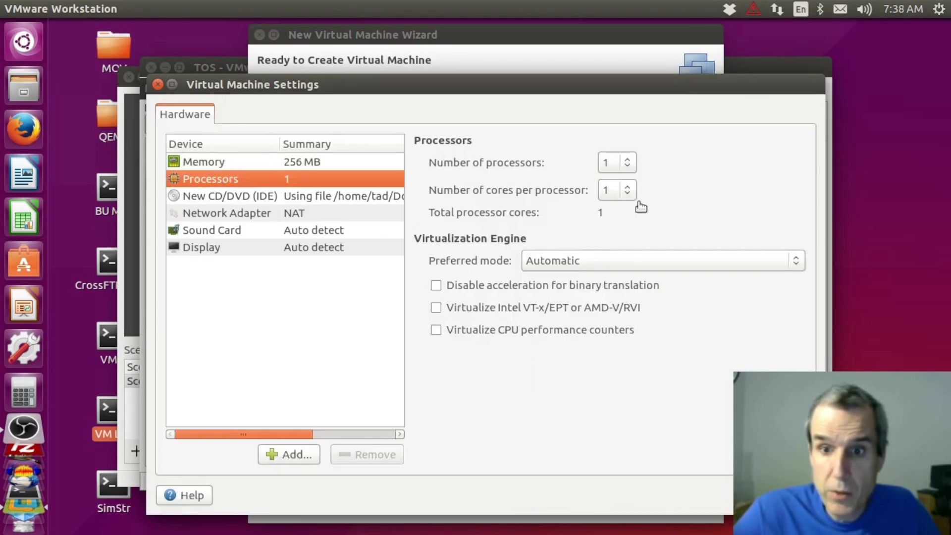
click(617, 194)
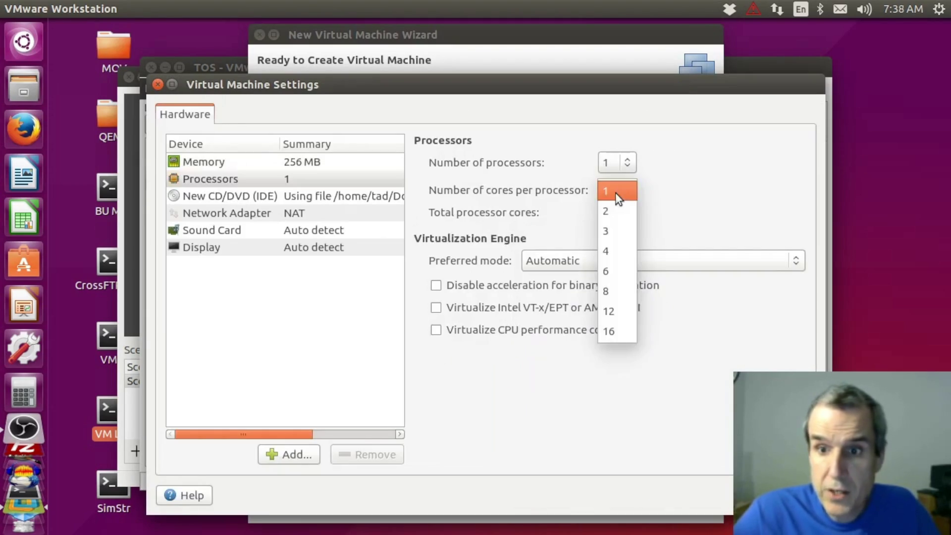
click(618, 292)
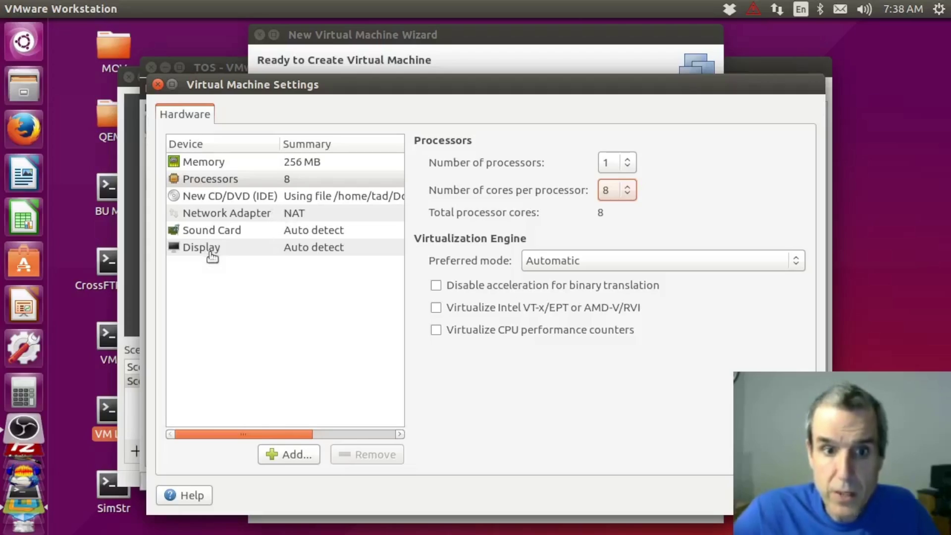
- Remove the Sound Card and Network Adapter devices
click(227, 232)
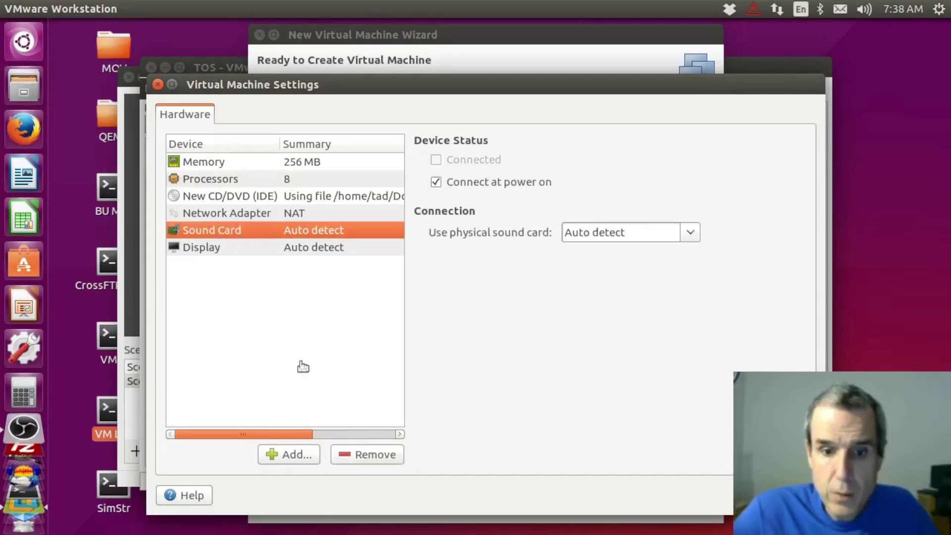
click(359, 455)
click(245, 216)
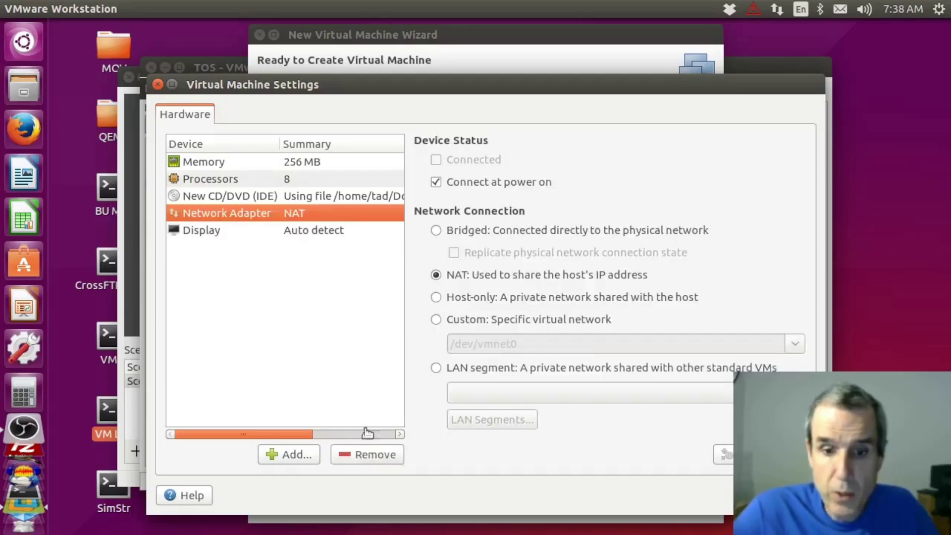
click(367, 454)
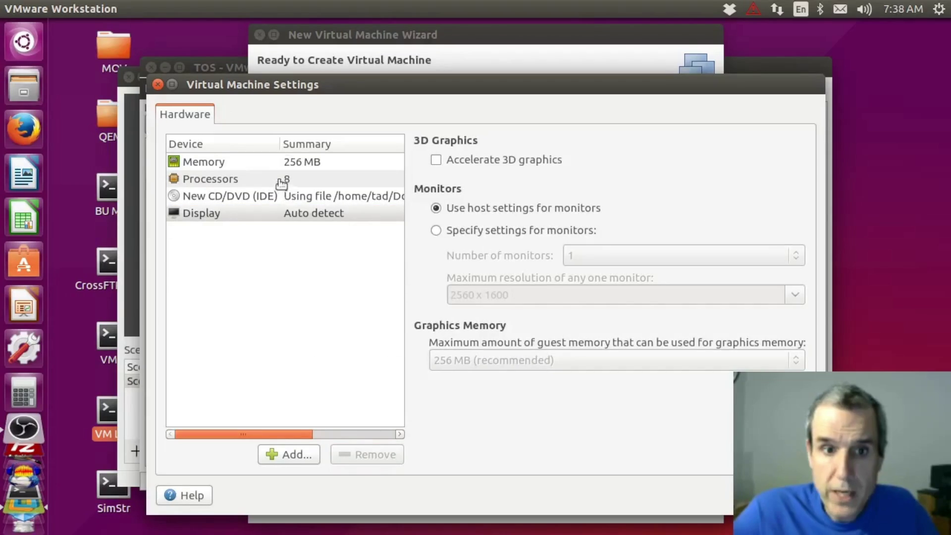
- Raise memory to 5040 MB, save the hardware changes and finish creating Prod
click(296, 162)
drag(490, 353, 492, 279)
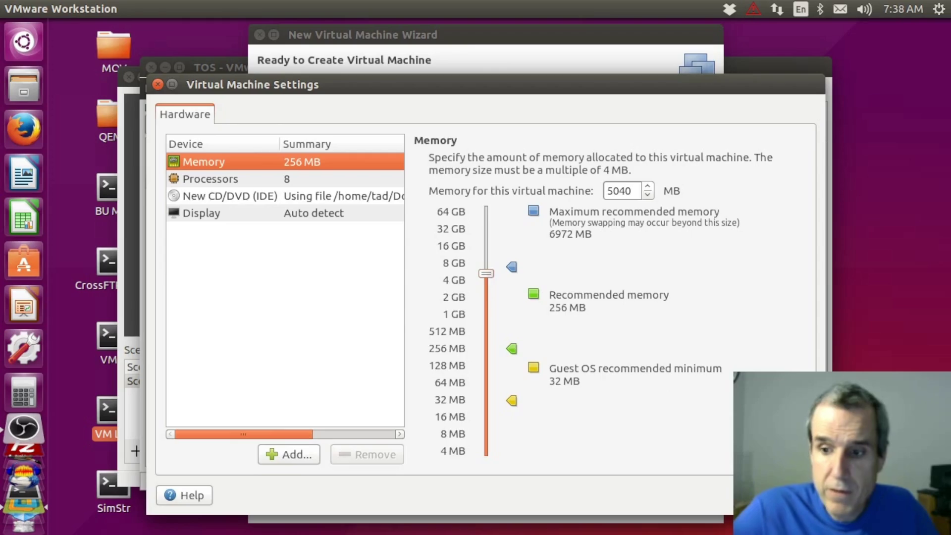
click(781, 495)
click(696, 506)
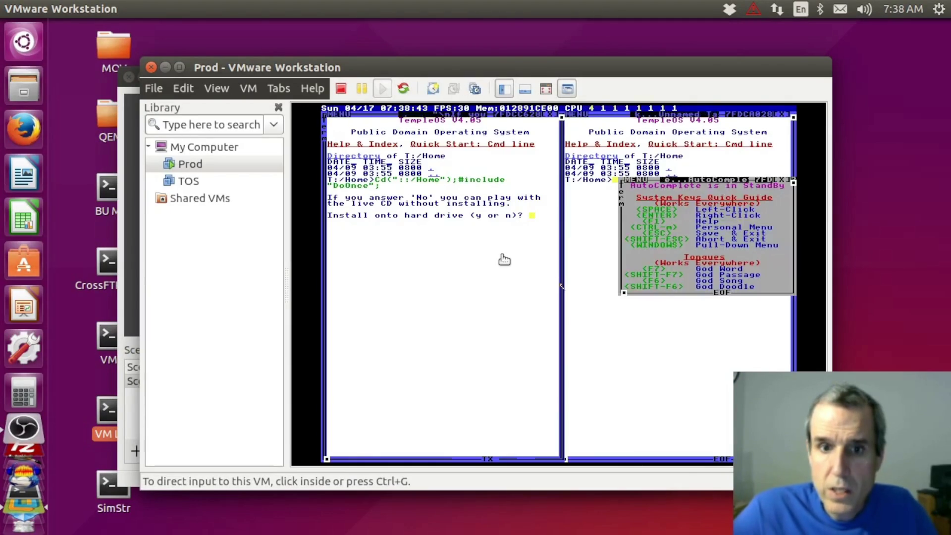
- Answer y to installing onto the hard drive and to the VMware/QEMU question, then continue past the warning
click(503, 260)
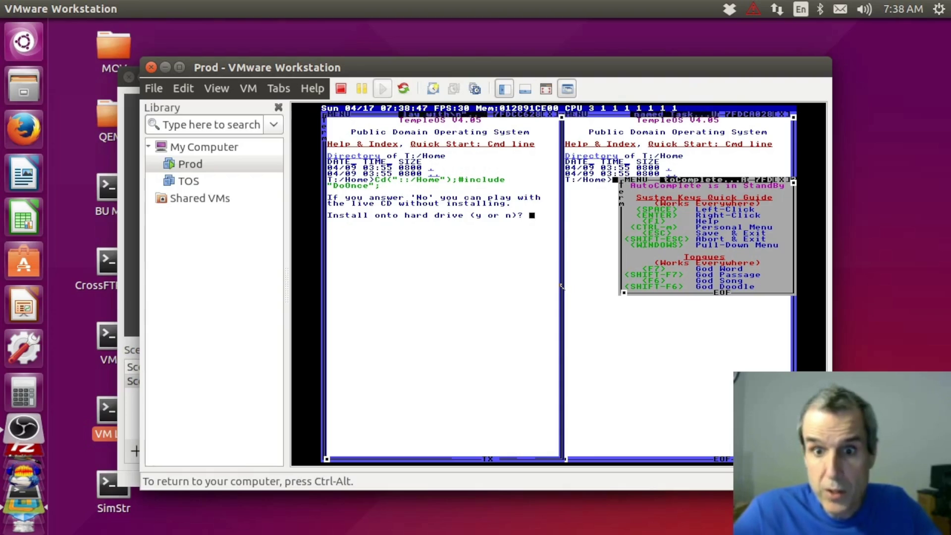
key(y)
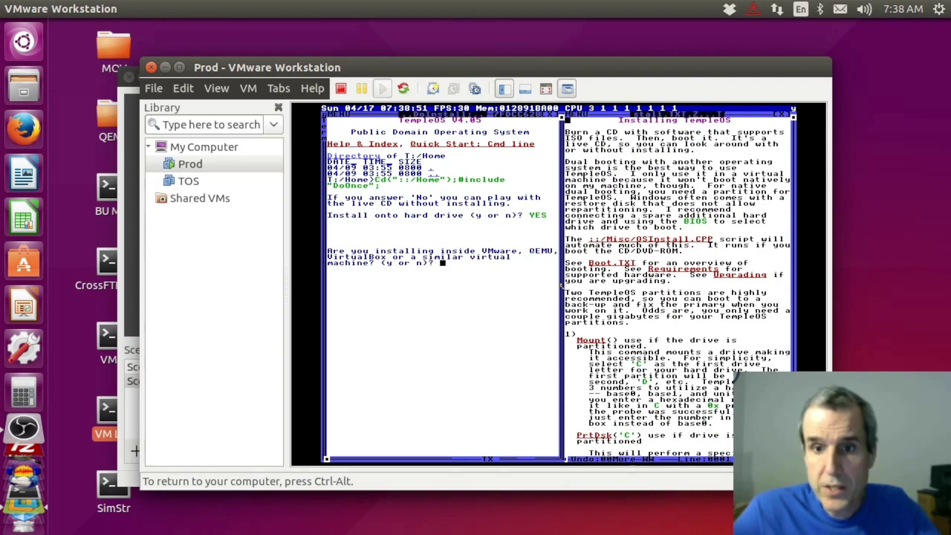
key(y)
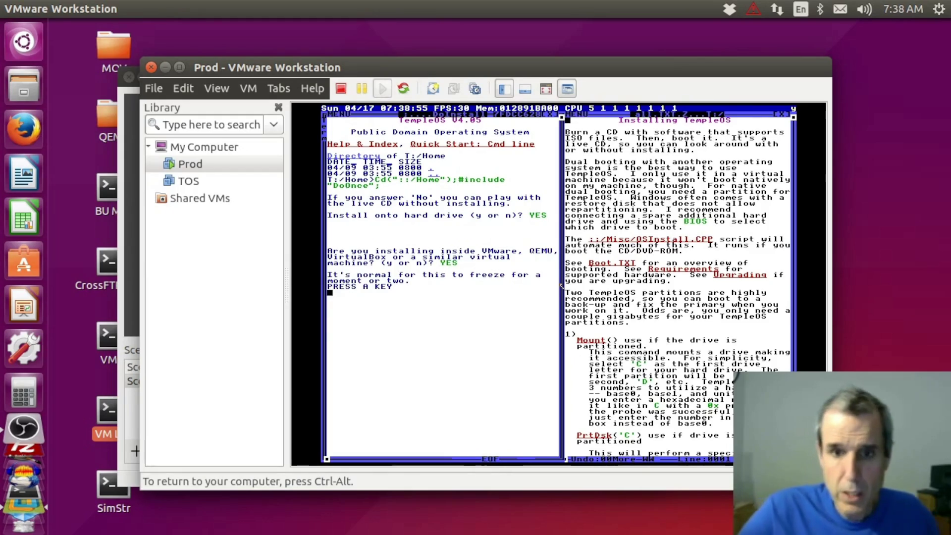
key(space)
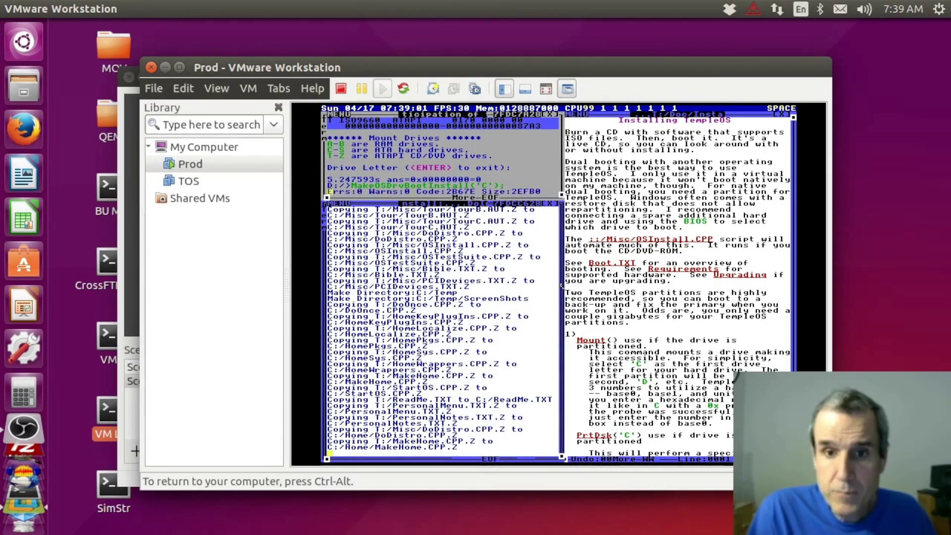
- Confirm the drive letter prompts and continue the installation onto drive D
key(c)
key(p)
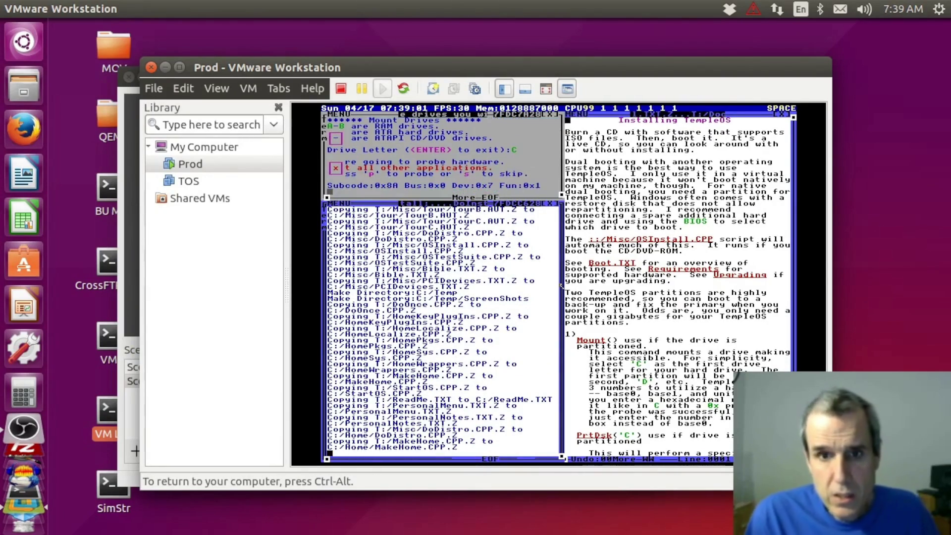
key(Return)
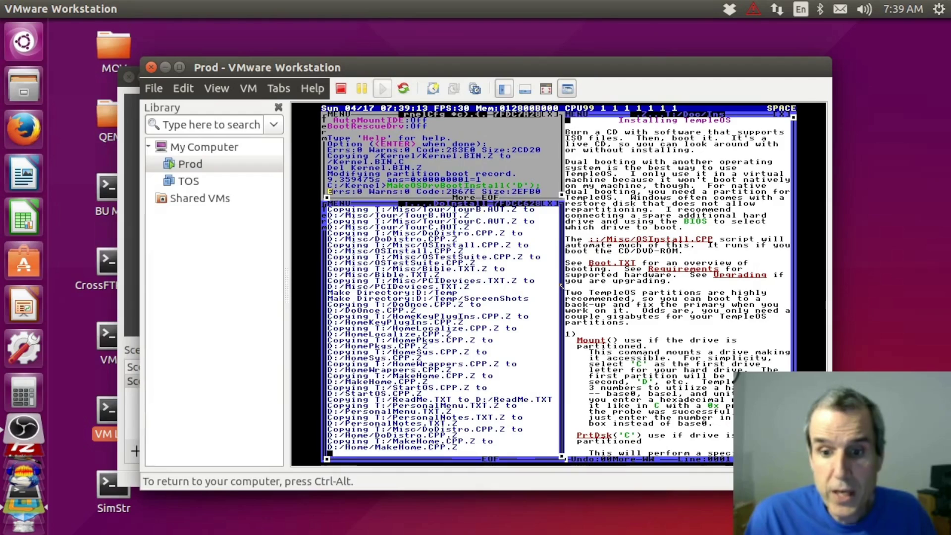
text(c)
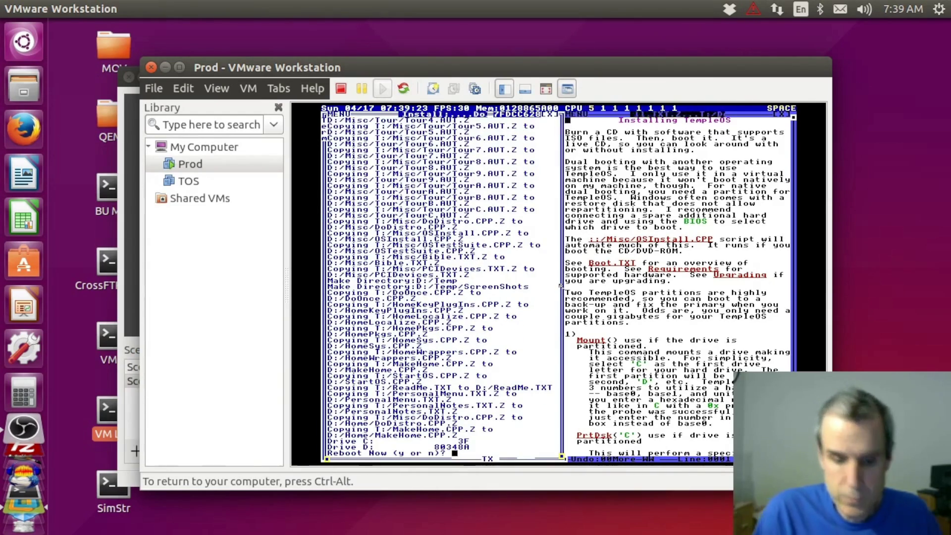
text(y)
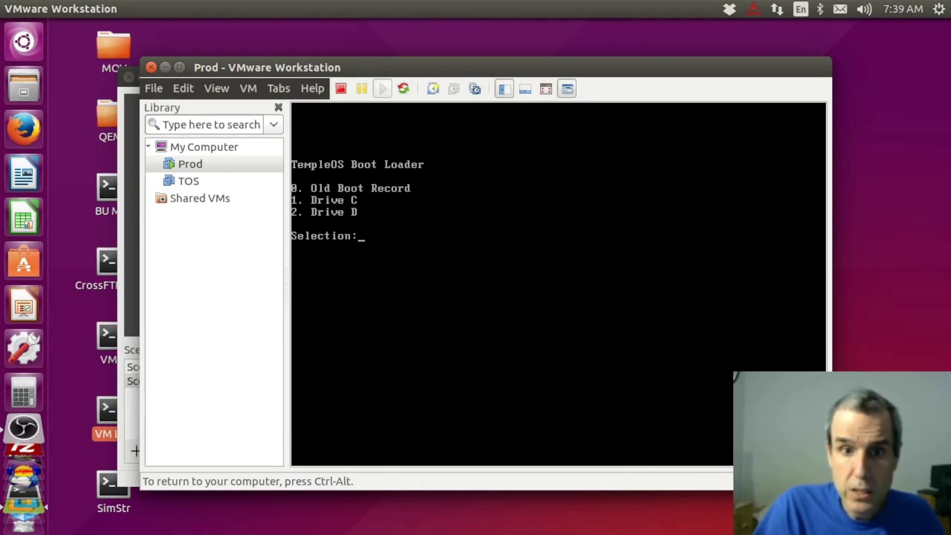
- Boot TempleOS from drive 1 and decline the tour at the home prompt
key(1)
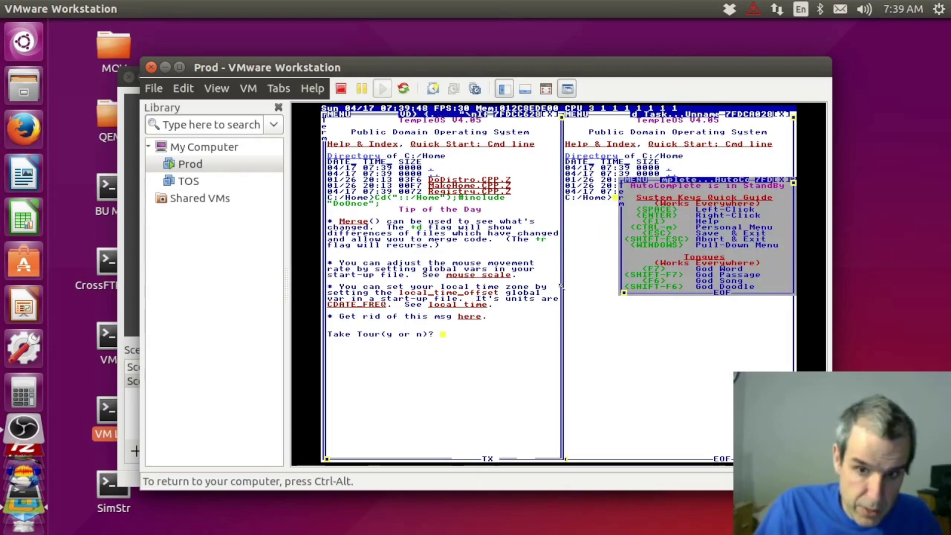
key(n)
key(Return)
key(Return)
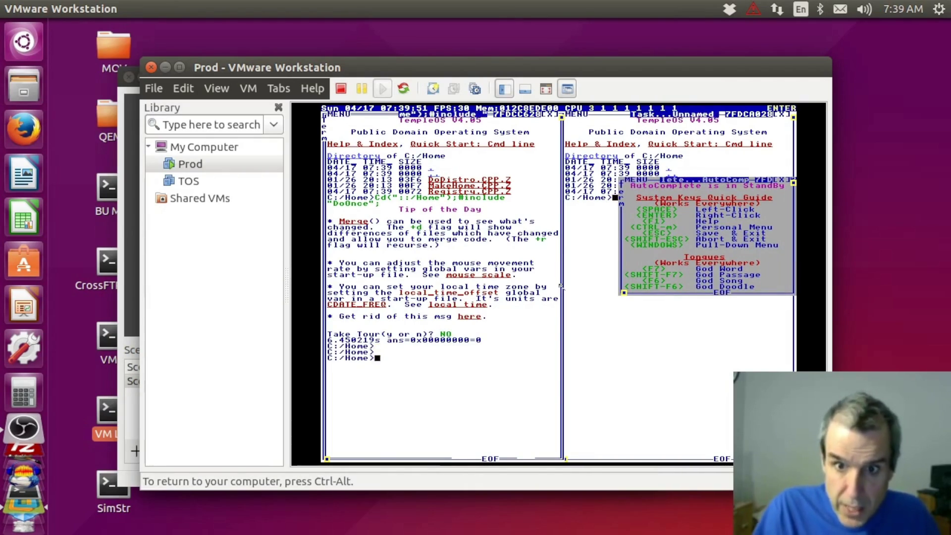
- Launch FlatTops from the Ctrl+M menu, bank and level the aircraft, quit, and release VM input
key(ctrl+m)
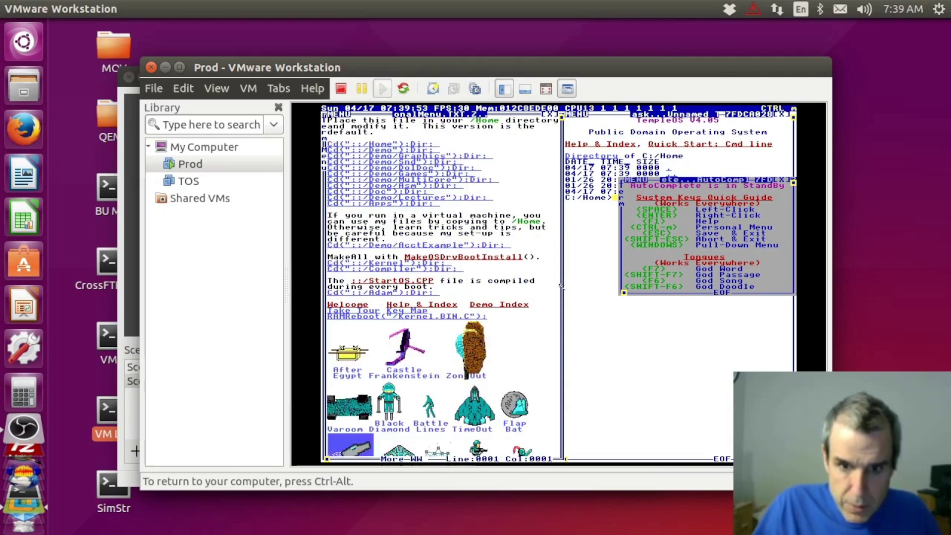
key(Page_Down)
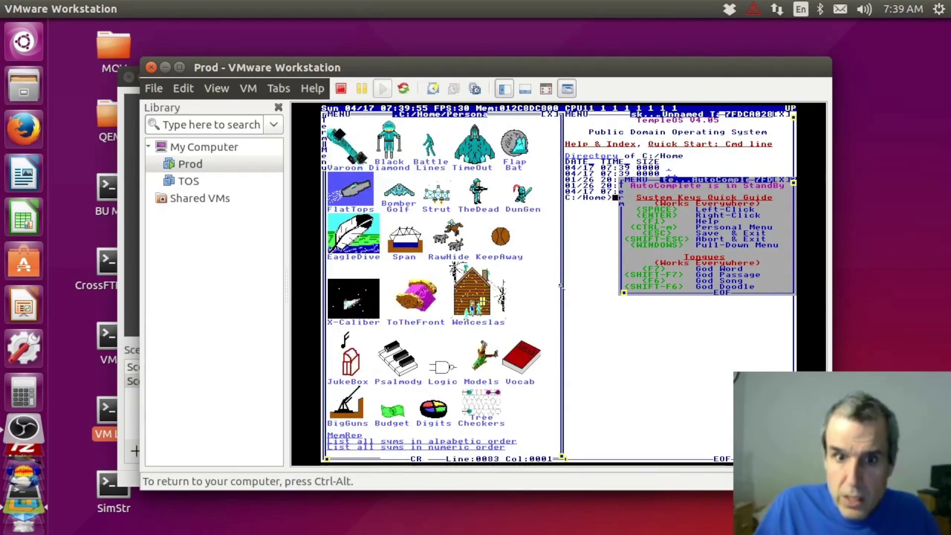
key(space)
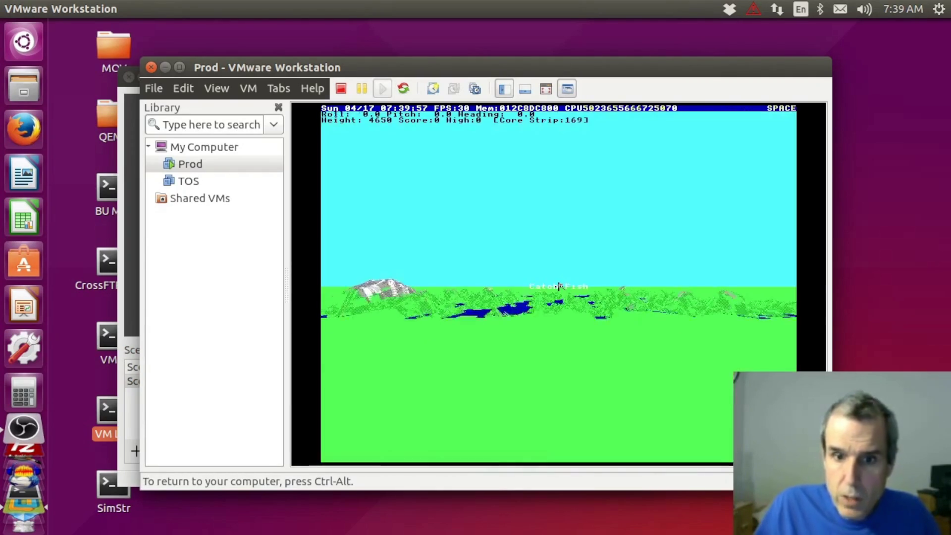
key(Right)
key(Down)
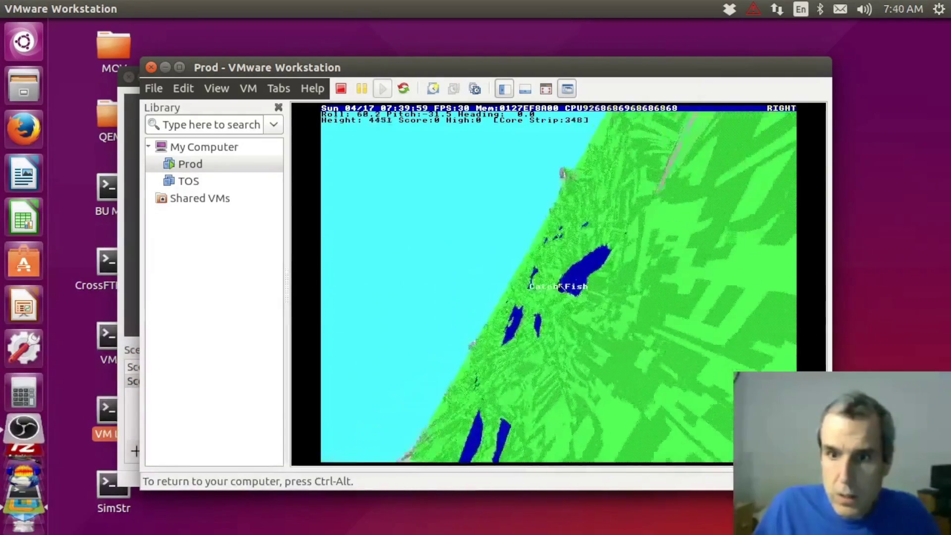
key(Left)
key(shift)
key(shift+Escape)
key(shift+Escape)
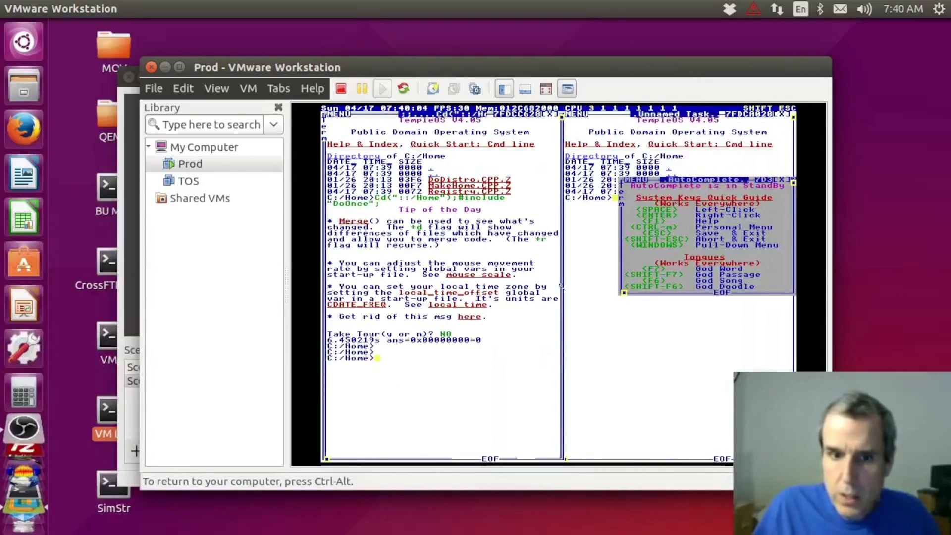
key(ctrl+alt)
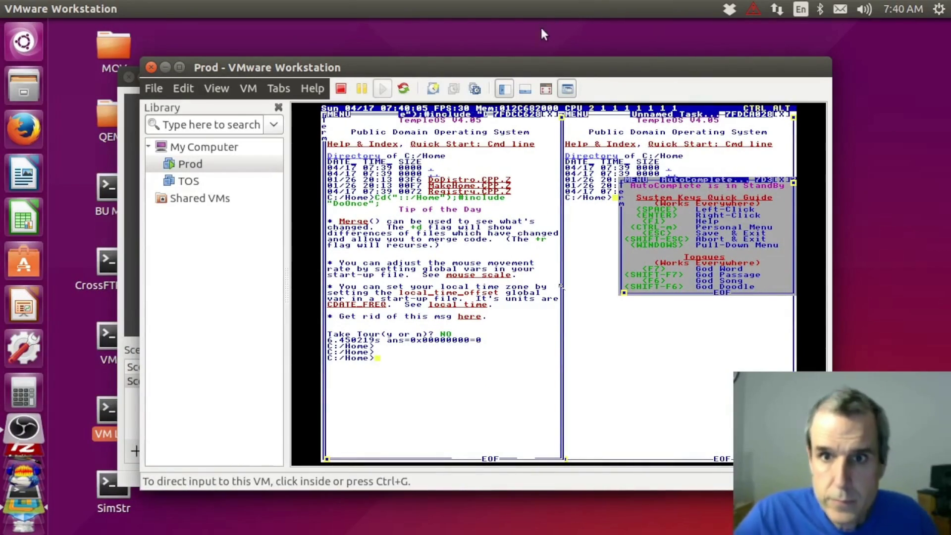
- Close the Firefox window and drag the VM window back to centre with input restored
mouse_move(526, 62)
mouse_down()
mouse_move(618, 393)
mouse_move(610, 393)
mouse_up()
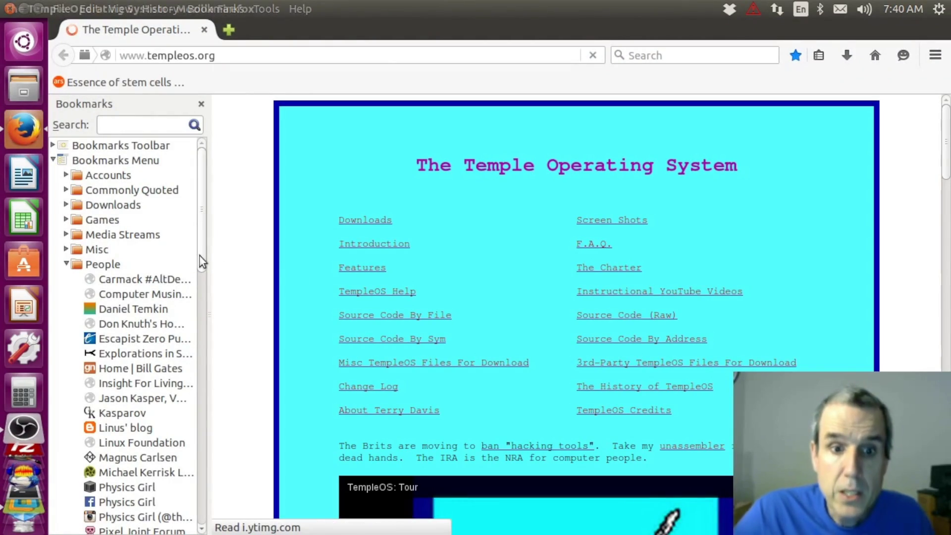
drag(202, 261, 203, 404)
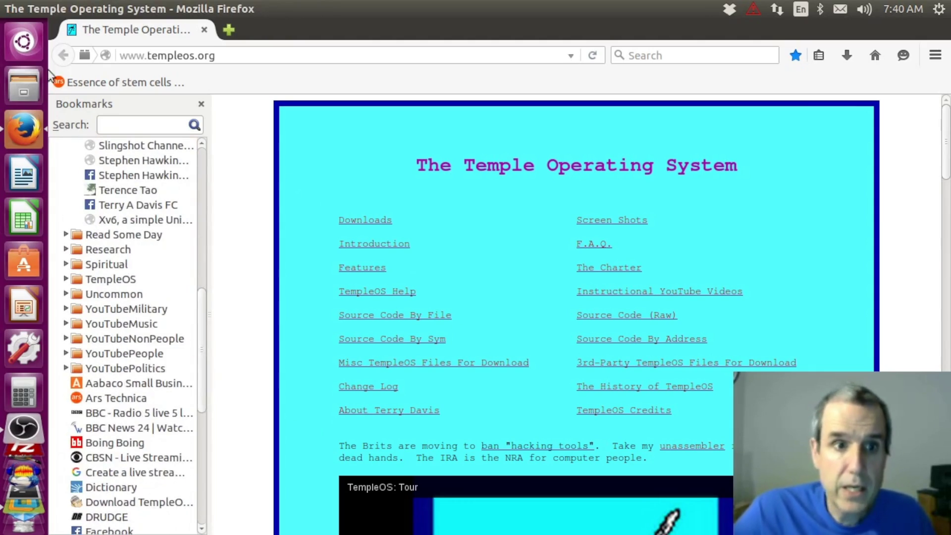
click(204, 29)
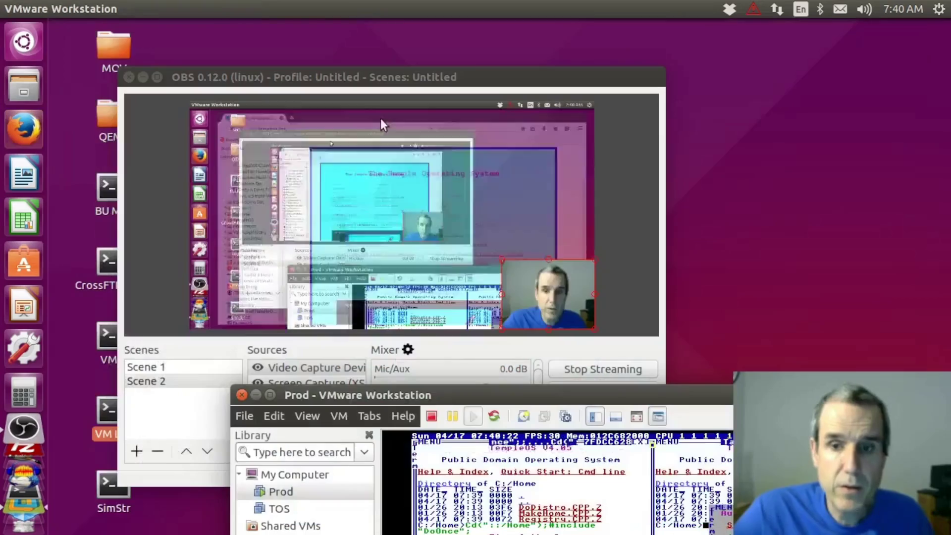
drag(669, 391, 596, 54)
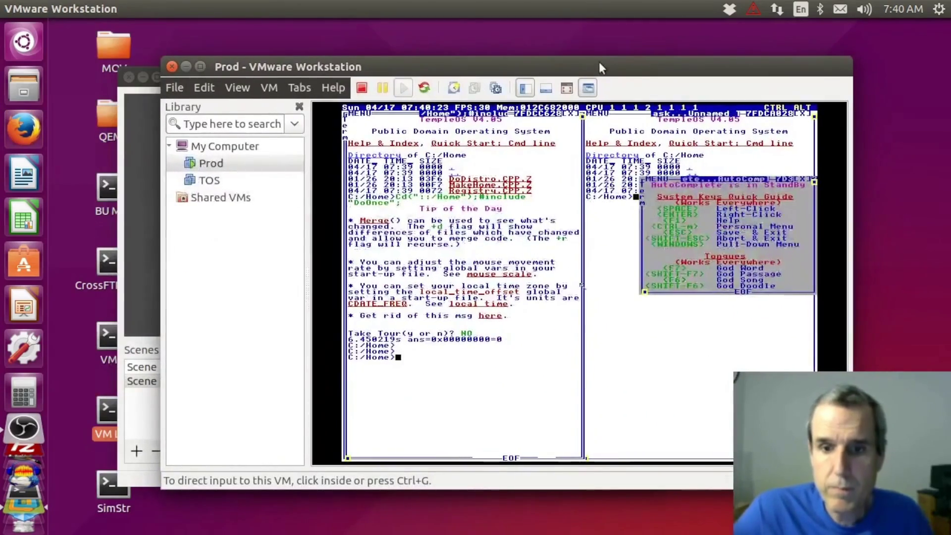
click(426, 436)
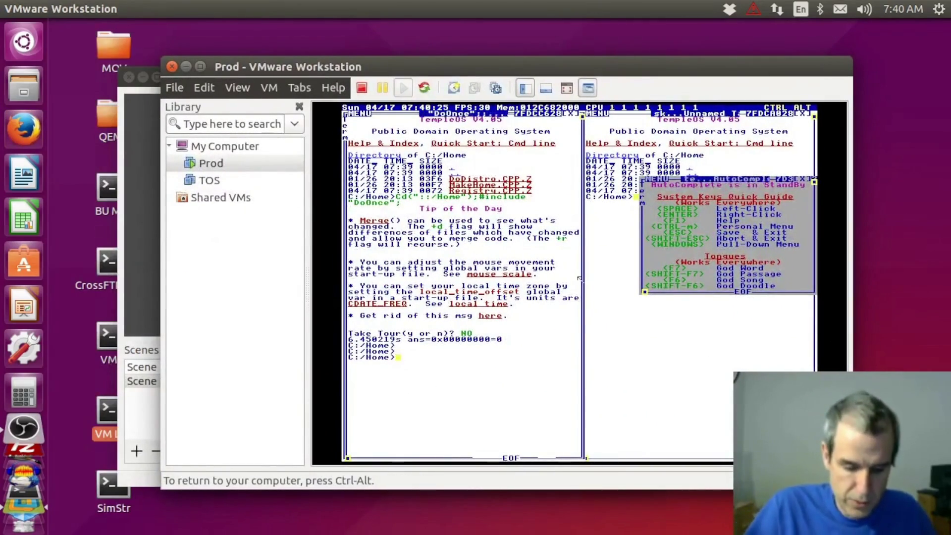
- Close the extra TempleOS window, widen the terminal and list the home directory with Dir;
key(ctrl+alt+x)
key(ctrl+F1)
key(Return)
key(Return)
key(Return)
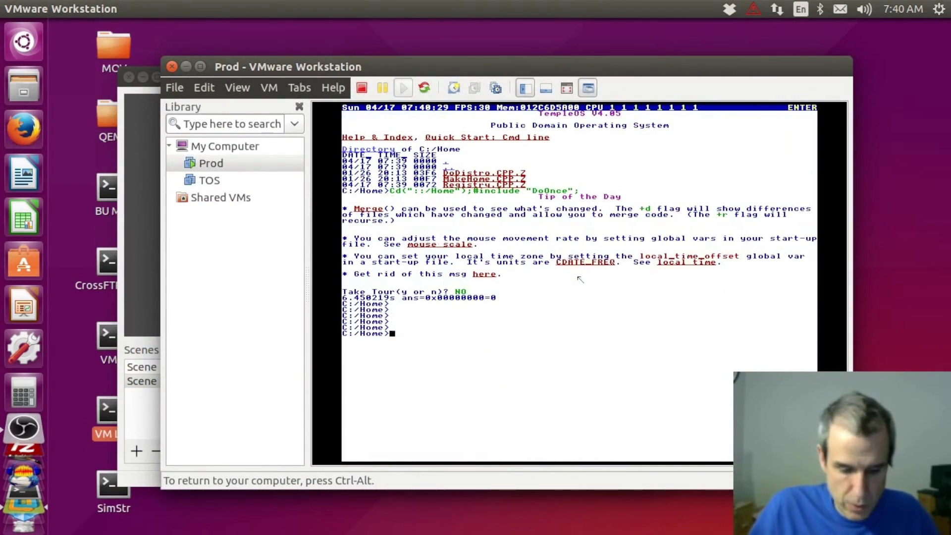
text(Dir;)
key(Return)
text(Ed()
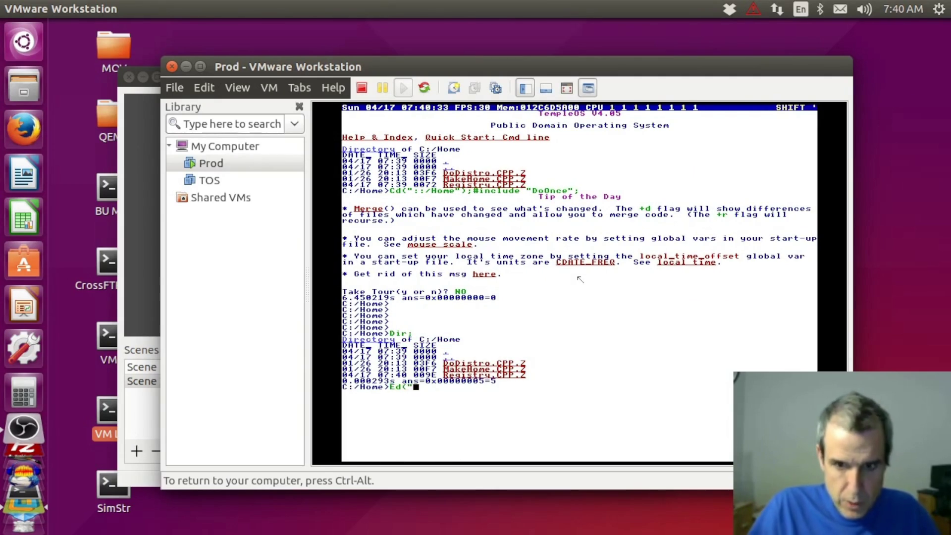
text(Te)
text(st.CPP.)
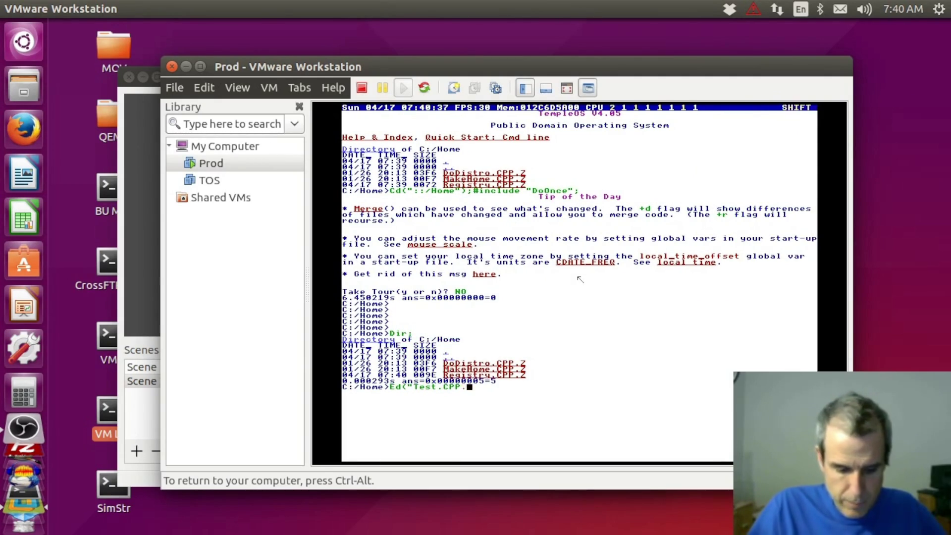
text();)
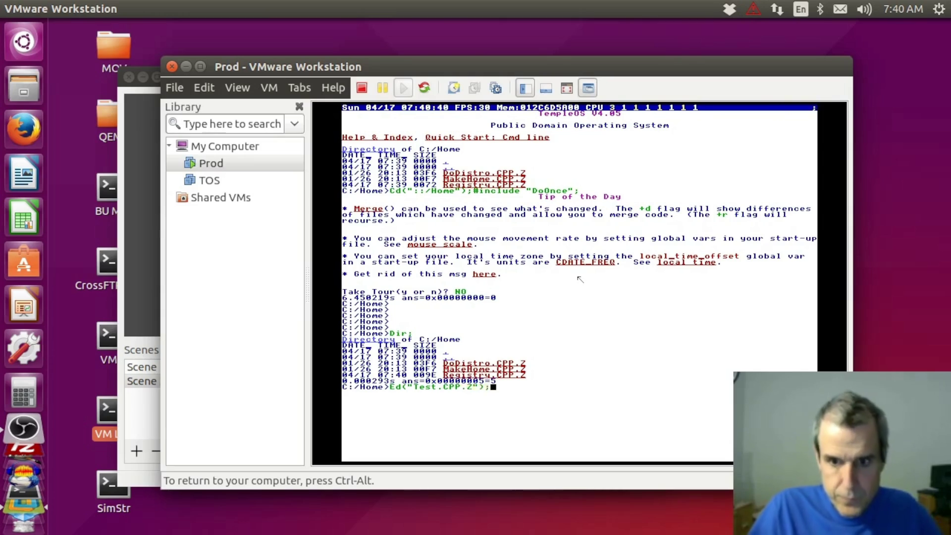
- Start Test.CPP.Z in the editor with an asm { block and a MOV RAX,'T instruction
key(Return)
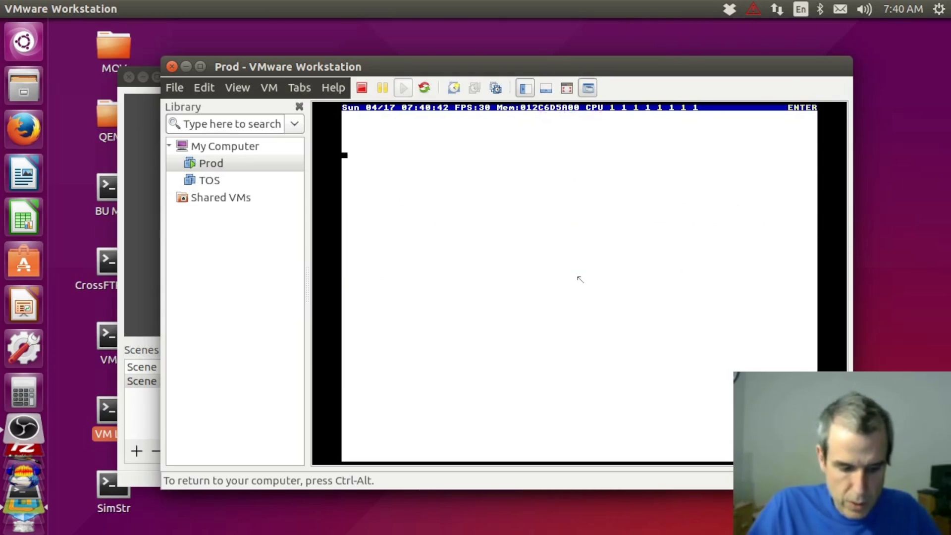
text(asm {)
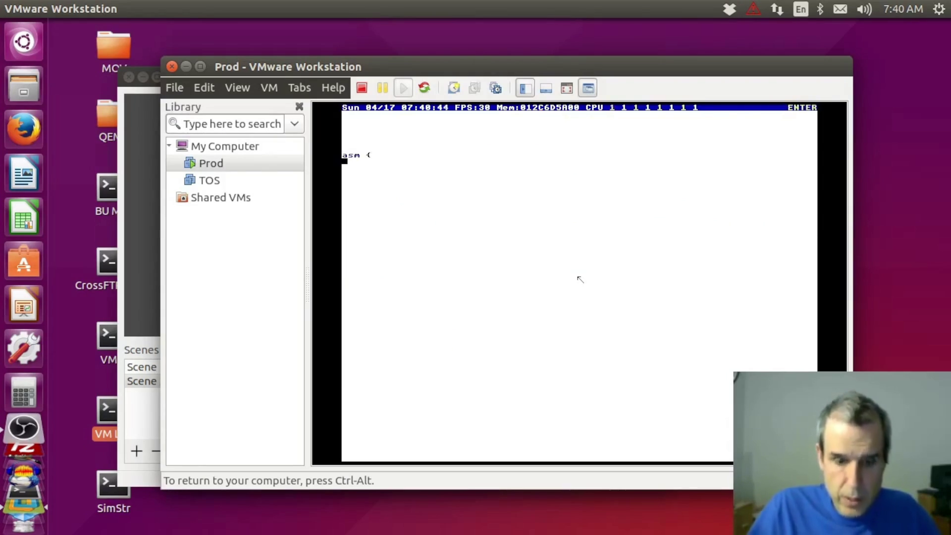
text(mov)
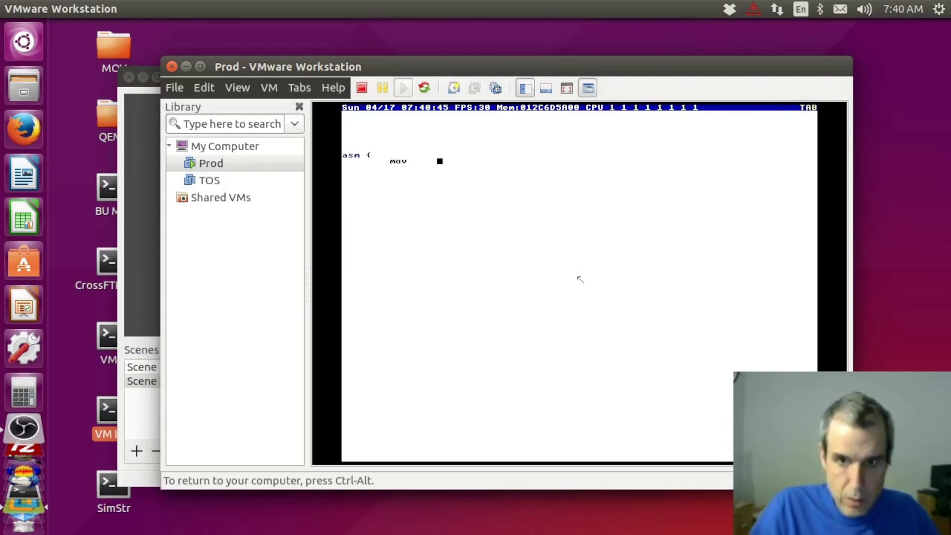
key(BackSpace)
text(MOV)
key(Tab)
text(RAX)
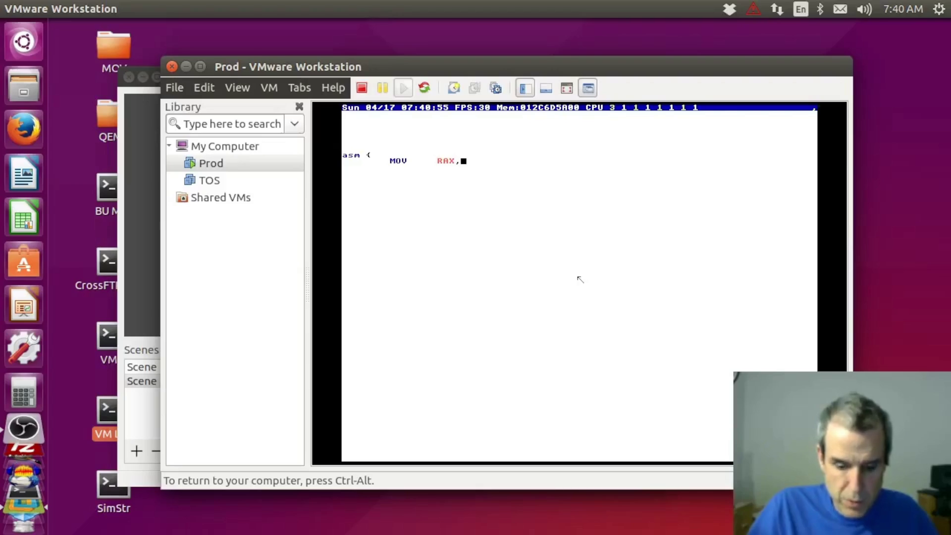
text(T)
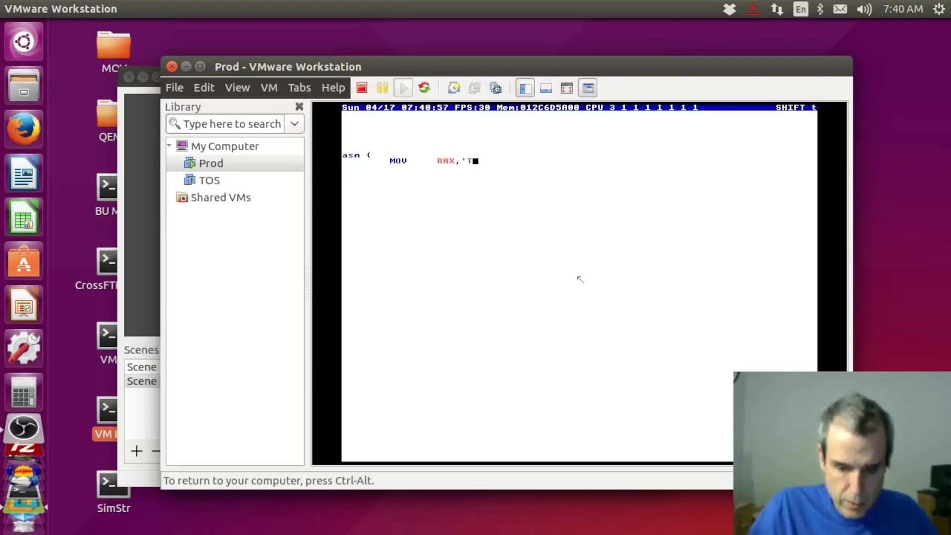
text(T')
- Add CALL PUT_CHARS and duplicate the MOV/CALL pair for the following characters
key(Return)
text(CALL	PUT_CHARS)
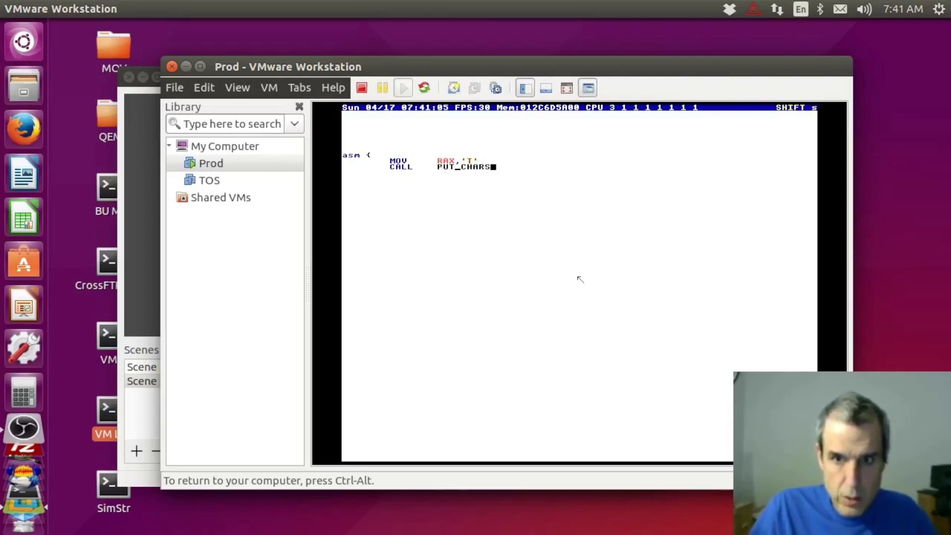
key(shift+Home)
key(shift+Up)
key(shift+End)
key(ctrl+Insert)
key(shift+Insert)
key(shift+Insert)
key(shift+Insert)
key(Up)
key(Left)
text(E)
- Edit the pairs to print E, S, T and a newline, end with RET, close the brace and begin a Call line
key(Down)
key(Down)
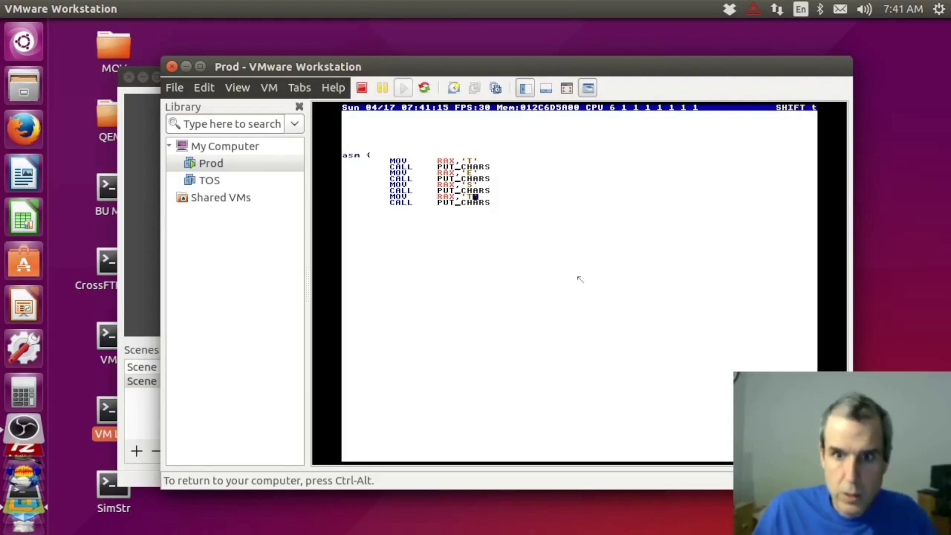
key(shift+Home)
key(shift+Down)
key(shift+End)
key(ctrl+Insert)
key(shift+Insert)
key(Left)
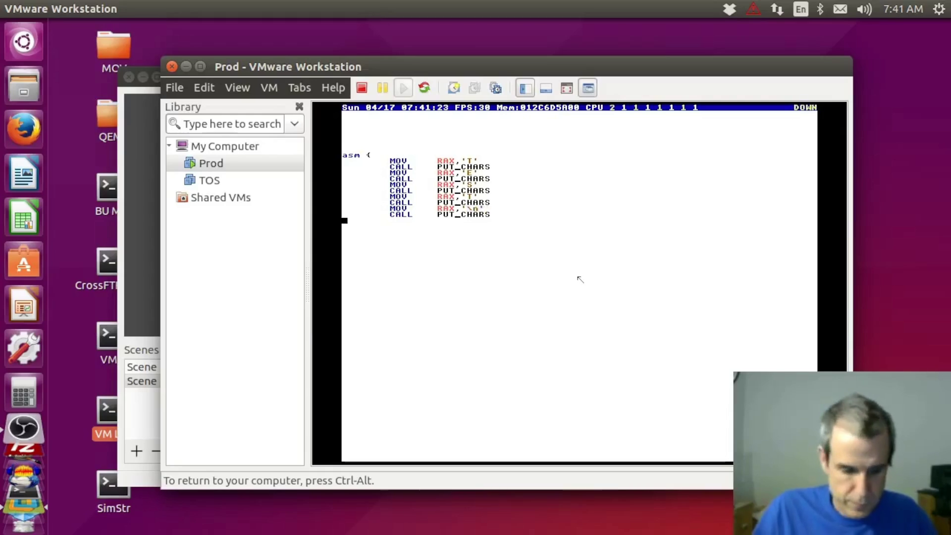
text(RET)
key(Return)
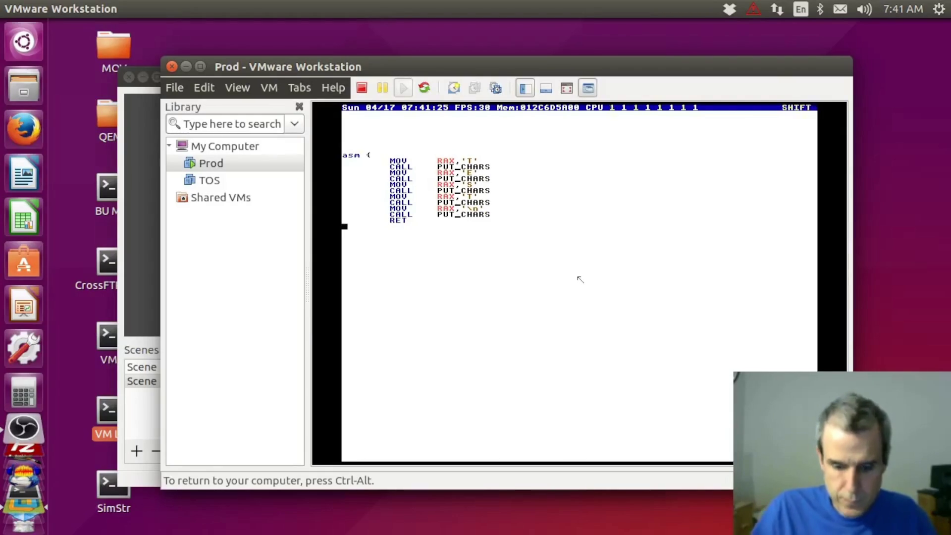
text(Call)
key(Up)
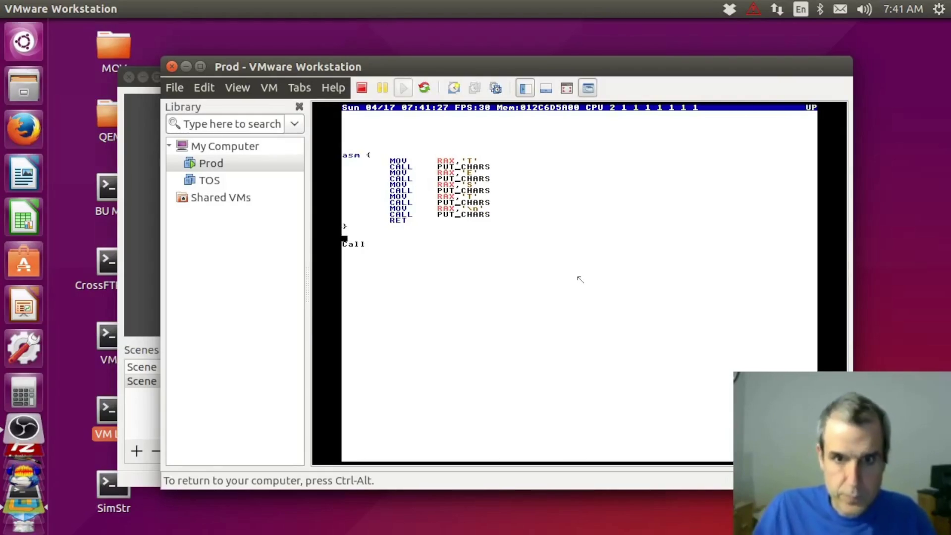
- Add a HERE label at the top of the asm block, finish Call(HERE); and run it to print TEST
key(Up)
key(Up)
key(Up)
key(Return)
key(shift+h)
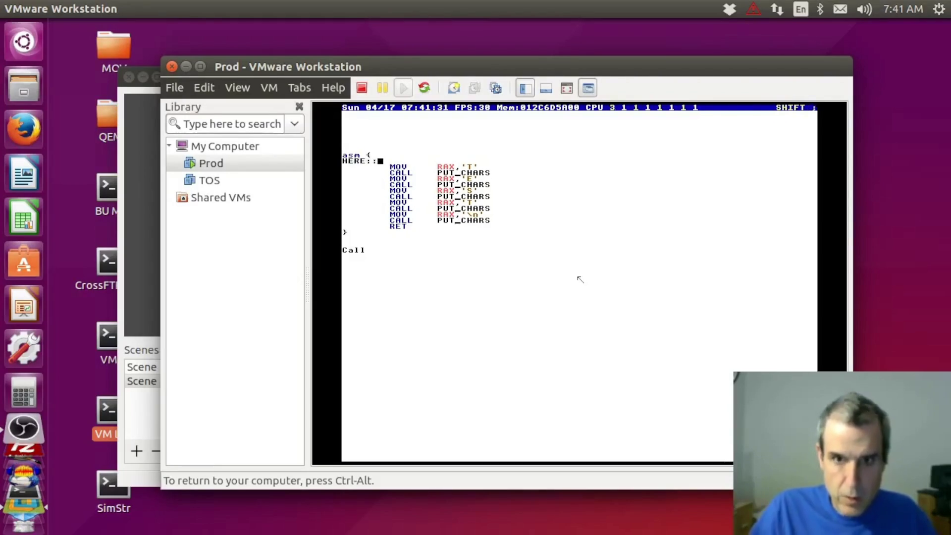
key(ctrl+Down)
text((HER)
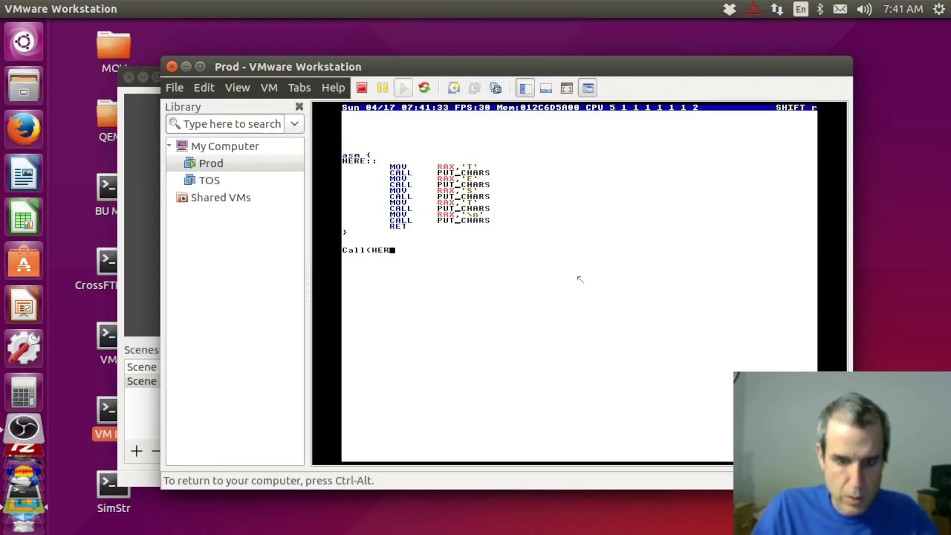
text(;)
key(F5)
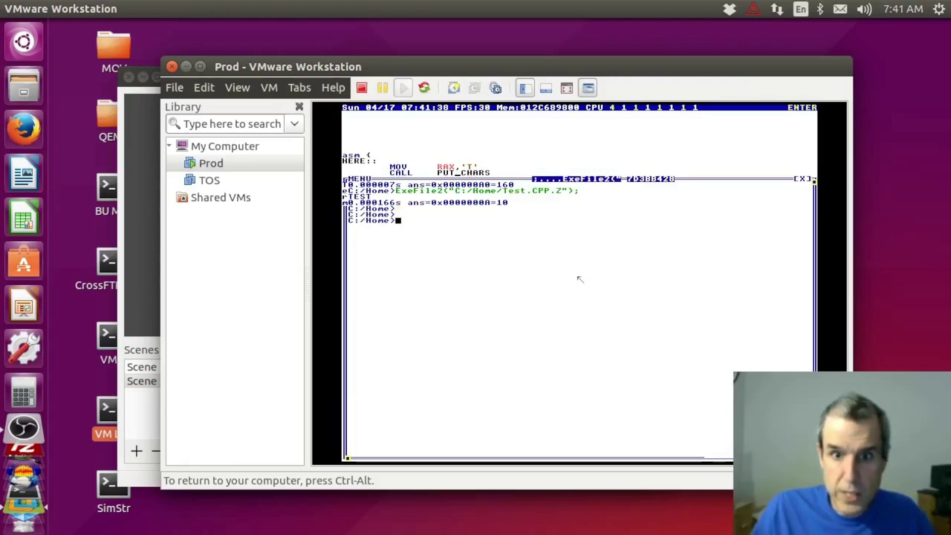
- Return from the output to the source and open an indented empty line after RET
key(shift+Escape)
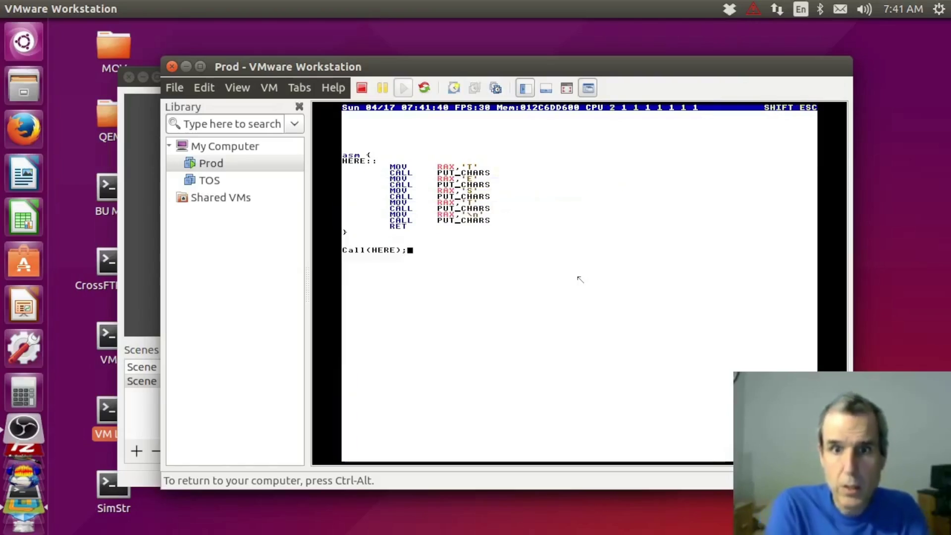
key(Up)
key(Up)
key(Up)
key(ctrl+Right)
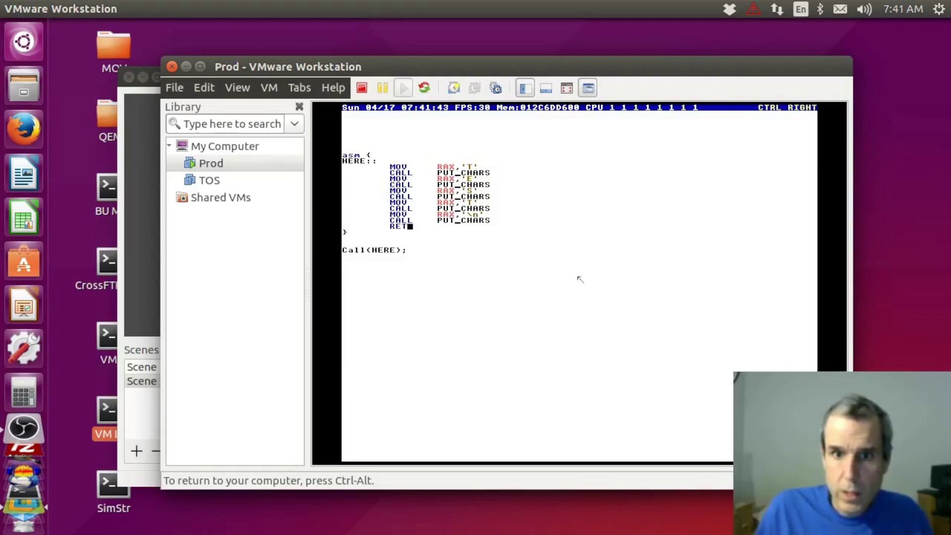
key(Return)
key(Tab)
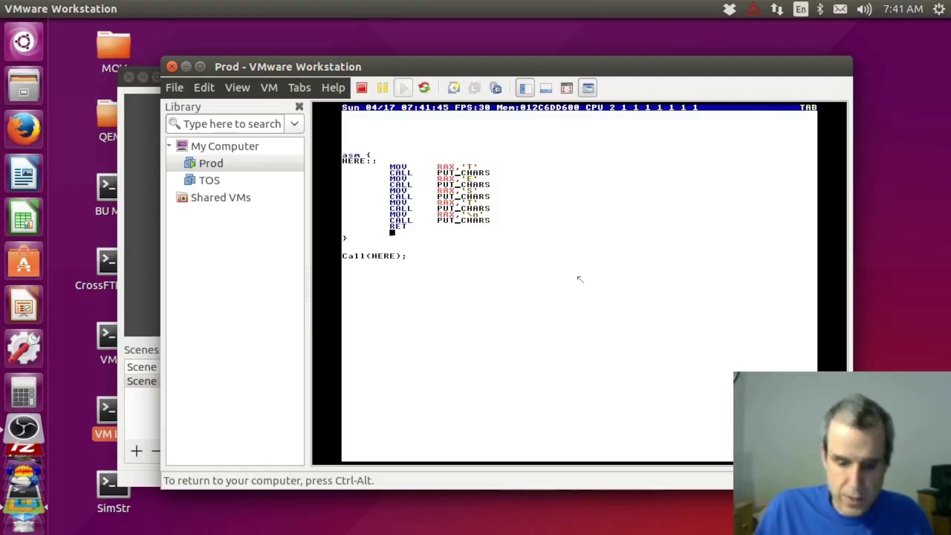
- Try a POP CS instruction after RET, run it and dismiss the compiler error
key(BackSpace)
text(POP CS)
key(shift)
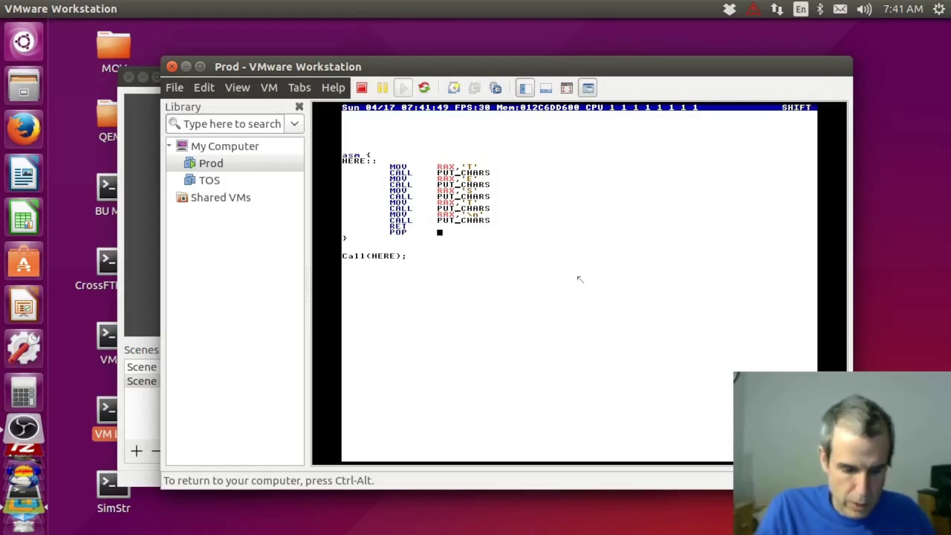
key(F5)
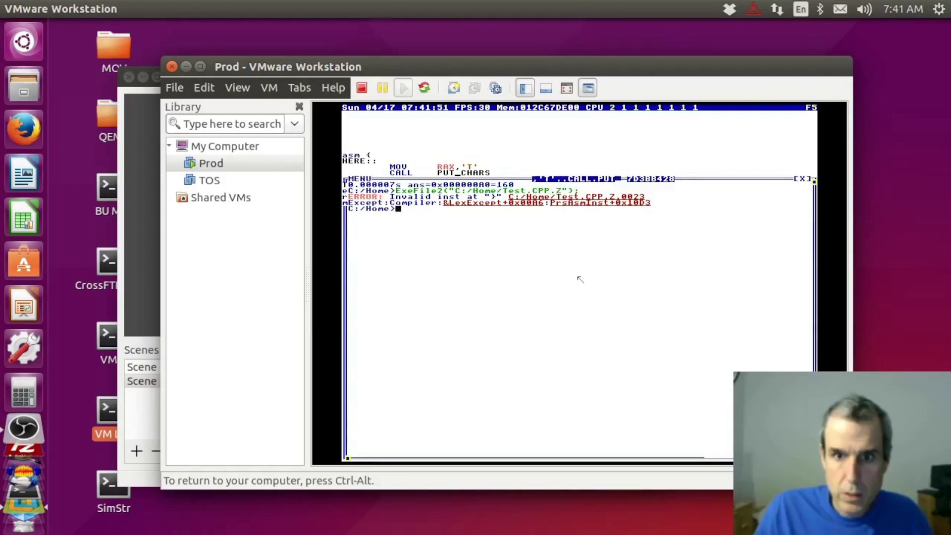
key(shift+Escape)
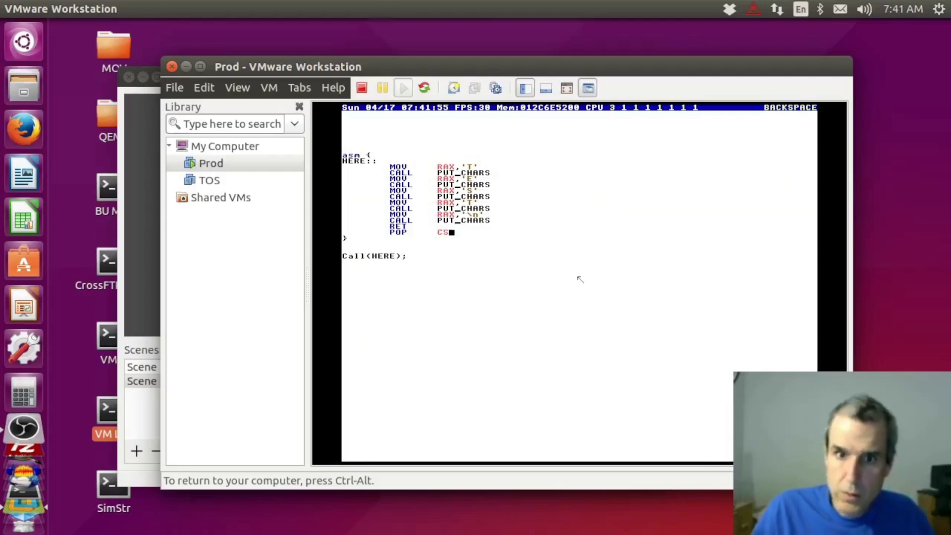
text(PUSH)
text(RAX)
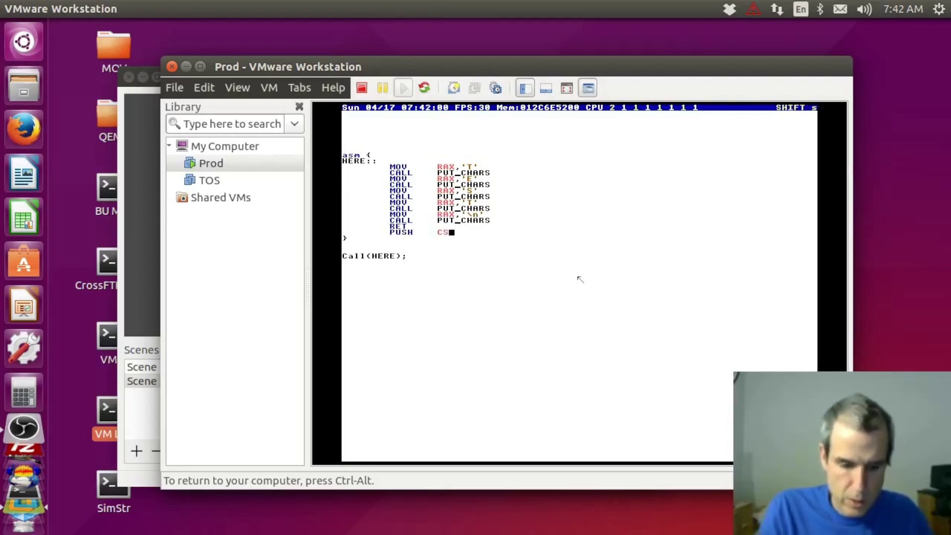
- Run with PUSH CS instead, then remove the trial line so the block ends at RET again
key(F5)
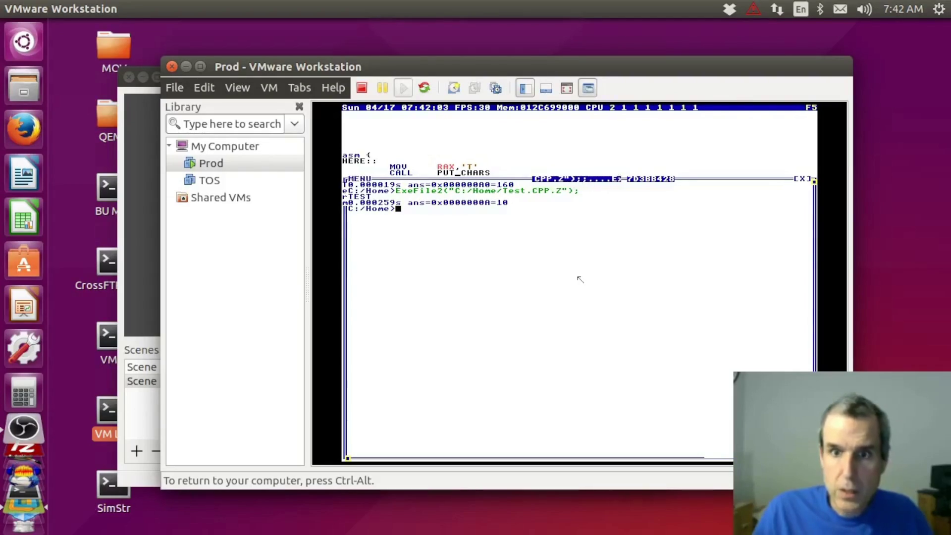
key(shift)
key(shift+Escape)
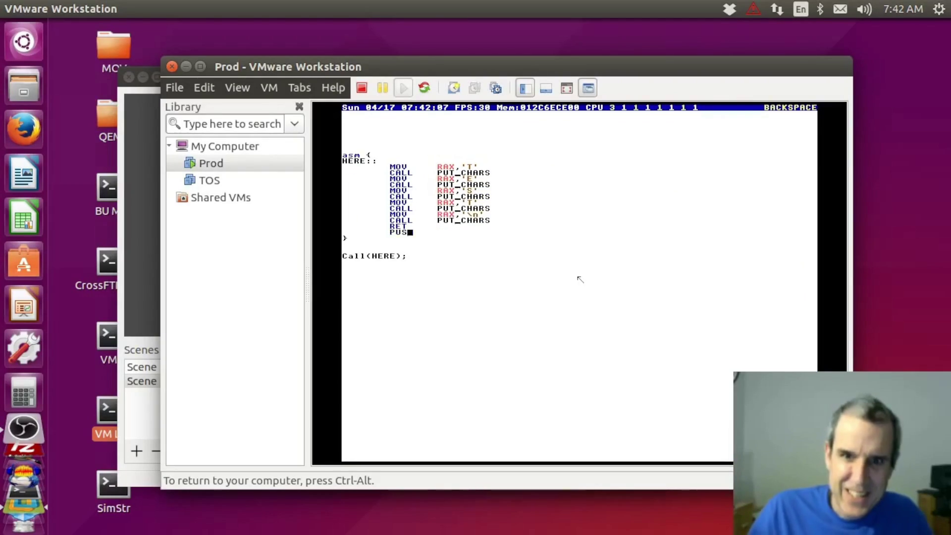
key(Right)
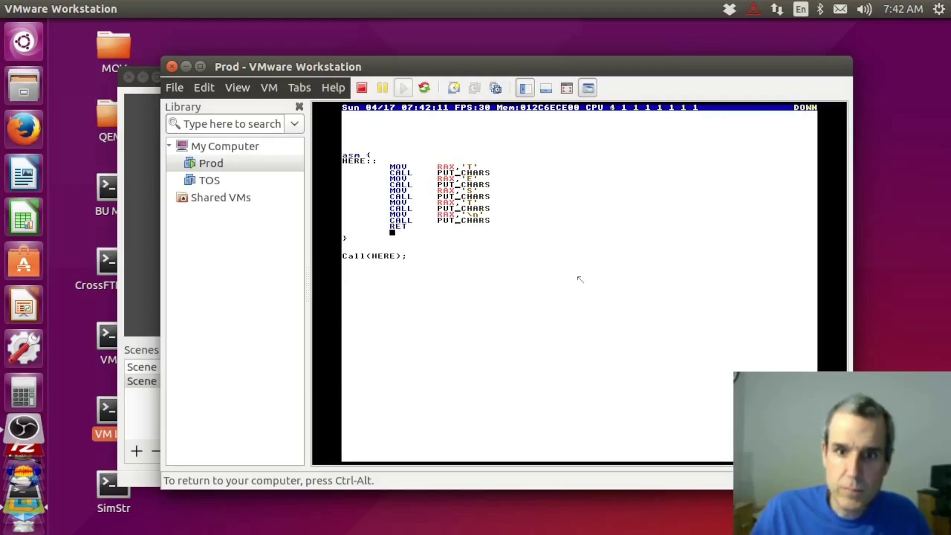
key(Return)
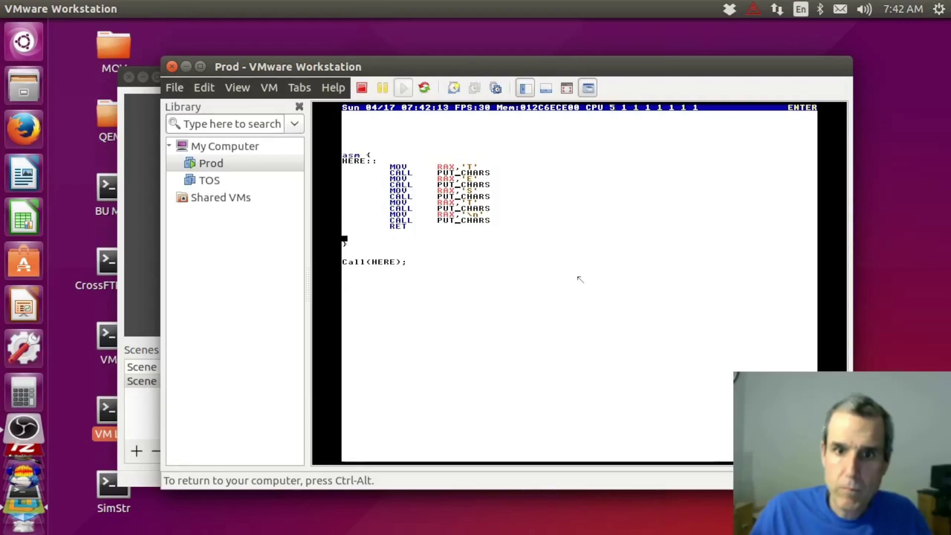
- Make the first MOV load 'TESTING\n', delete the other MOV/CALL lines and start typing PutChars at the top
key(Up)
key(Up)
key(Up)
key(Up)
key(Up)
key(Up)
key(Up)
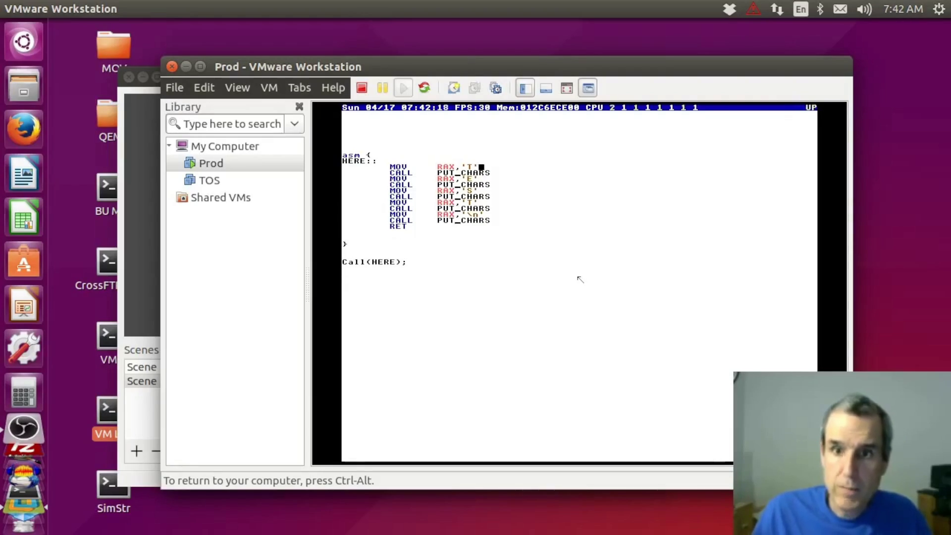
text(ESTING)
text( ')
key(Down)
key(ctrl+y)
key(ctrl+y)
key(ctrl+y)
key(ctrl+y)
key(ctrl+y)
key(ctrl+y)
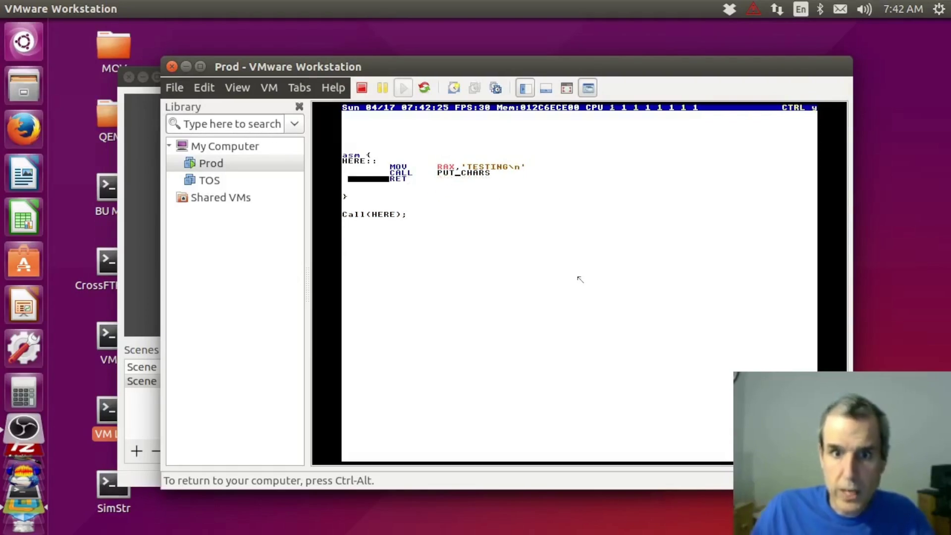
key(ctrl+Home)
text(PutChars)
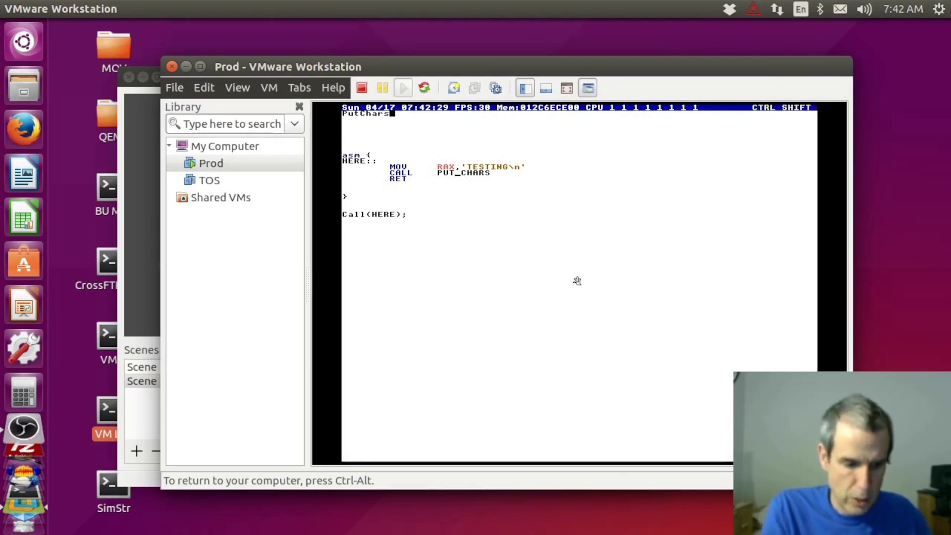
- Jump to the PutChars definition in KeyDev.CPP and browse its PutKey body
key(ctrl+shift+F1)
key(Left)
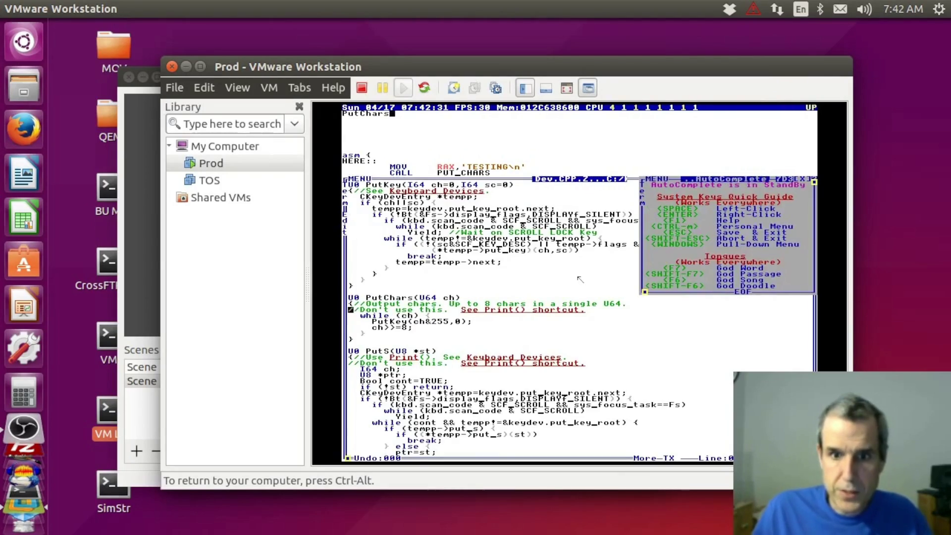
key(Down)
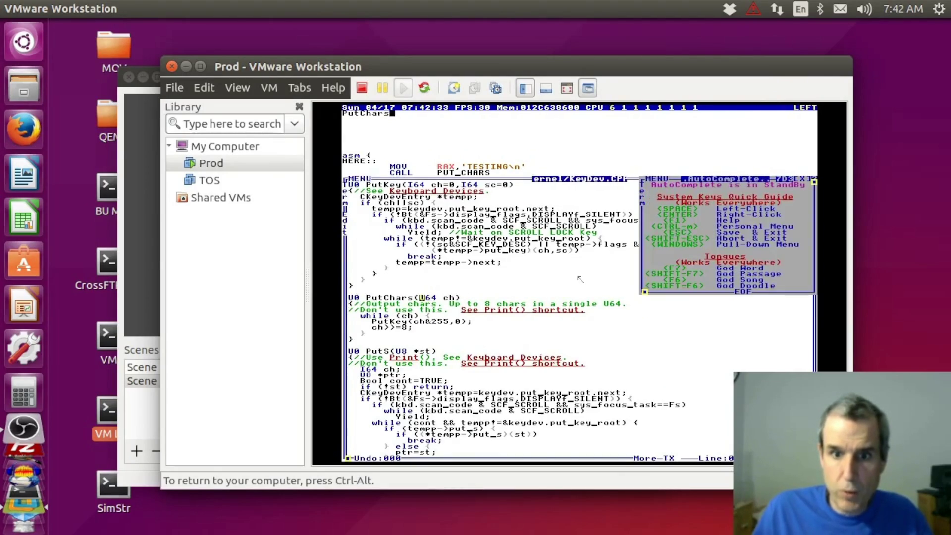
key(Left)
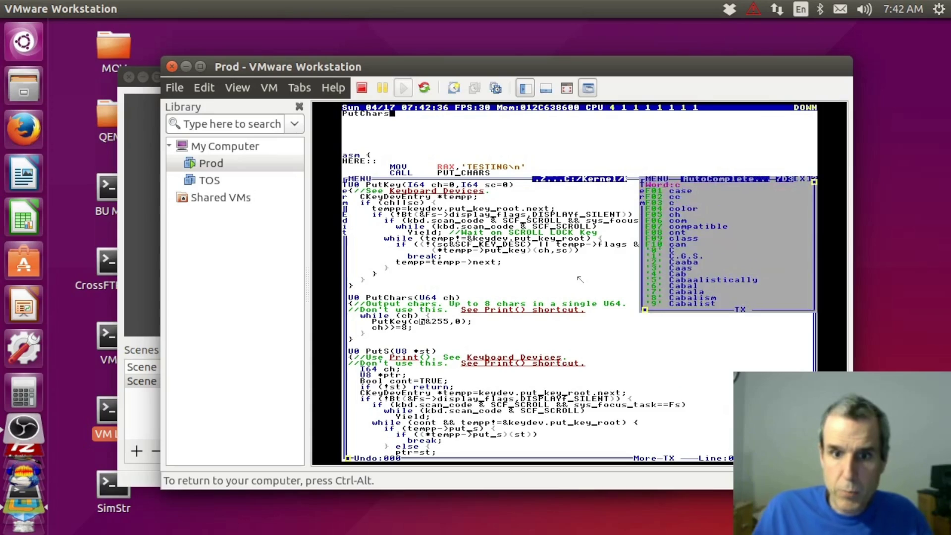
key(shift+Right)
key(shift+Right)
key(shift+Right)
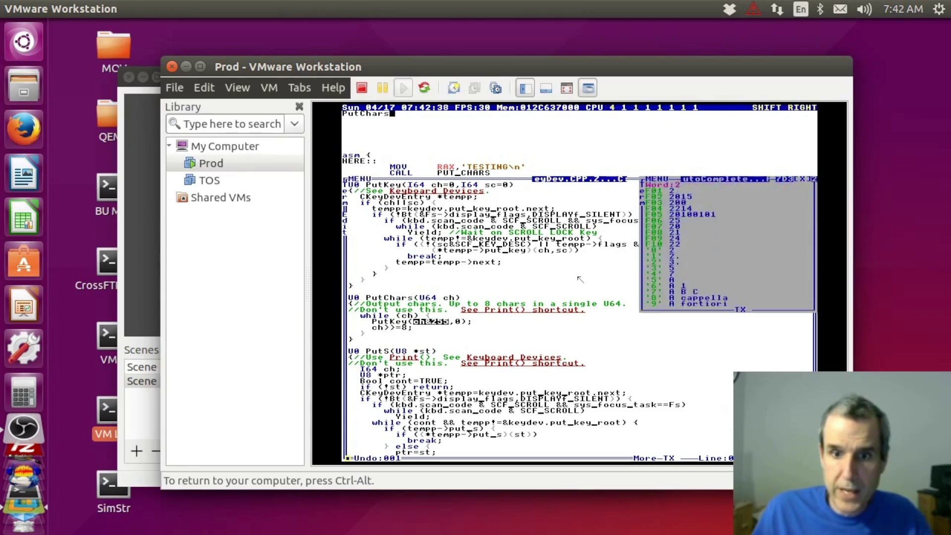
key(Down)
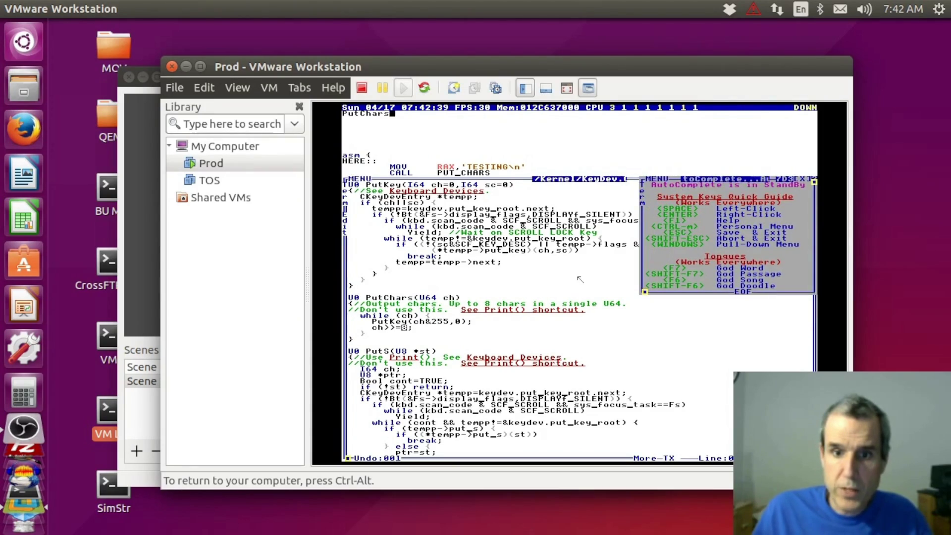
- Close the kernel source and delete the temporary Putchars line from the test file
key(shift+Escape)
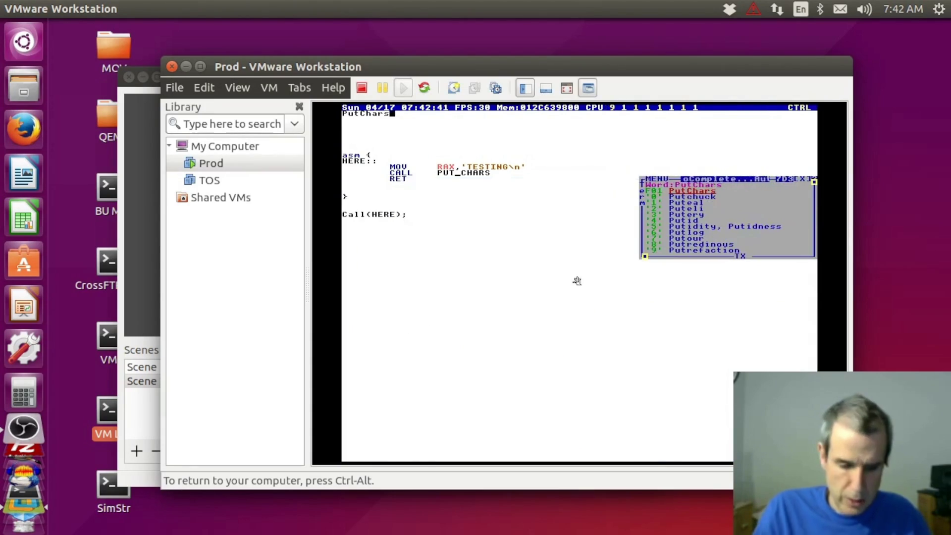
key(ctrl+y)
key(ctrl+y)
key(ctrl+y)
key(ctrl+y)
key(Down)
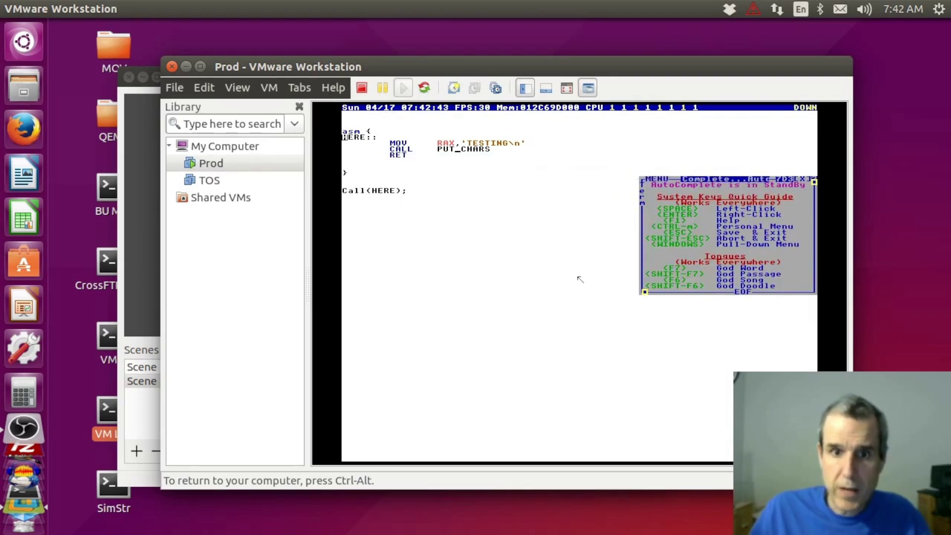
- Run the program so it prints TESTING and return to the source
key(F5)
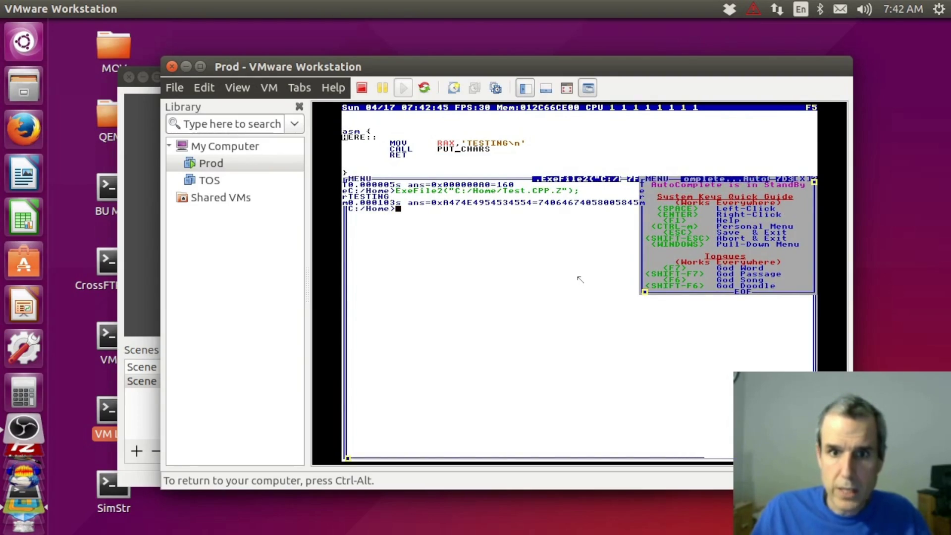
key(shift+Escape)
key(Up)
key(Up)
key(Up)
key(Up)
- Change the string to 'Testing\n', rerun so it prints Testing and return to the source
key(Right)
key(Right)
key(Right)
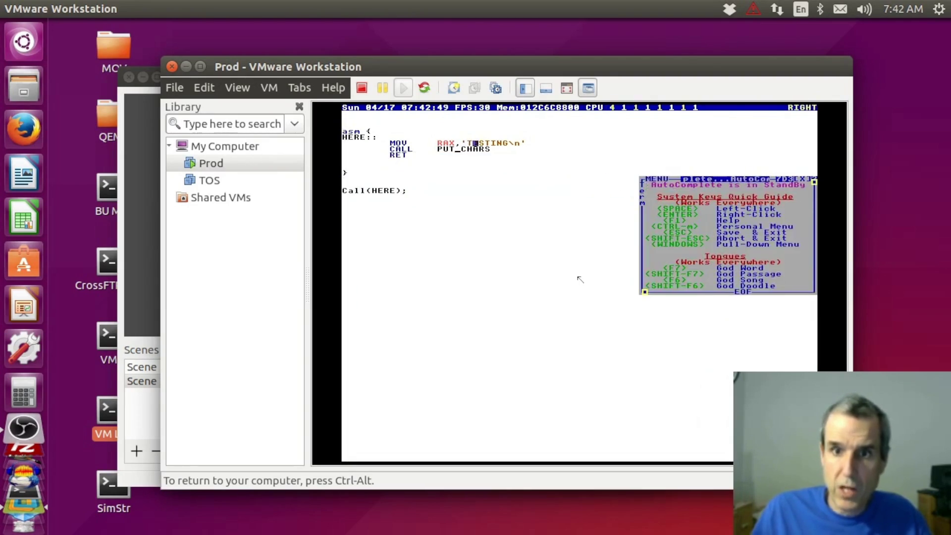
text(esting)
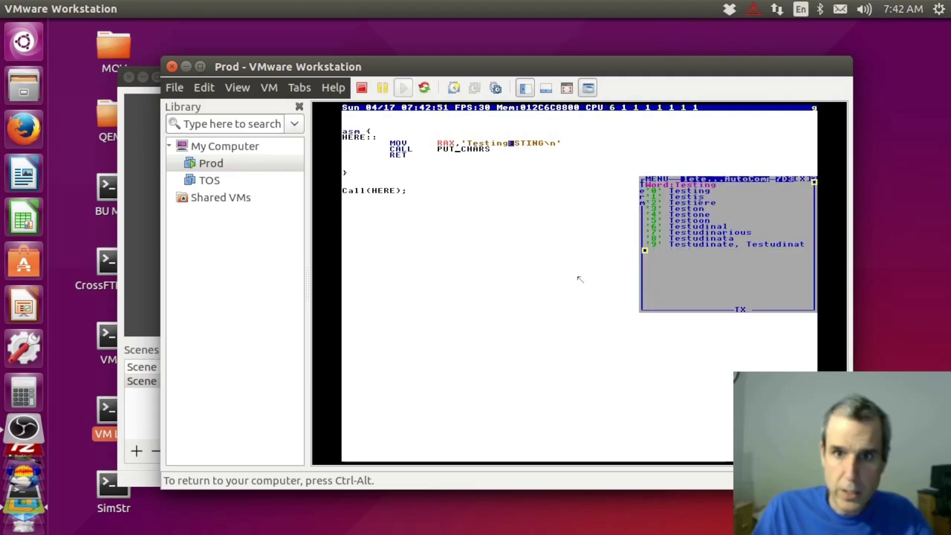
key(Delete)
key(Delete)
key(Delete)
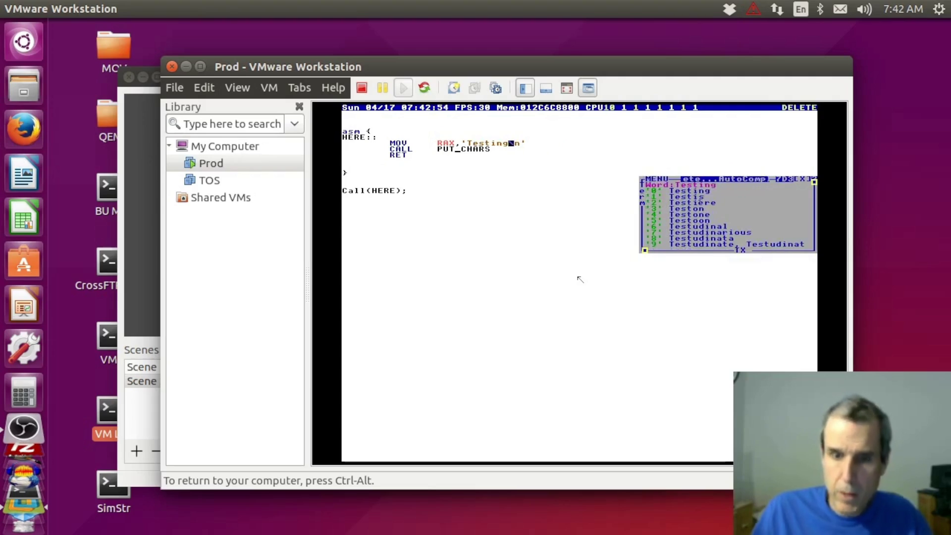
key(F5)
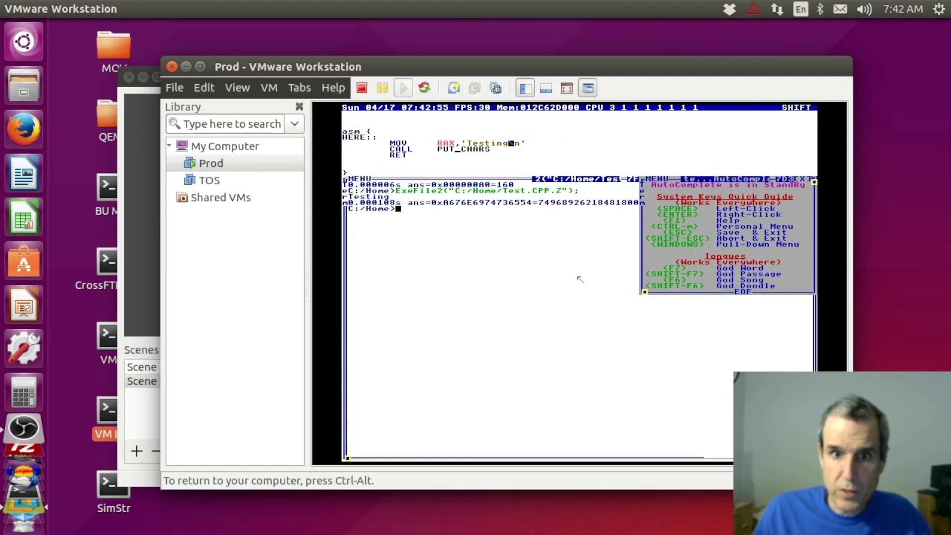
key(shift+Escape)
key(ctrl+Home)
key(Down)
key(Down)
key(Down)
key(Down)
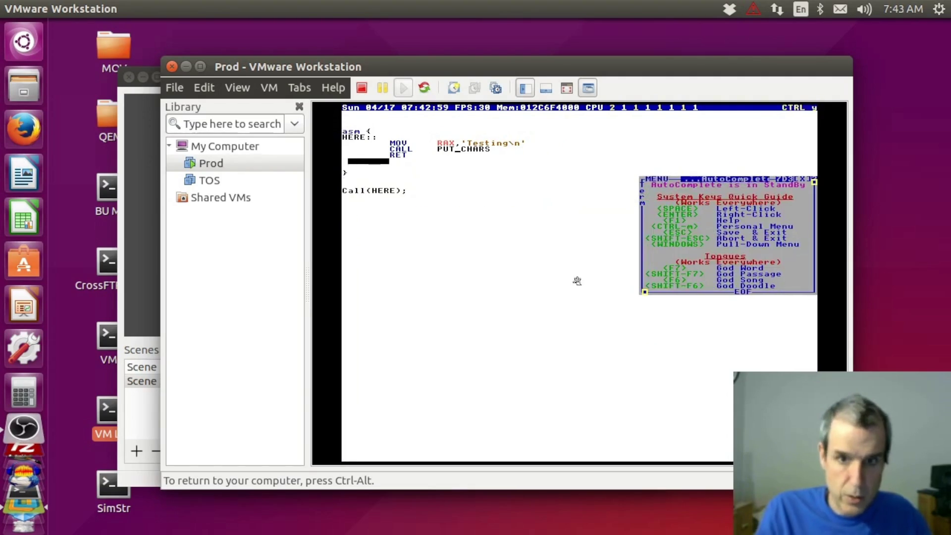
- Make room above the asm block and delete the Call(HERE); line
key(ctrl+y)
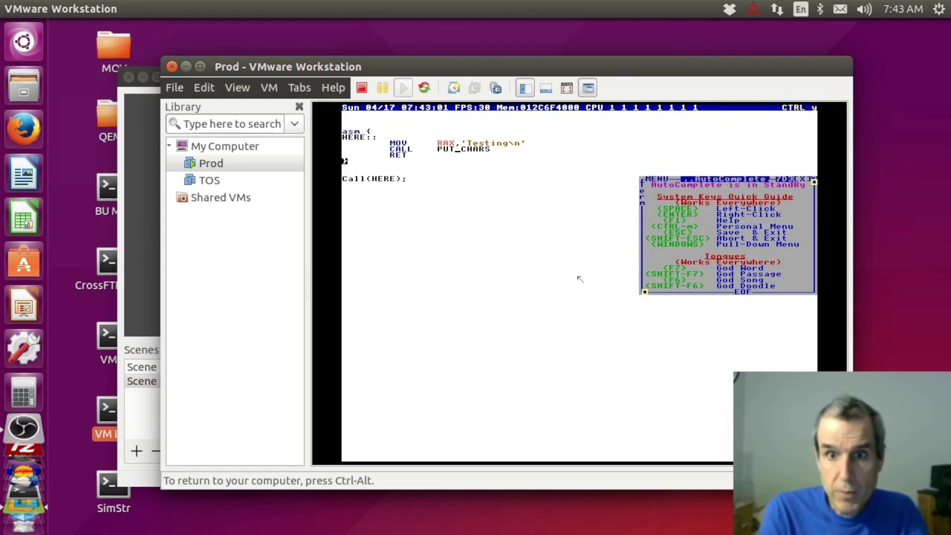
key(Up)
key(Up)
key(Return)
key(Return)
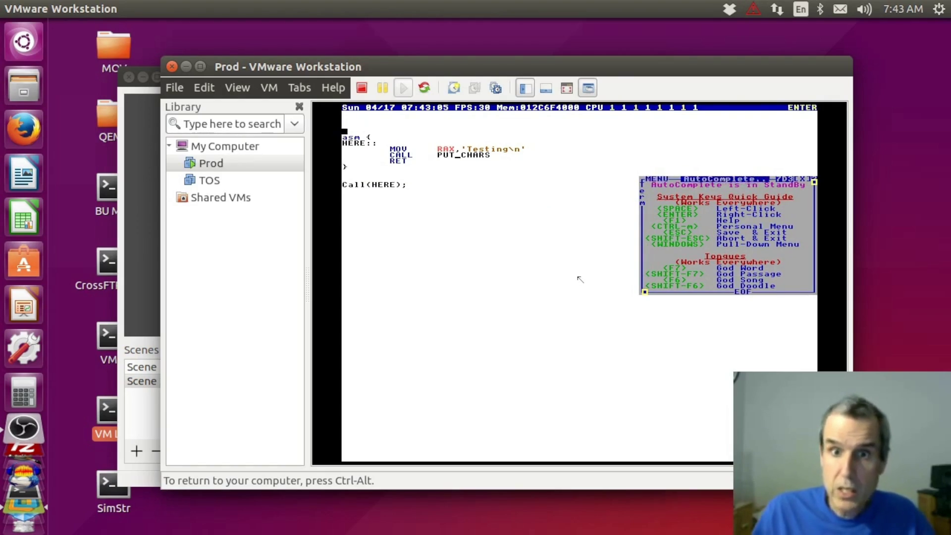
key(Return)
key(Return)
key(Down)
key(Down)
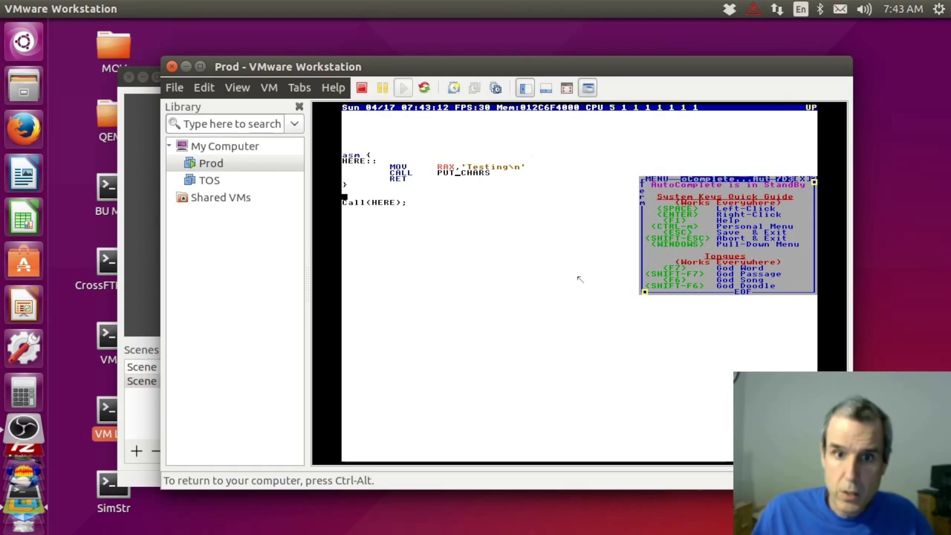
key(ctrl+y)
text(U0 Main())
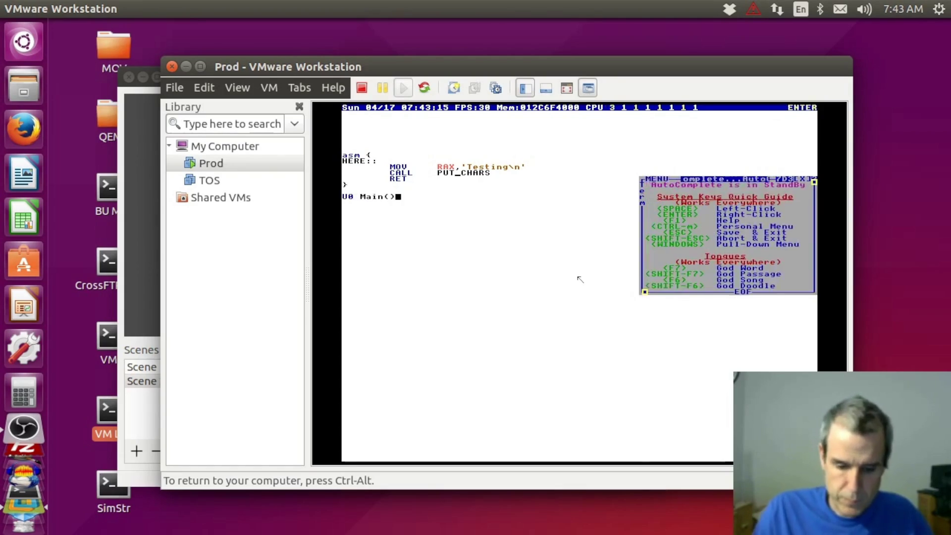
text({)
- Write U0 Main() printing 'Hello World\n' followed by a Main; call, and run it
key(Return)
text(})
key(Return)
key(Return)
text(Main;)
key(Up)
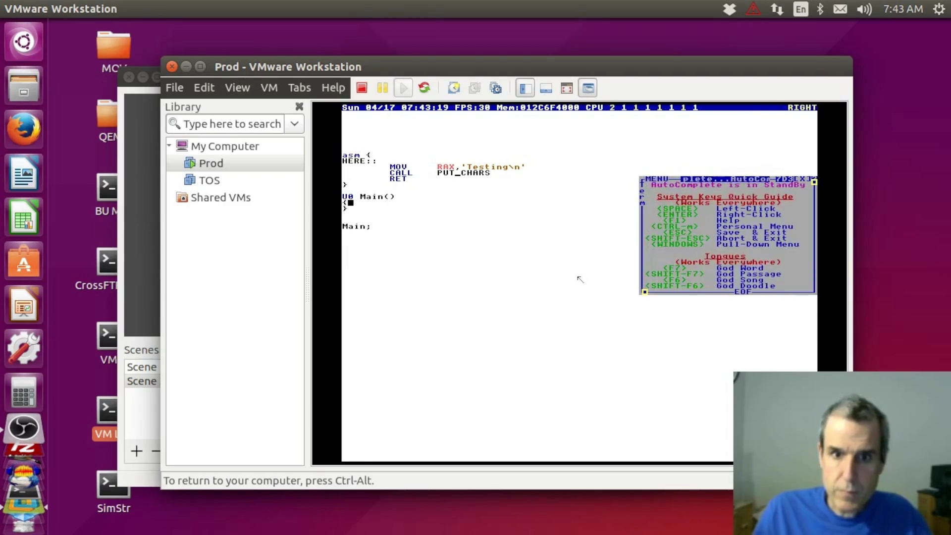
key(Return)
text(Hello )
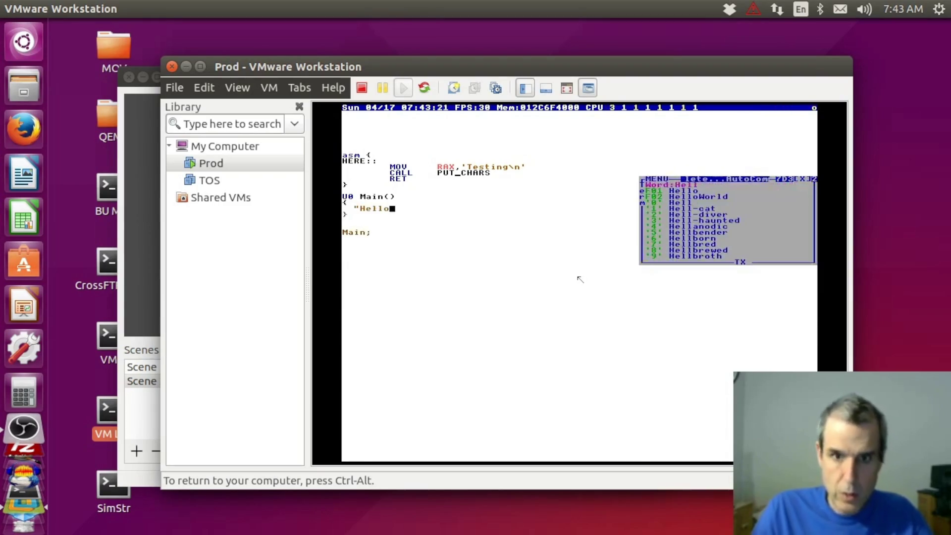
text(World)
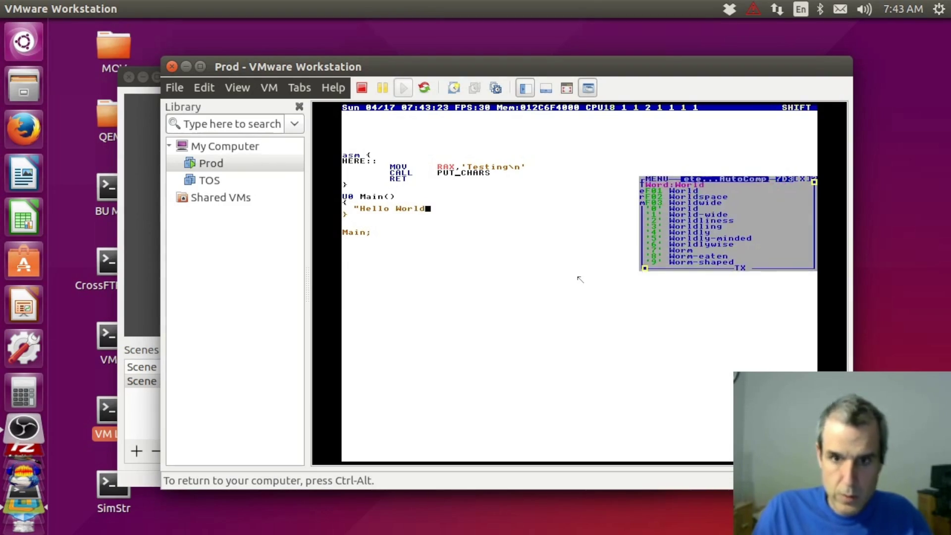
text( ";)
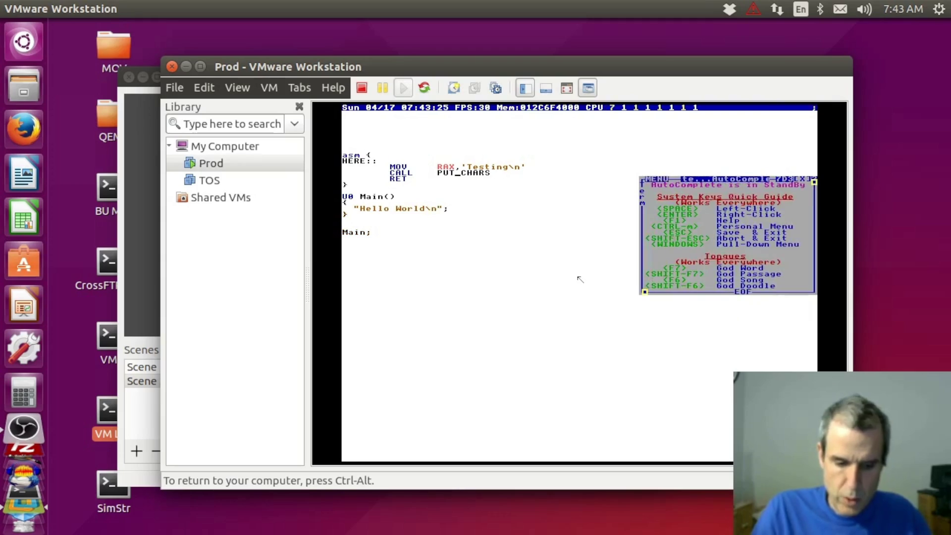
key(F5)
key(shift+Escape)
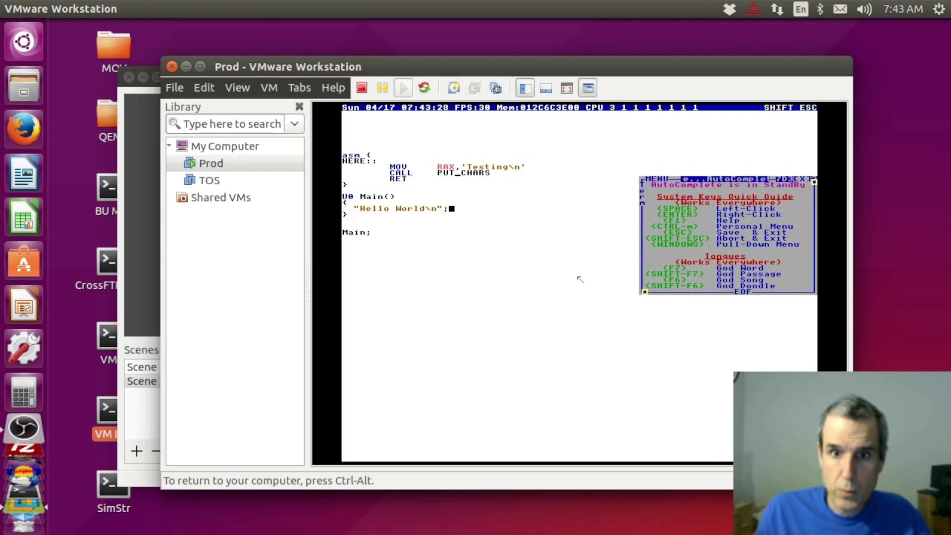
- Cut the MOV/CALL Testing lines into Main() and delete the leftover asm block
key(Up)
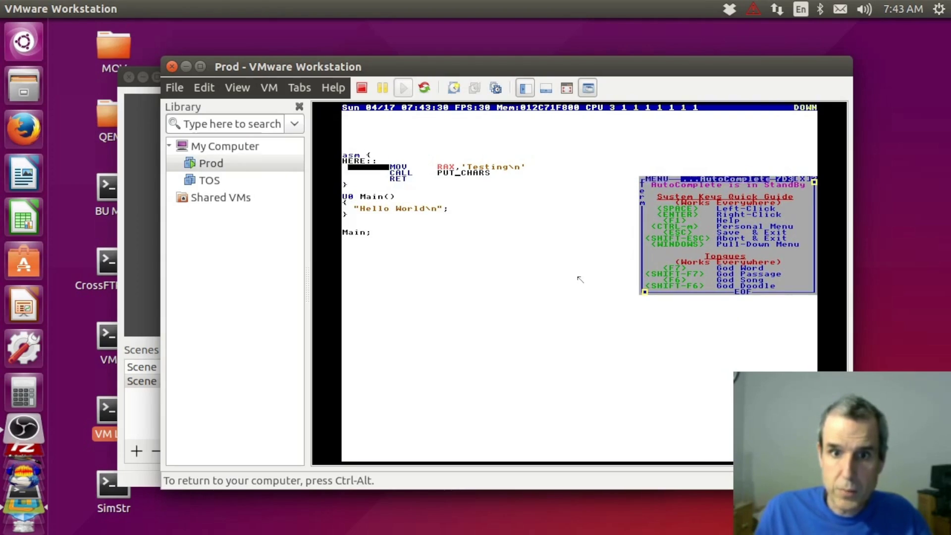
key(shift+Down)
key(ctrl+c)
key(shift+Delete)
key(Down)
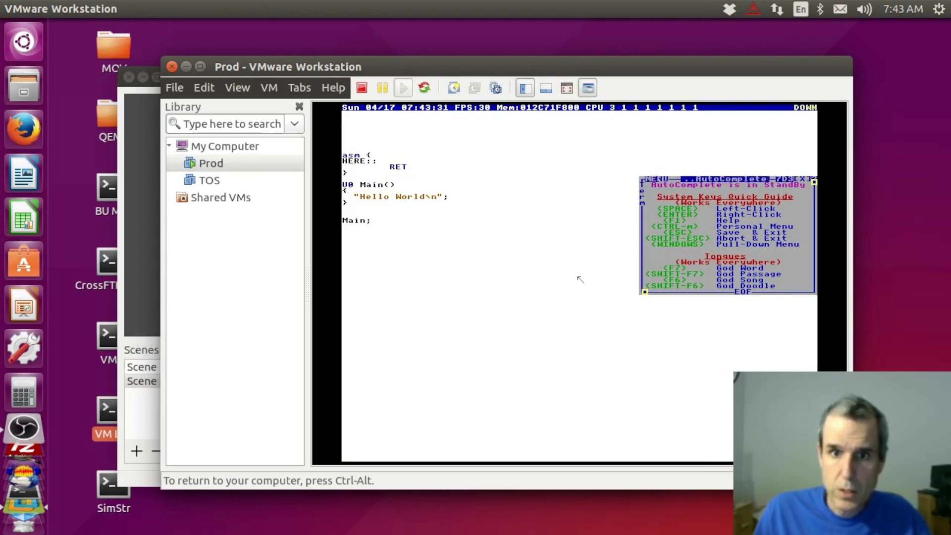
key(shift+Insert)
key(Up)
key(Up)
key(Up)
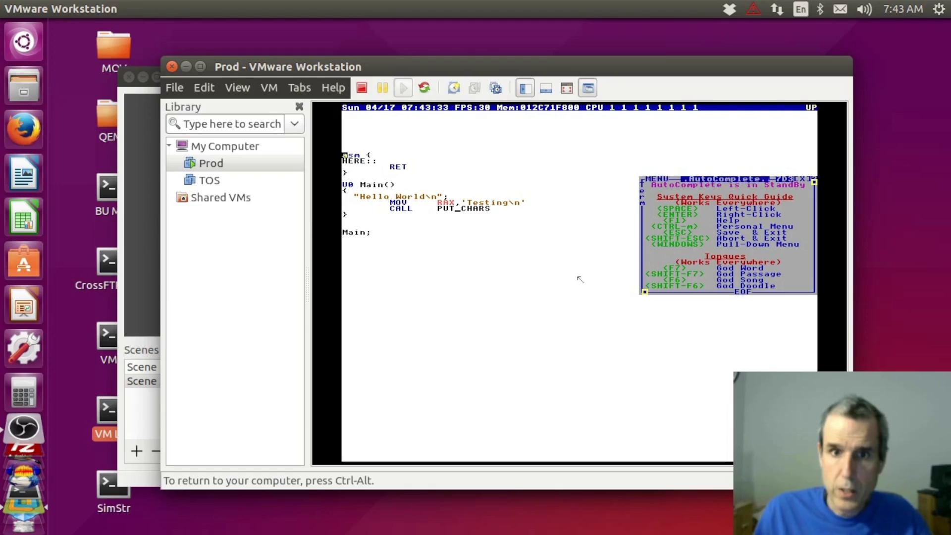
key(ctrl+y)
key(ctrl+y)
key(ctrl+y)
key(ctrl+y)
key(Up)
key(ctrl+y)
key(ctrl+y)
key(ctrl+y)
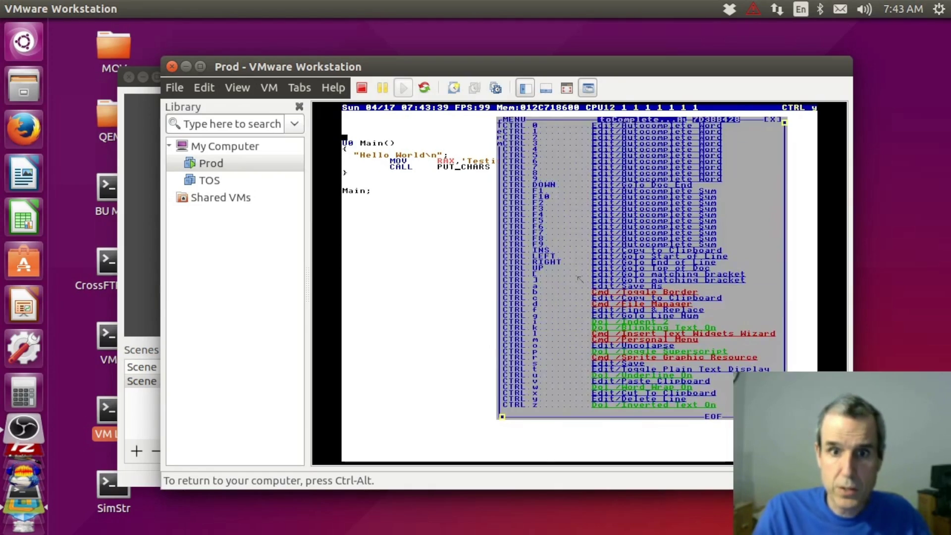
- Run Main() printing Hello World and Testing, then copy the MOV/CALL lines and open a line after the brace
key(F5)
key(shift+Escape)
key(Up)
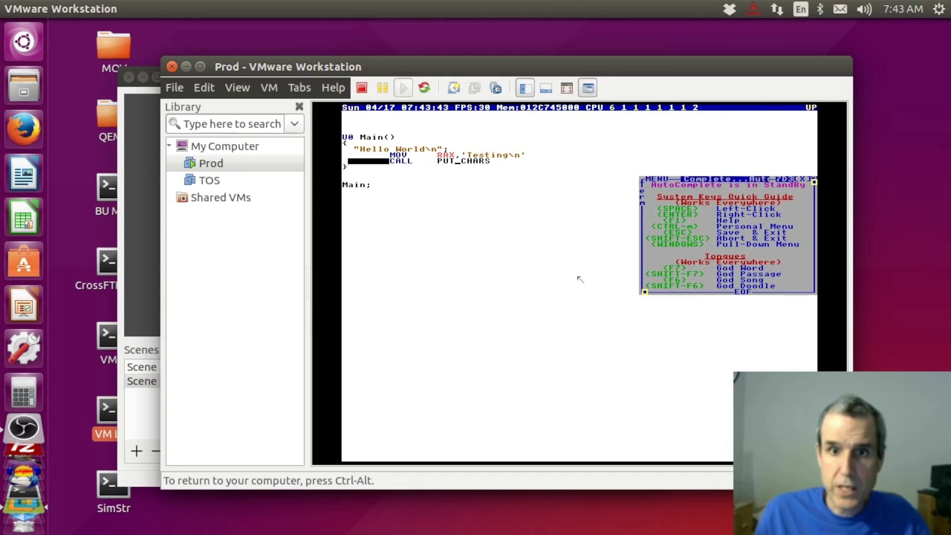
key(shift+Down)
key(shift+Down)
key(ctrl+Insert)
key(Up)
key(Up)
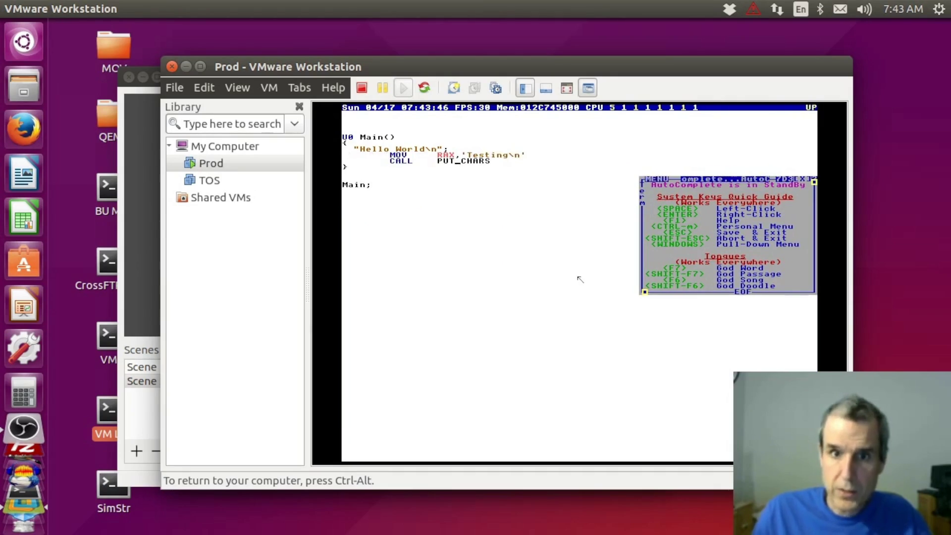
key(Return)
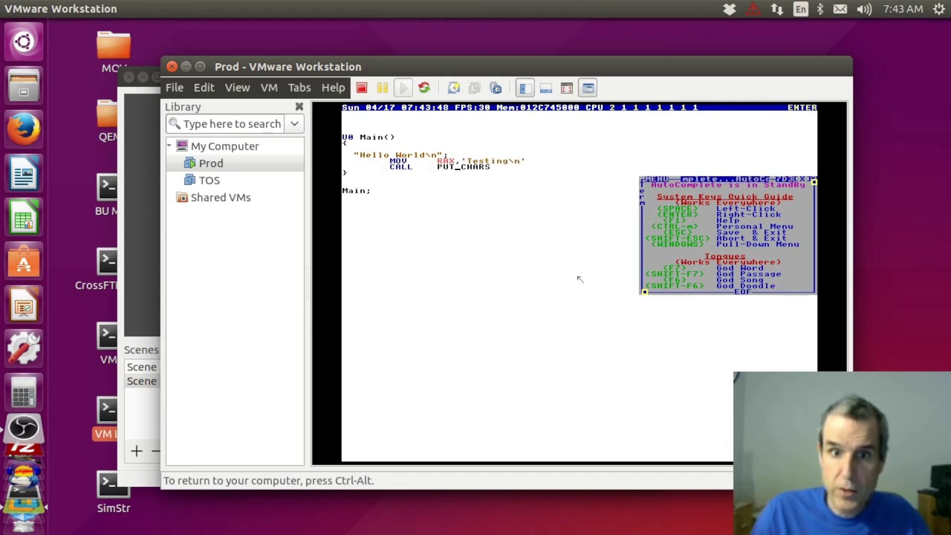
text(I64 i;)
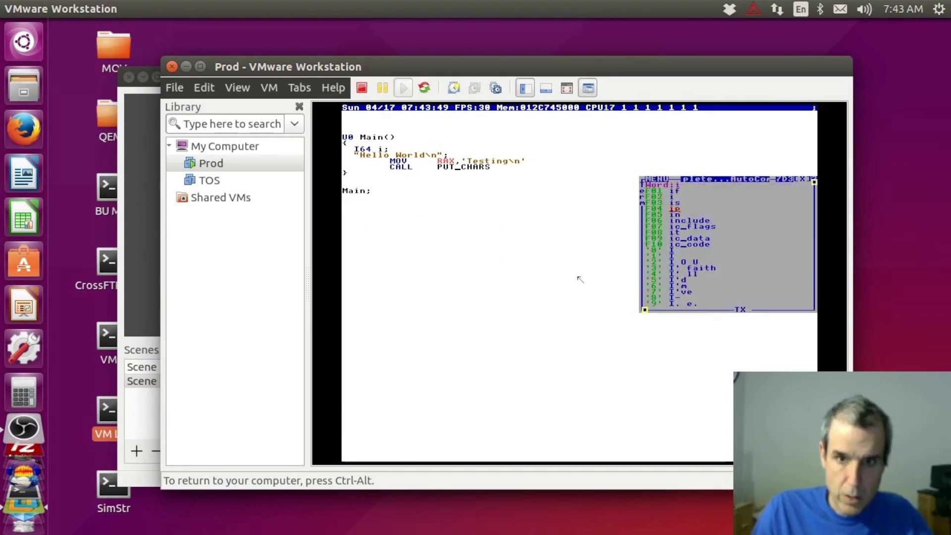
- Add I64 i; for (i=0;i<10;i++) "%d\n",i; at the start of Main() and run it printing 0 to 9
key(Return)
text(for (i=0;i<10;i)
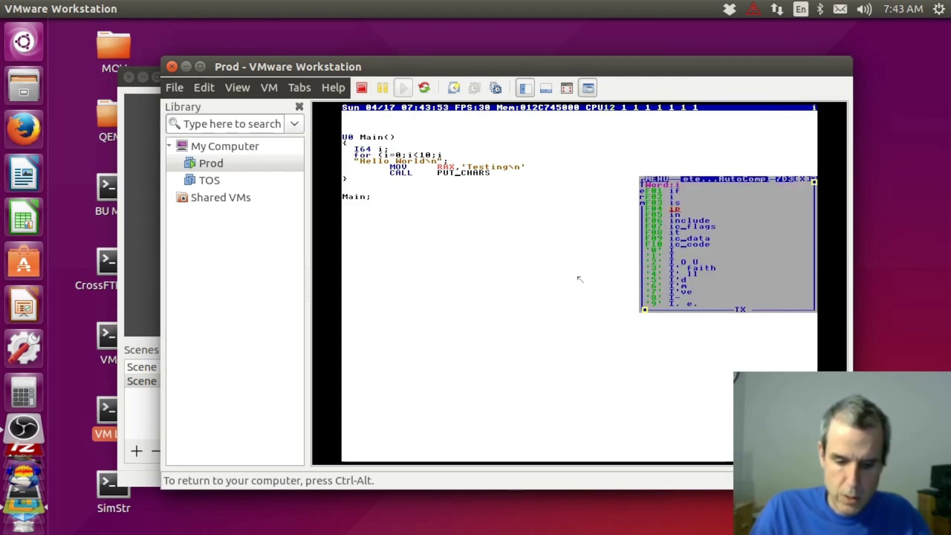
text(++)
key(Return)
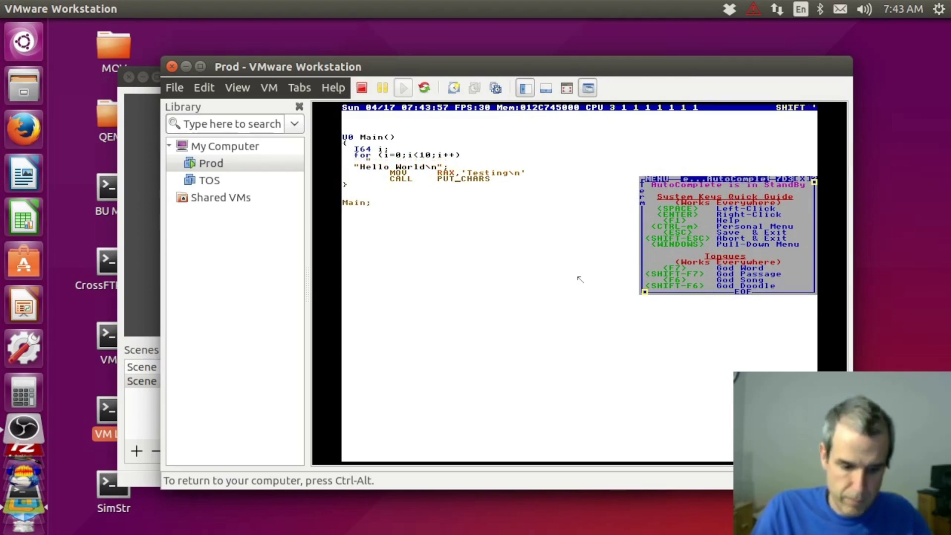
text(%d ")
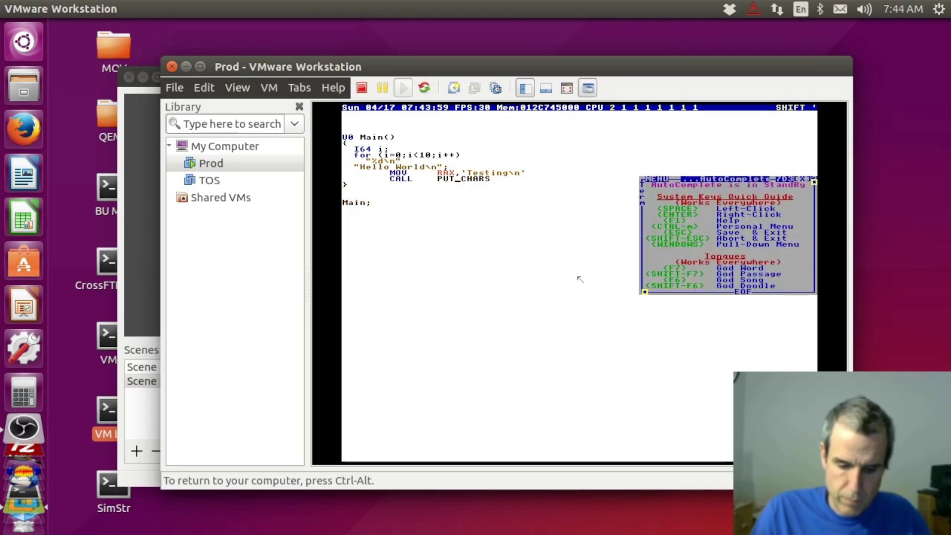
text(,i;)
key(F5)
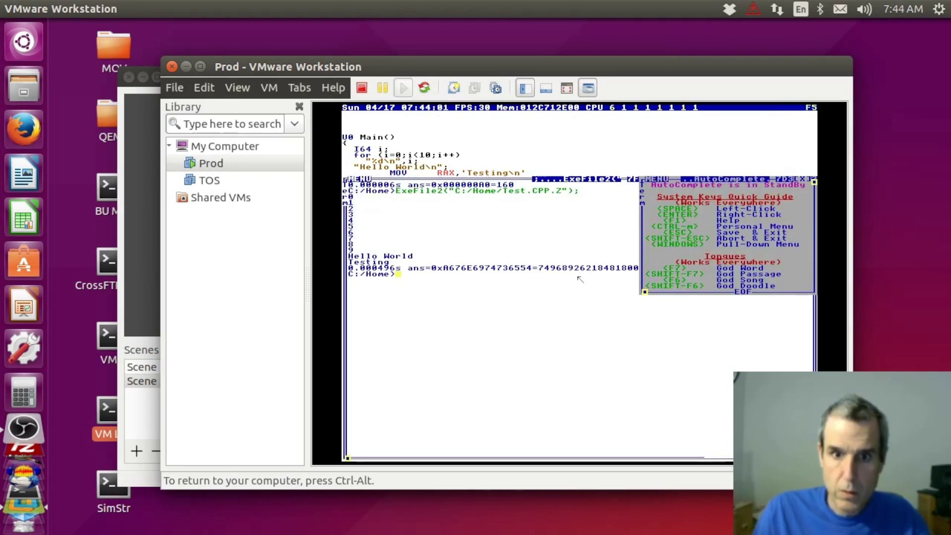
key(Escape)
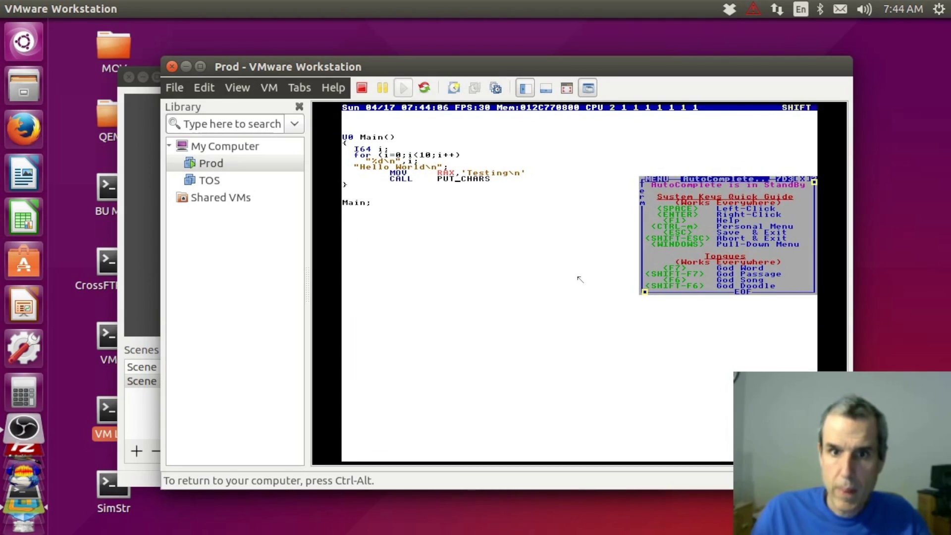
- Move the MOV/CALL lines above the counting loop and run the reordered program
key(ctrl+v)
key(F5)
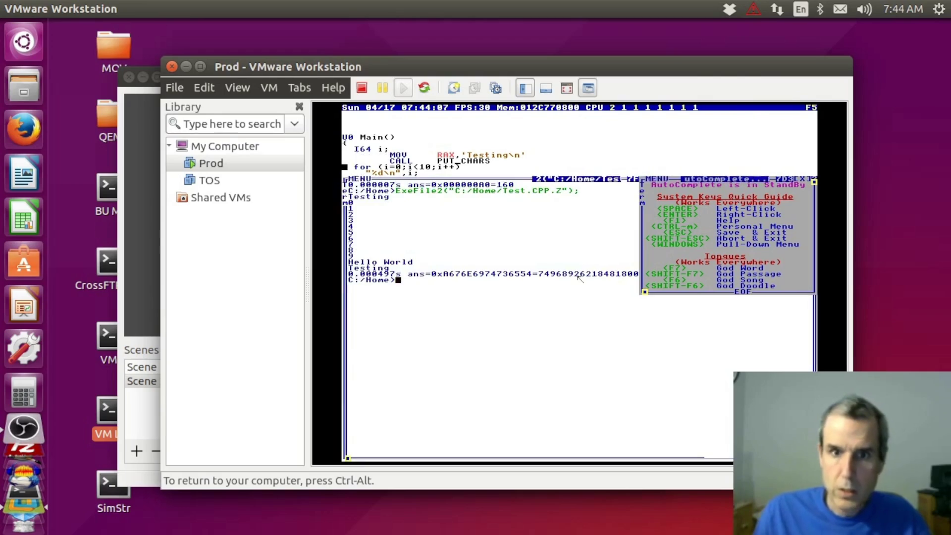
key(shift+Escape)
- Paste two more copies of the 0–9 loop, run all three and move below Main; for Uf("Main")
key(shift)
key(shift+Down)
key(shift+Down)
key(ctrl+Insert)
key(shift+Insert)
key(Down)
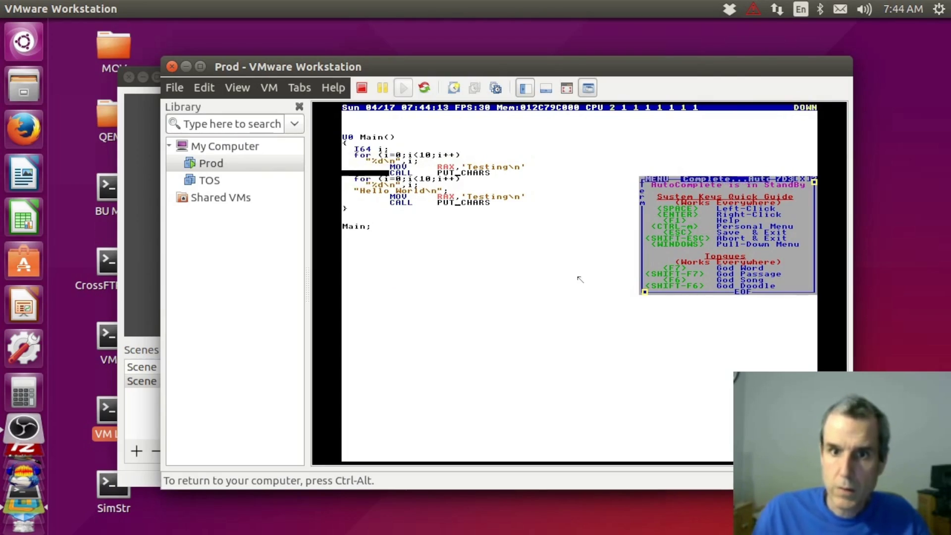
key(shift+Insert)
key(F5)
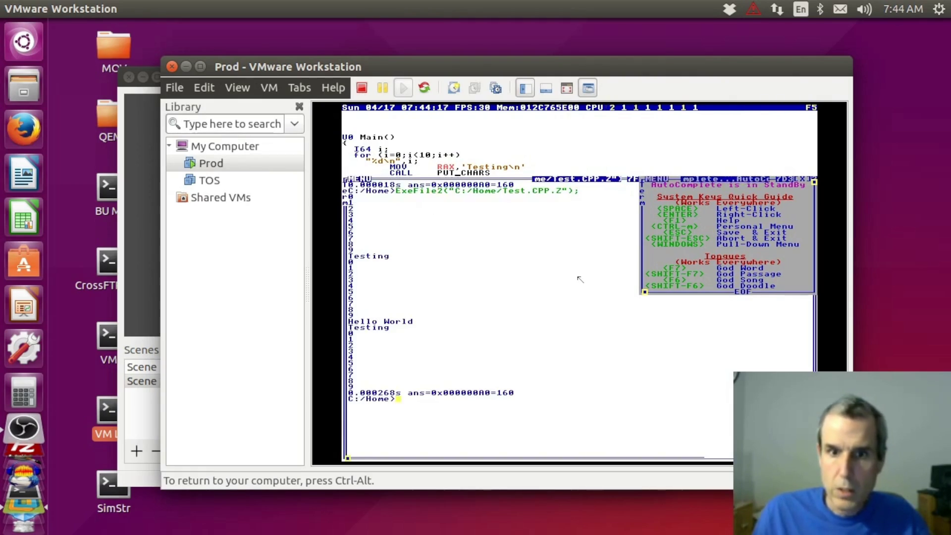
key(shift+Escape)
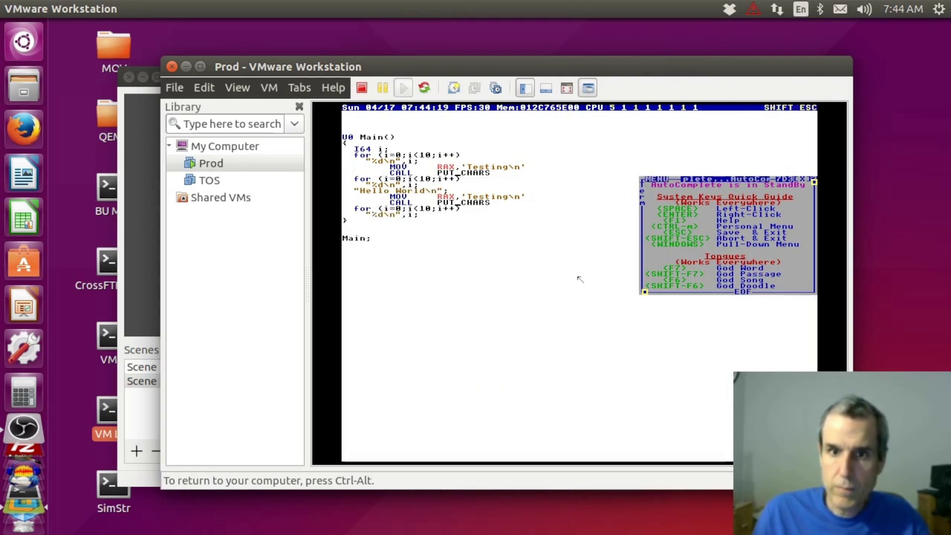
key(Down)
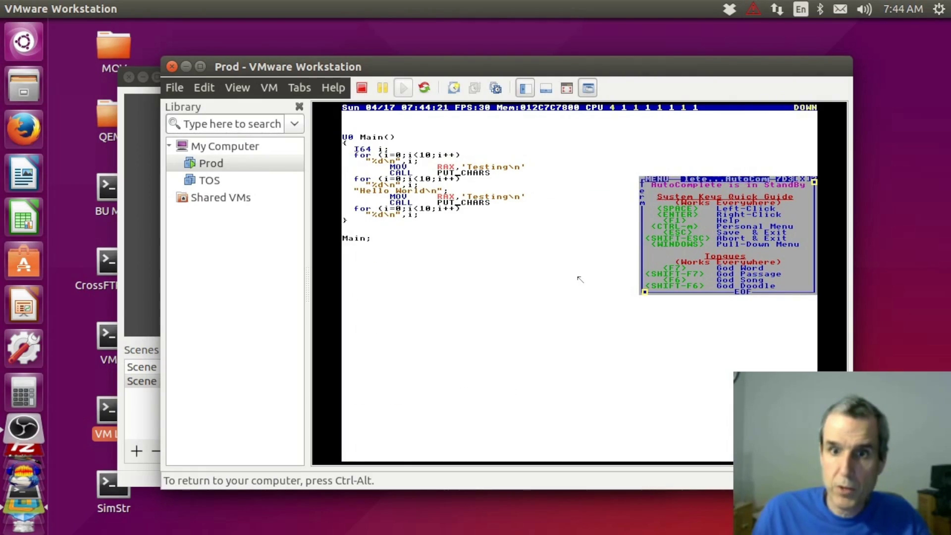
text(Uf("Main")
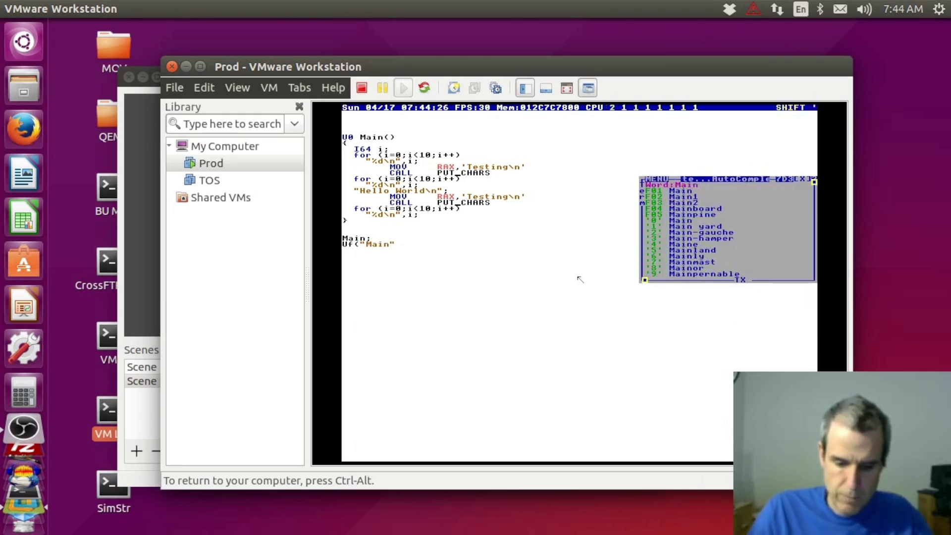
text();)
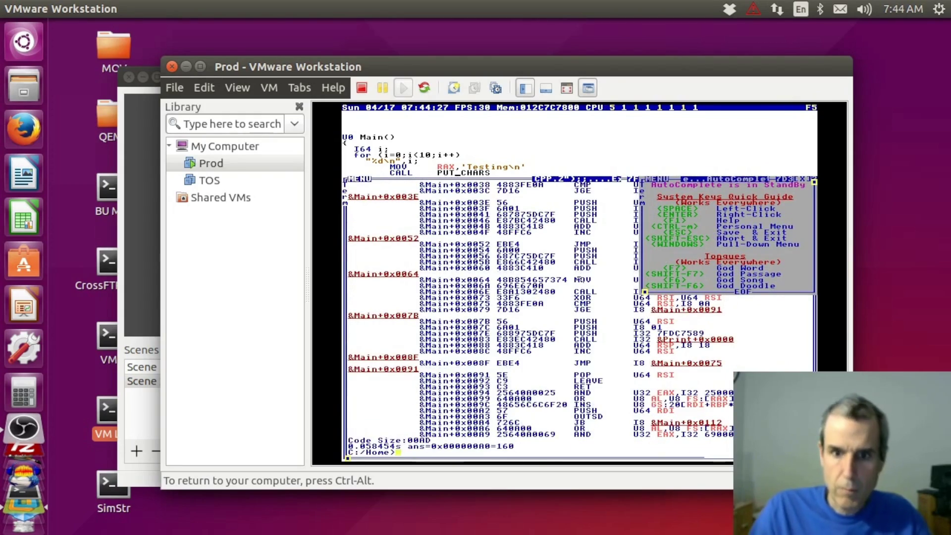
- Show Main's disassembly, scroll through it from start to end, then return to the source
key(alt+shift+a)
key(Up)
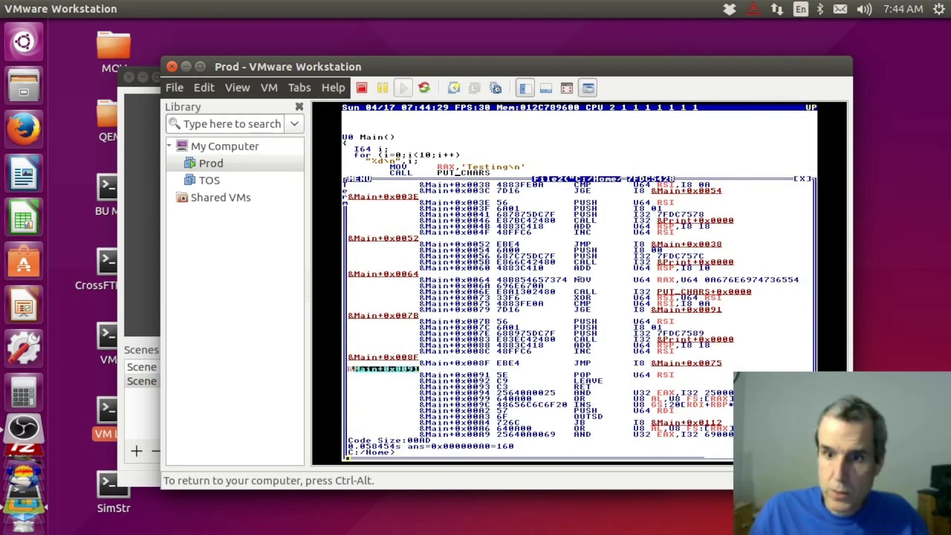
key(Up)
key(Up)
key(Up)
key(Up)
key(Up)
key(Up)
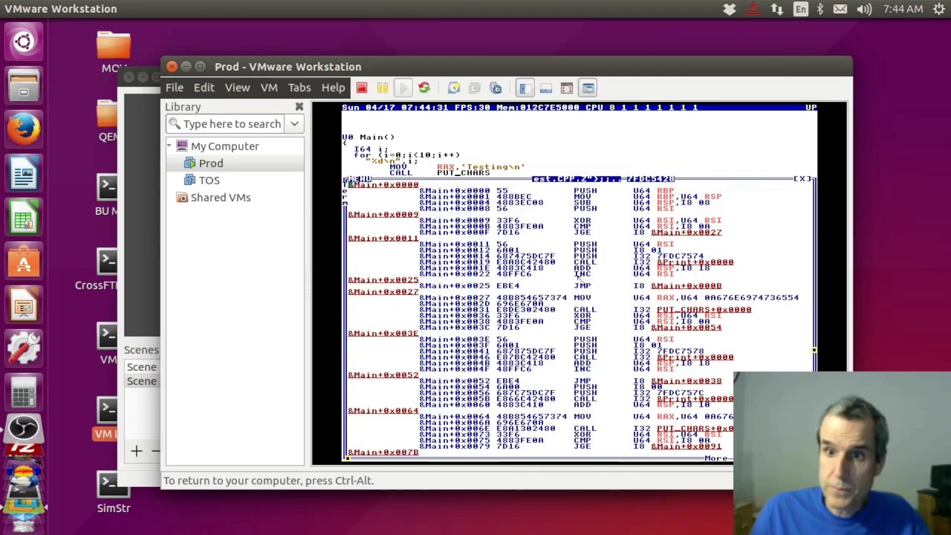
key(Up)
key(Up)
key(Up)
key(Down)
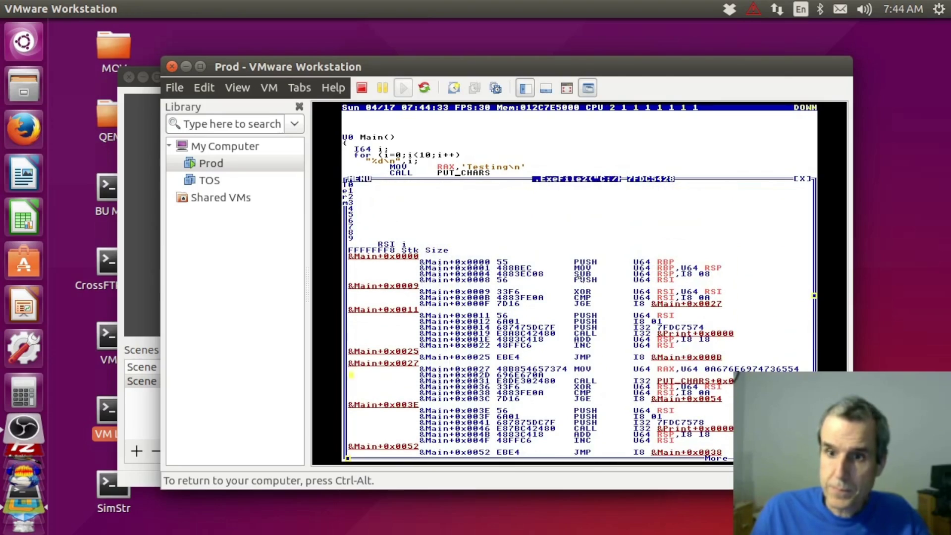
key(Down)
key(Down)
key(Down)
key(Down)
key(Down)
key(Down)
key(Down)
key(Down)
key(Down)
key(Up)
key(shift+Escape)
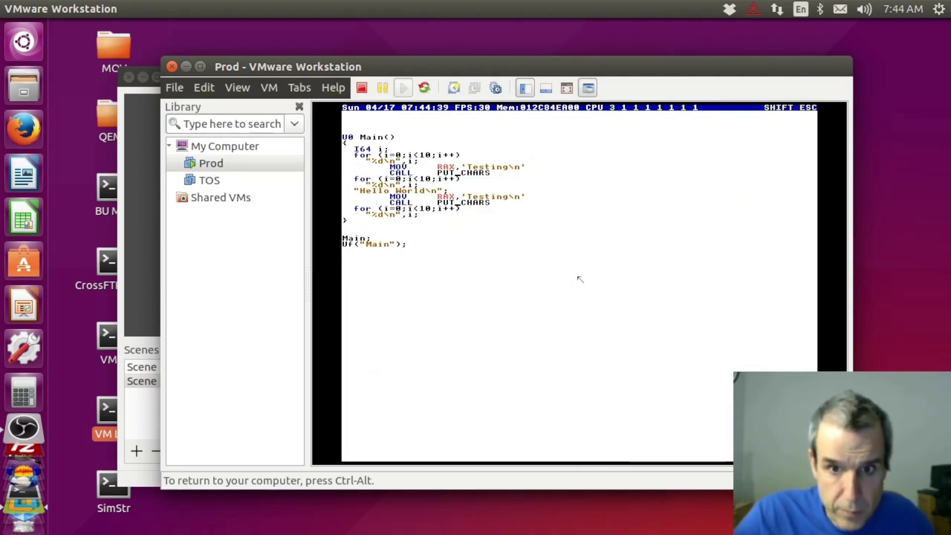
- Release the VM's input, move the VMware and OBS windows aside, and bring up Firefox on the OSDev.org forum
key(ctrl+alt)
drag(517, 62, 604, 65)
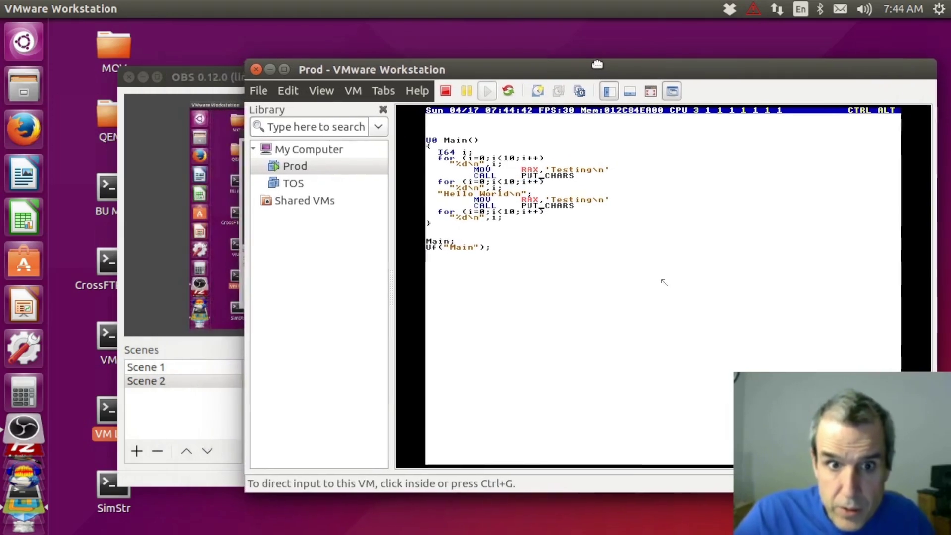
drag(219, 69, 253, 84)
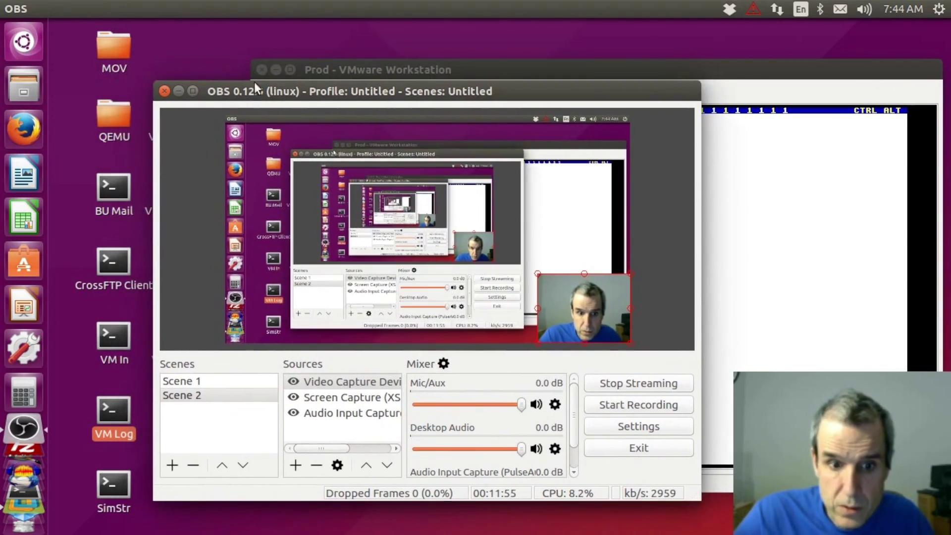
click(26, 125)
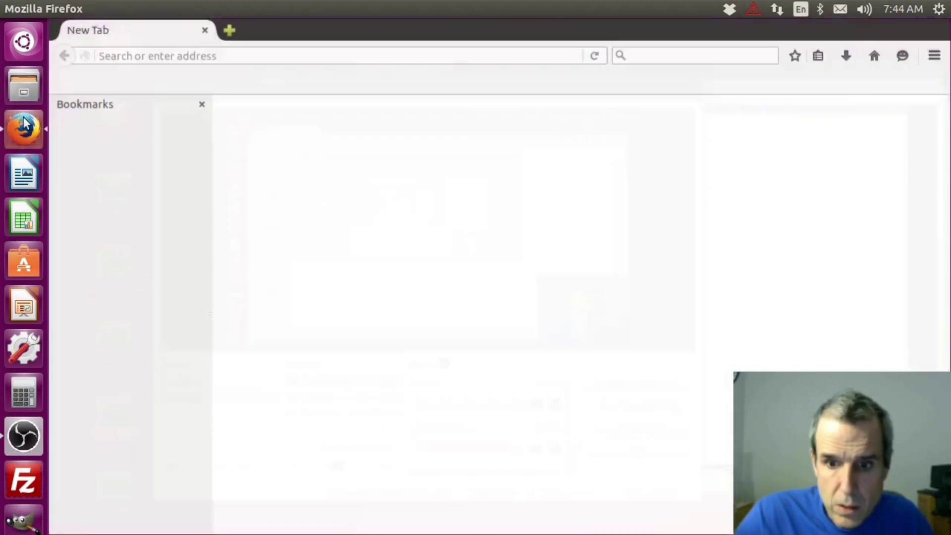
scroll(141, 413, down, 1)
scroll(145, 403, down, 10)
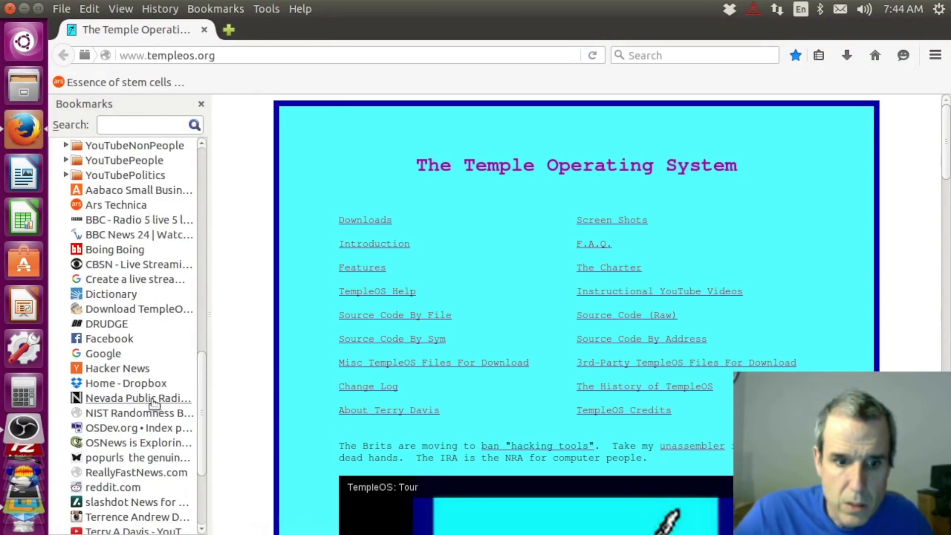
scroll(147, 400, down, 3)
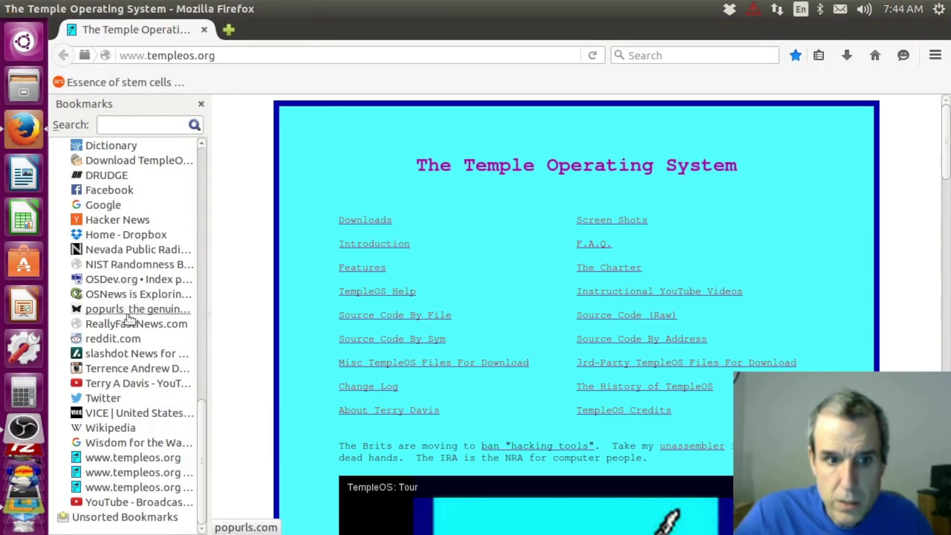
click(130, 281)
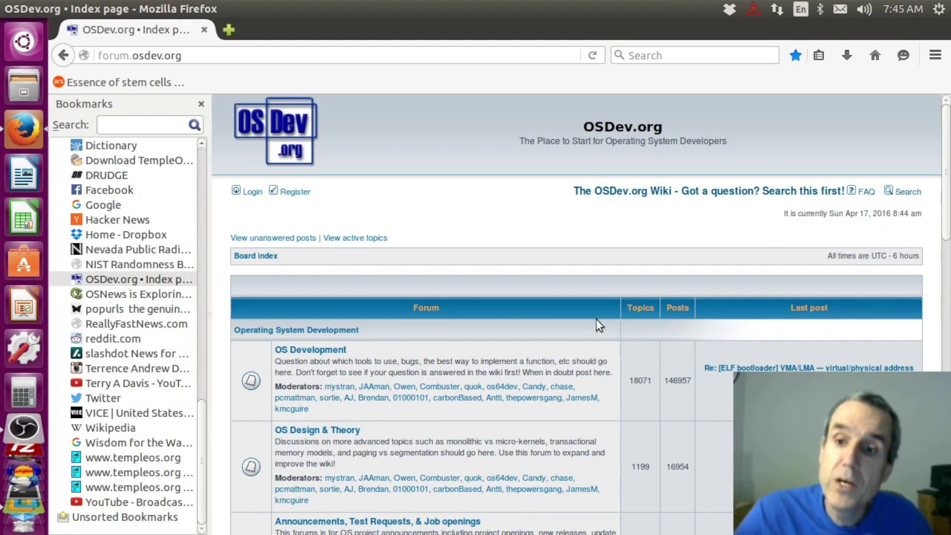
scroll(597, 319, down, 4)
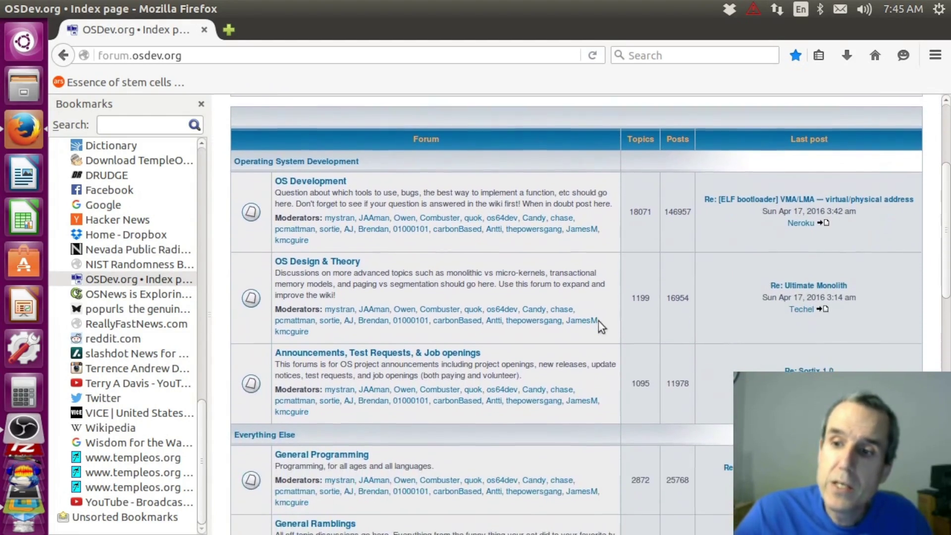
scroll(600, 321, down, 3)
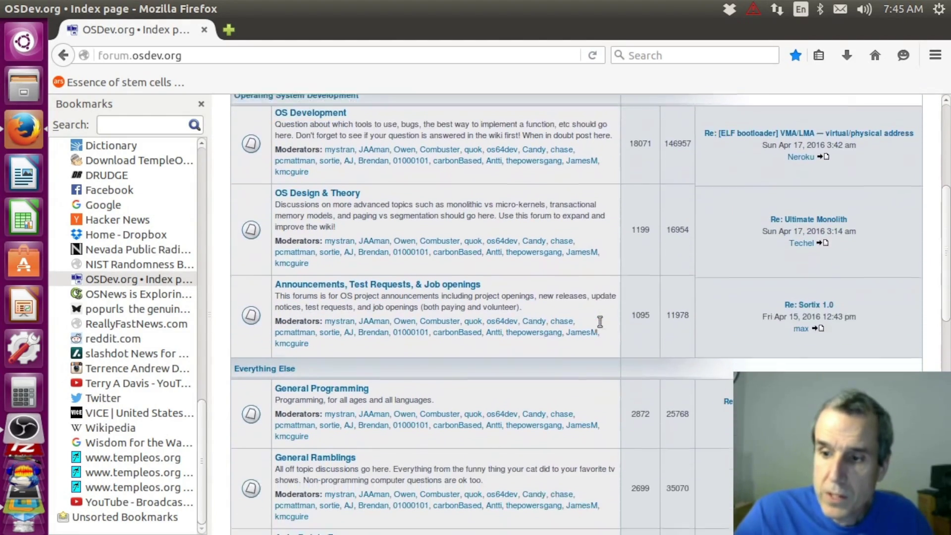
scroll(602, 326, down, 2)
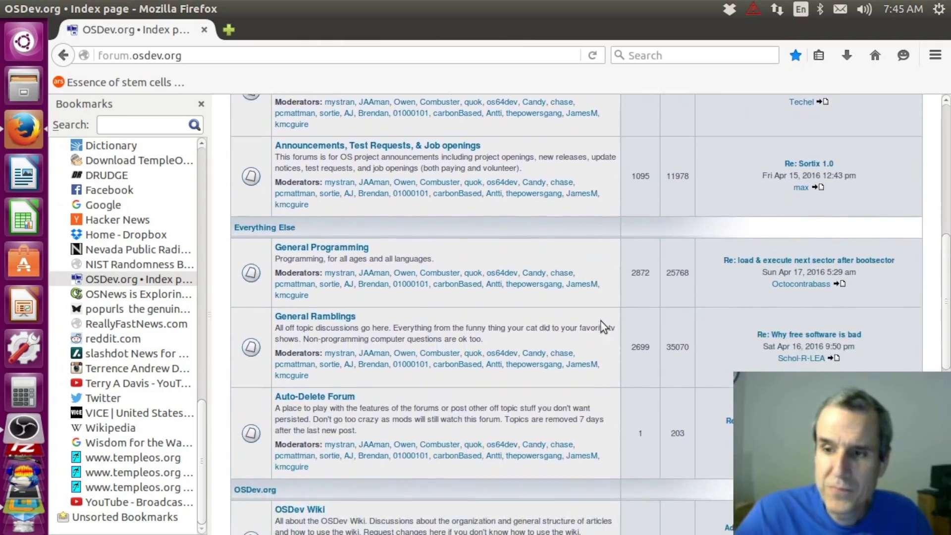
scroll(600, 316, down, 1)
- Read the General Programming thread about executing the next sector after the bootsector
click(321, 201)
scroll(439, 413, down, 3)
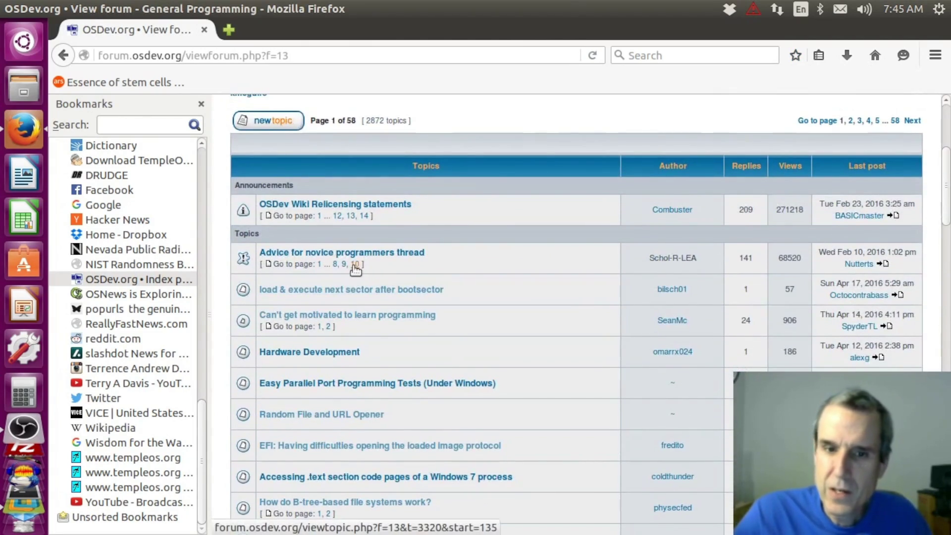
click(356, 289)
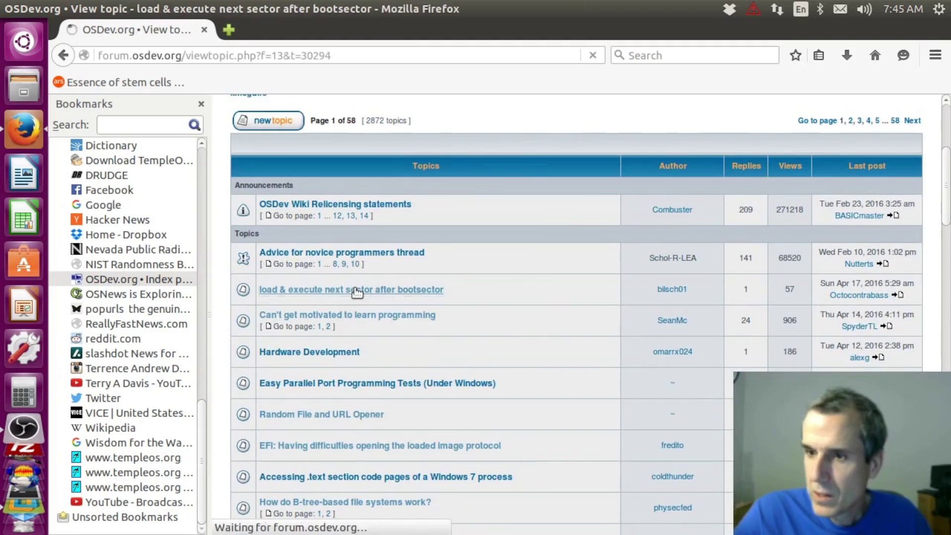
scroll(435, 294, down, 10)
scroll(506, 292, down, 10)
scroll(506, 293, down, 10)
scroll(515, 248, down, 2)
scroll(516, 248, up, 3)
scroll(514, 241, up, 1)
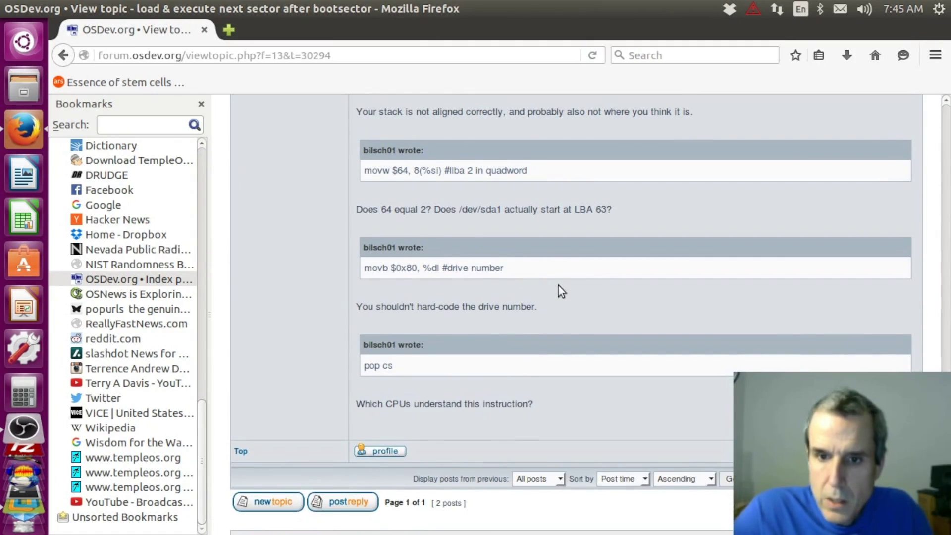
scroll(568, 286, up, 2)
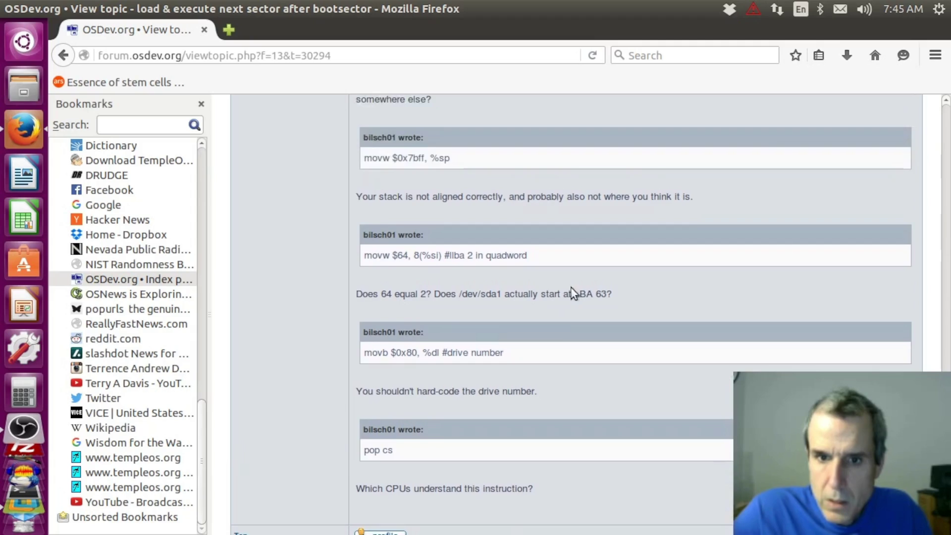
scroll(571, 290, up, 2)
scroll(574, 293, up, 2)
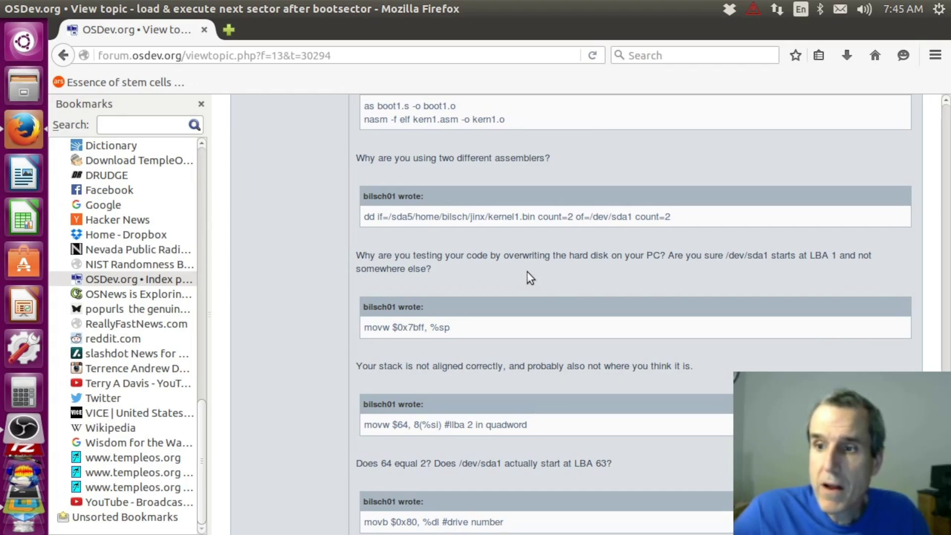
scroll(527, 277, up, 2)
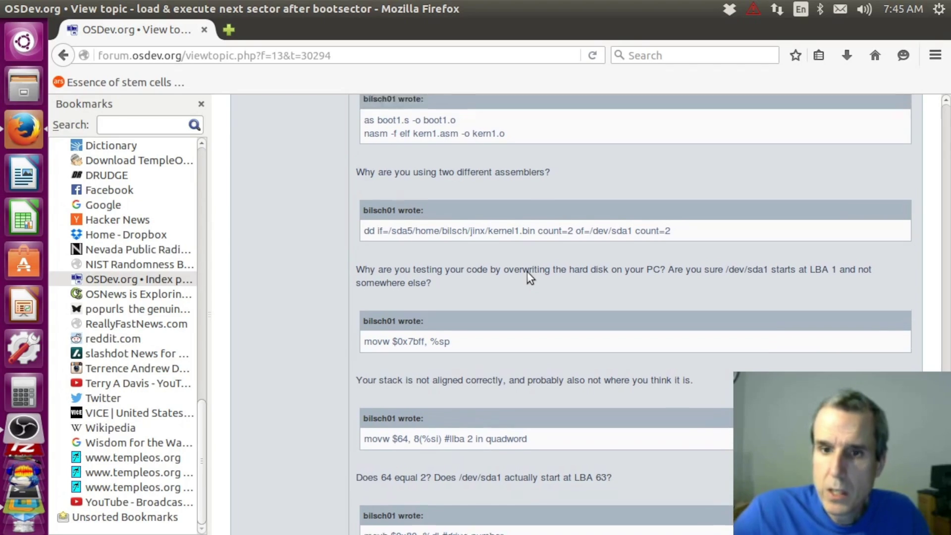
scroll(527, 278, up, 1)
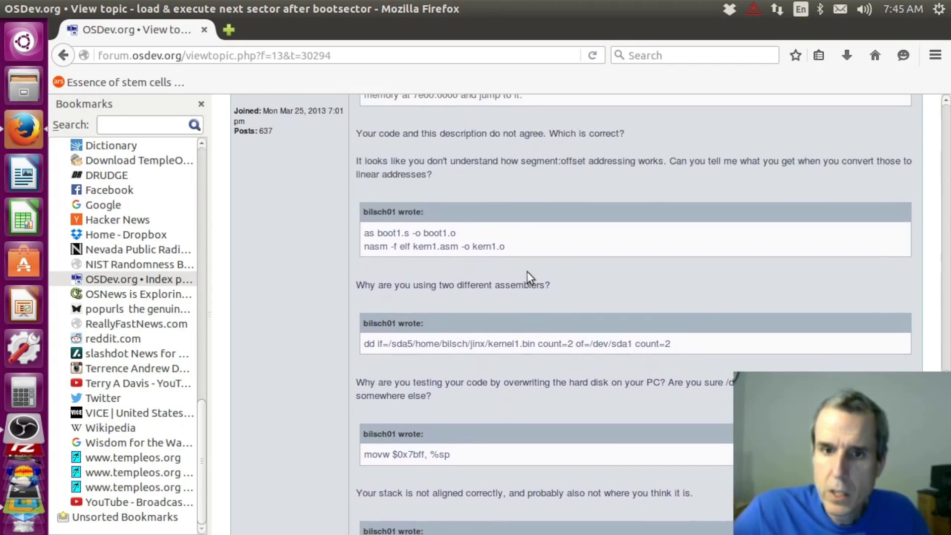
- Go back twice to the OSDev.org forum index, then start loading slashdot.org from the bookmark
right_click(528, 272)
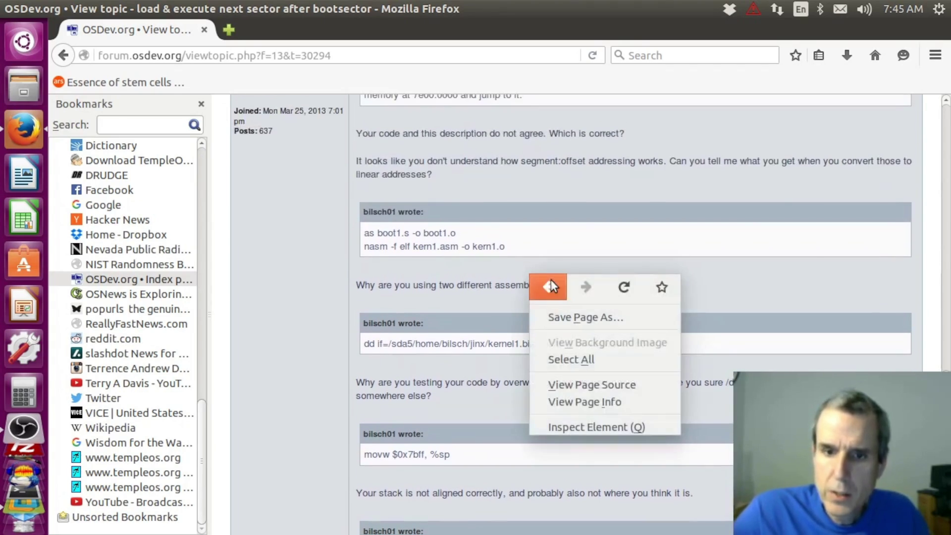
click(551, 283)
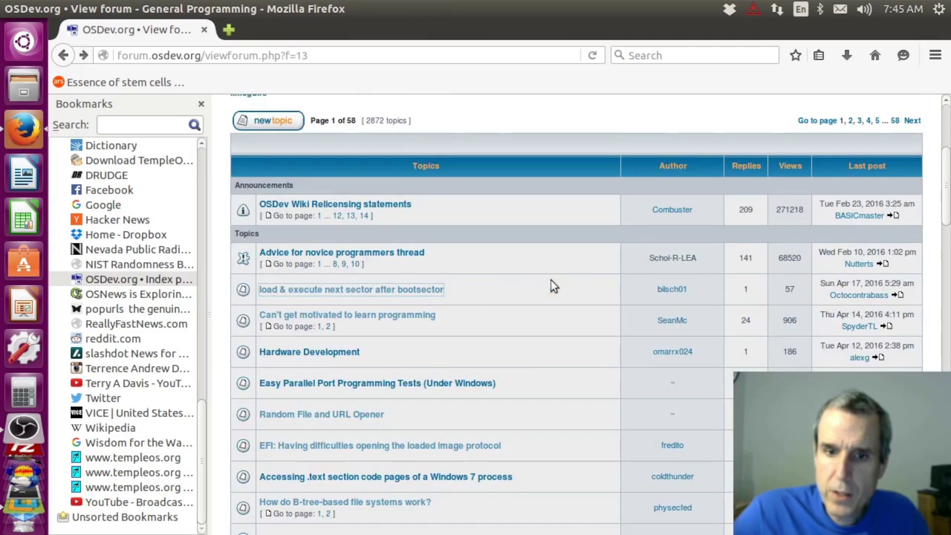
right_click(491, 299)
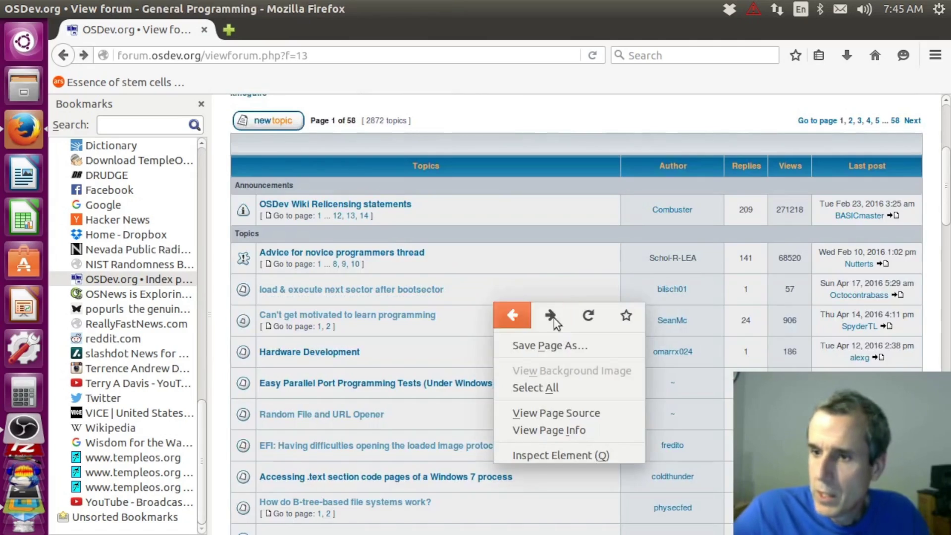
click(521, 315)
scroll(523, 318, down, 1)
scroll(524, 312, down, 3)
scroll(524, 311, up, 3)
scroll(524, 313, up, 4)
scroll(523, 313, up, 2)
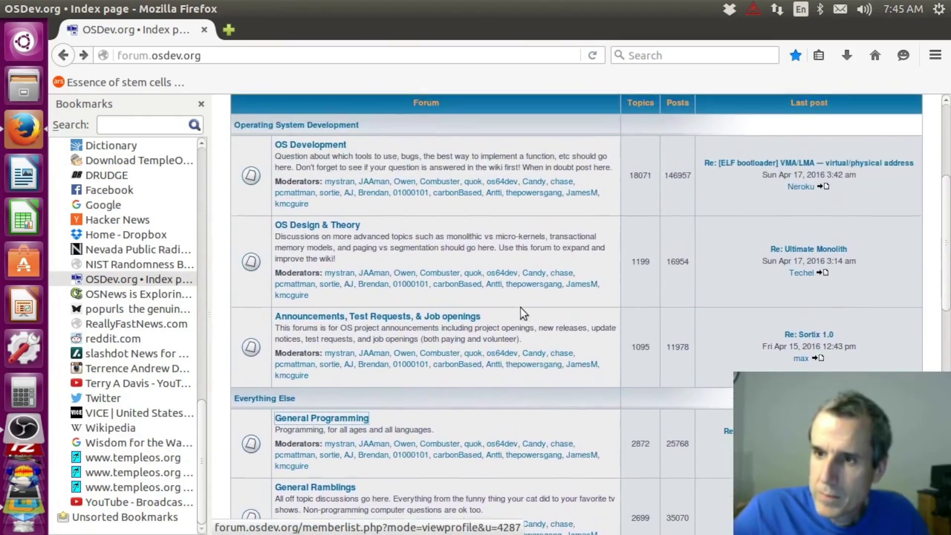
scroll(521, 312, up, 2)
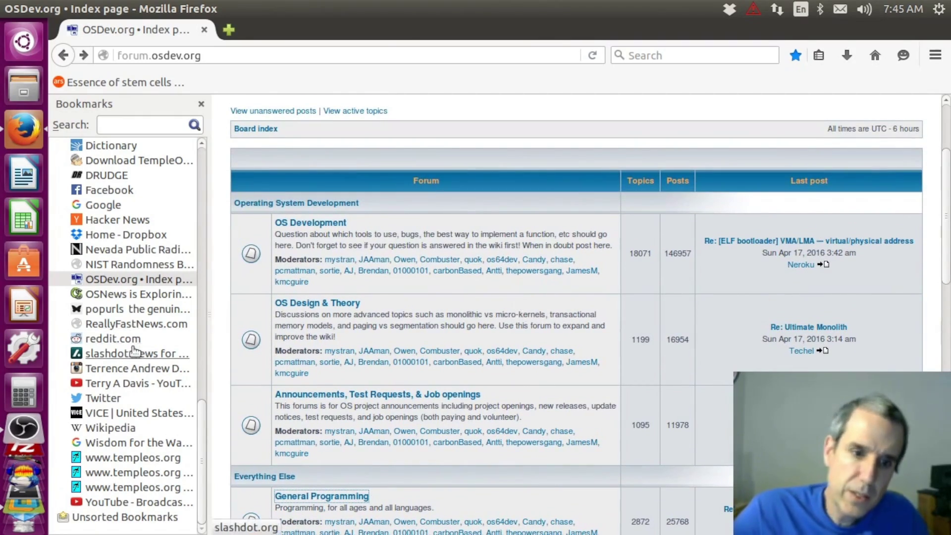
click(136, 353)
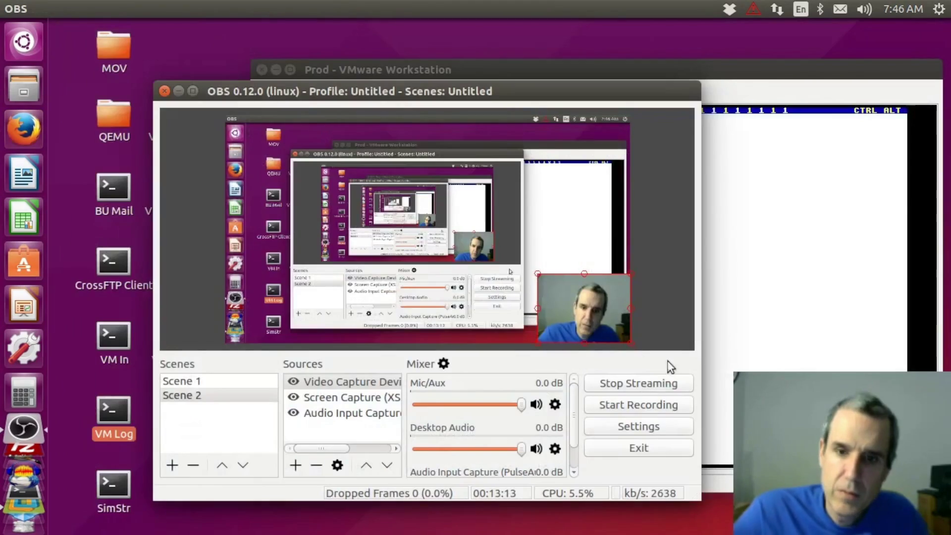
- Back in TempleOS, generate four lines of random God words below the Main source with F7
click(669, 283)
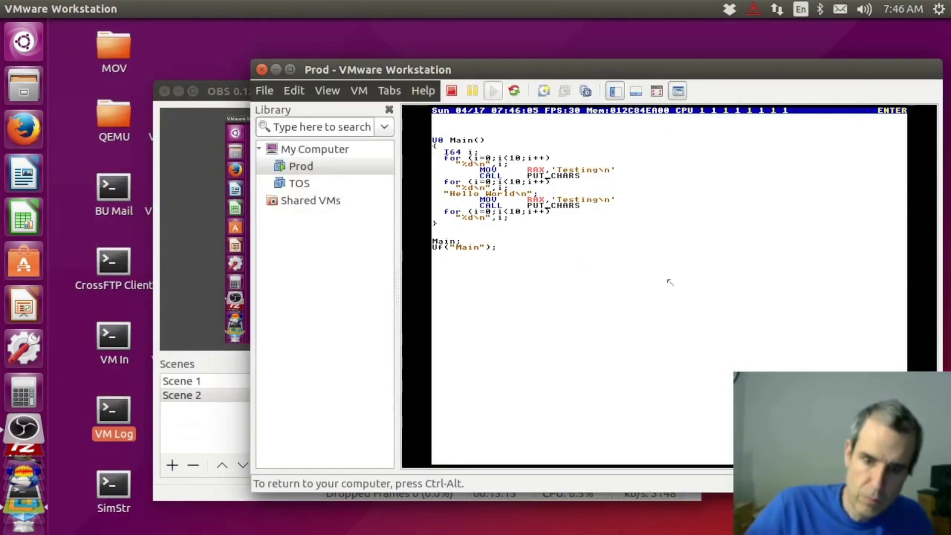
key(F7)
key(F7)
key(F7)
key(F7)
key(F7)
key(F7)
key(F7)
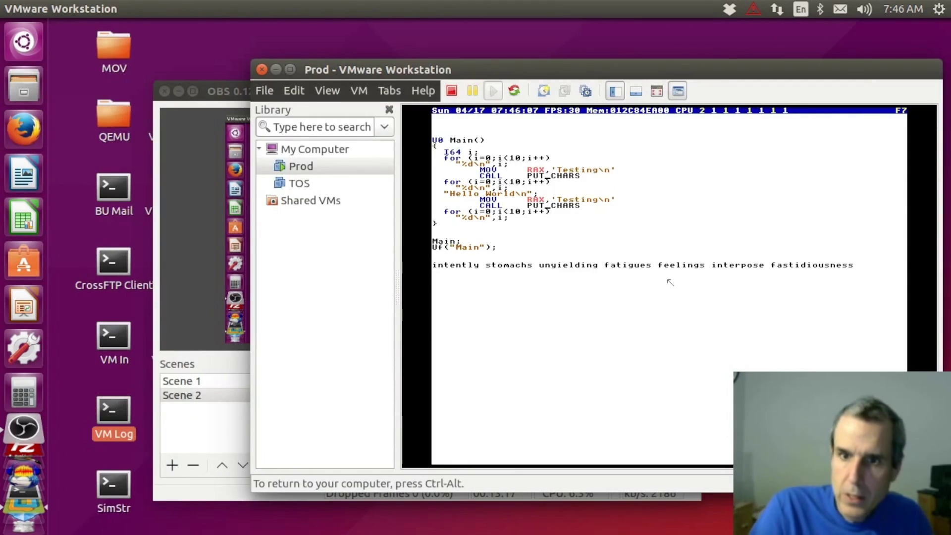
key(ctrl+shift+Return)
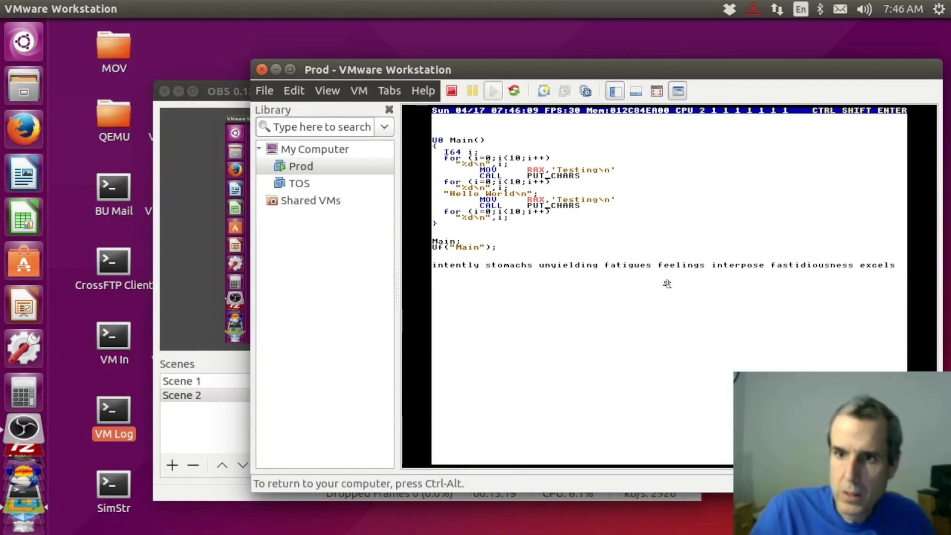
key(F7)
key(F7)
key(F7)
key(F7)
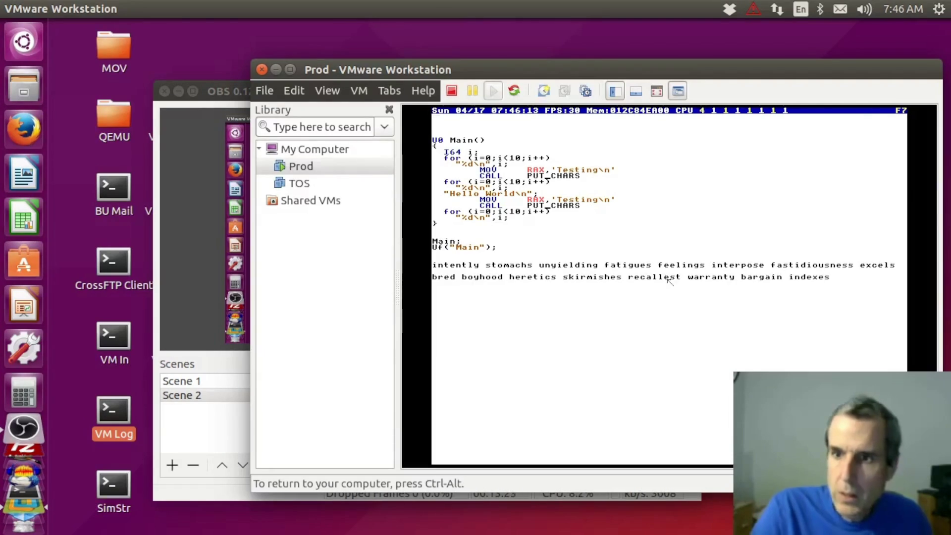
key(ctrl+shift+Return)
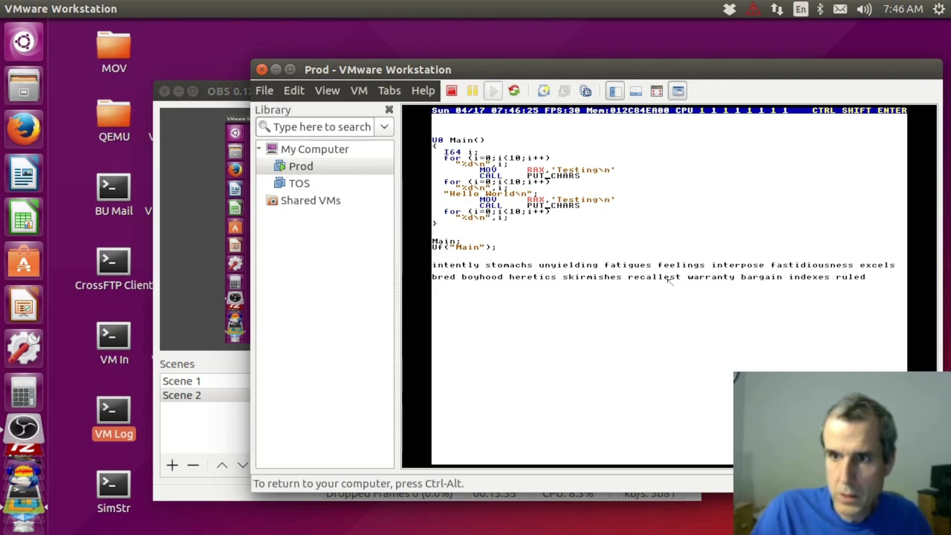
key(F7)
key(F7)
key(F7)
key(F7)
key(F7)
key(F7)
key(ctrl+shift+Return)
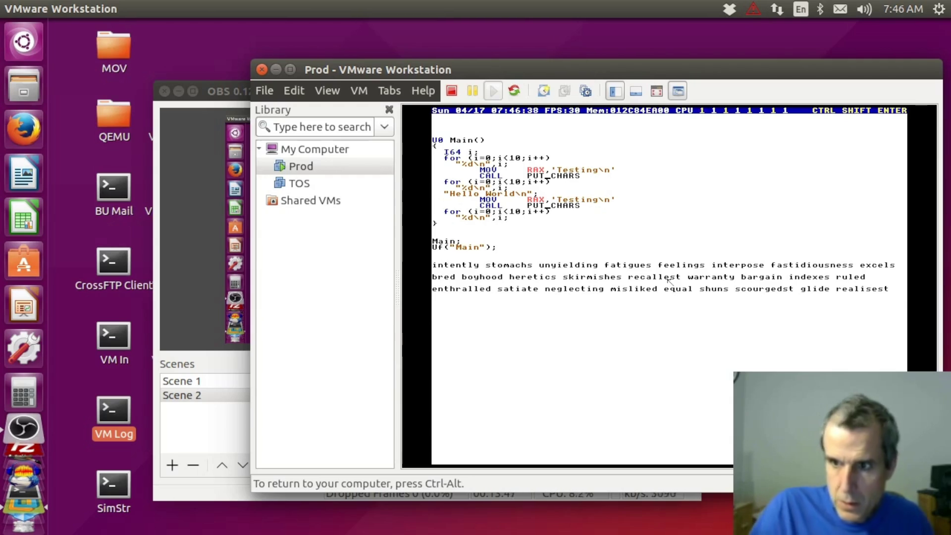
key(F7)
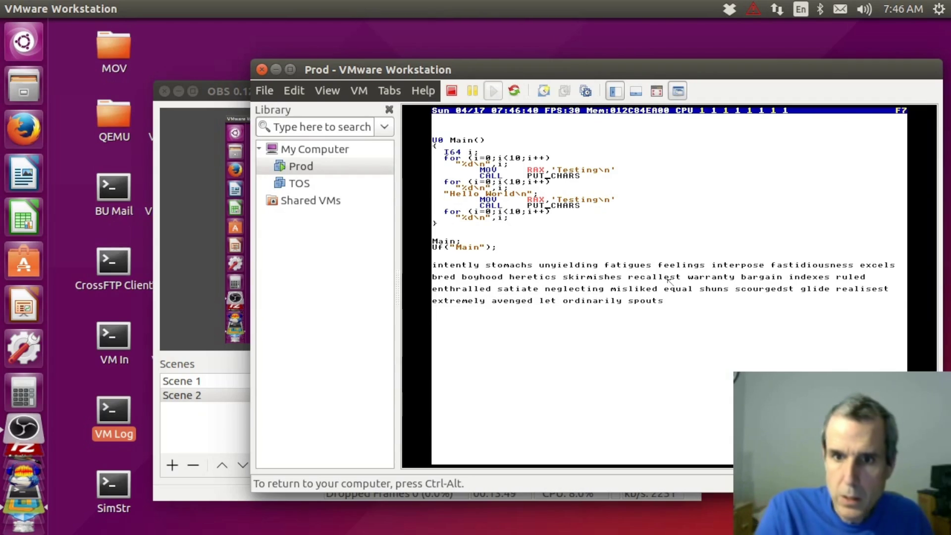
key(ctrl+shift+Return)
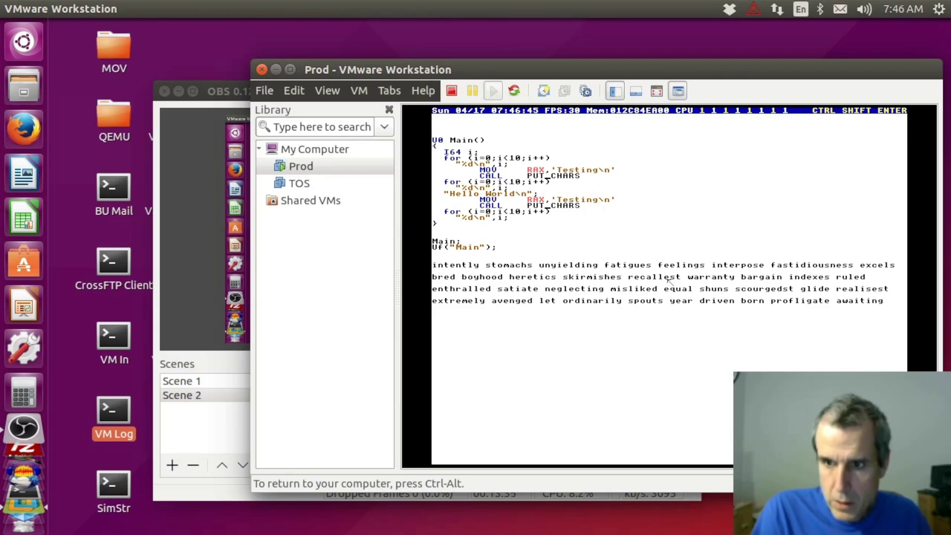
- Remove the Uf line beneath Main, close the editor to the C:/Home prompt, and release the VM
key(Up)
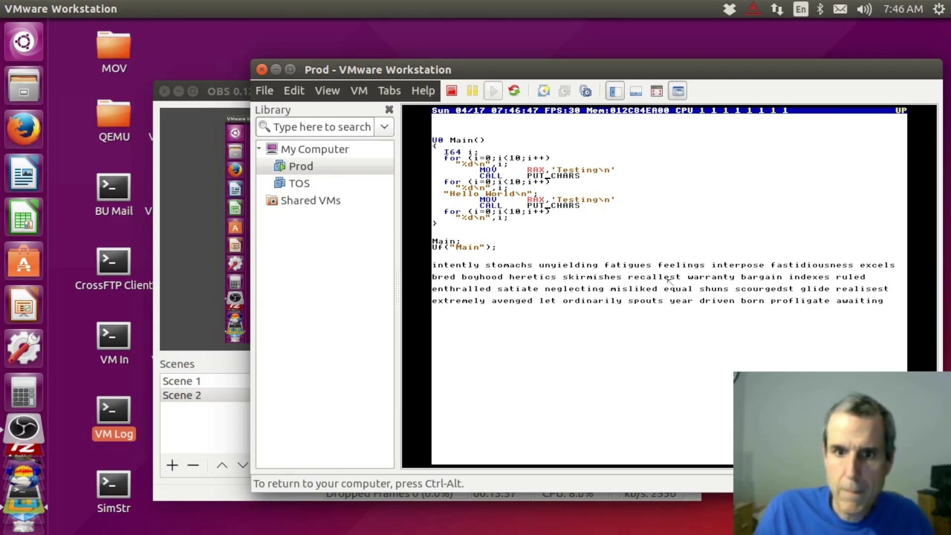
key(Return)
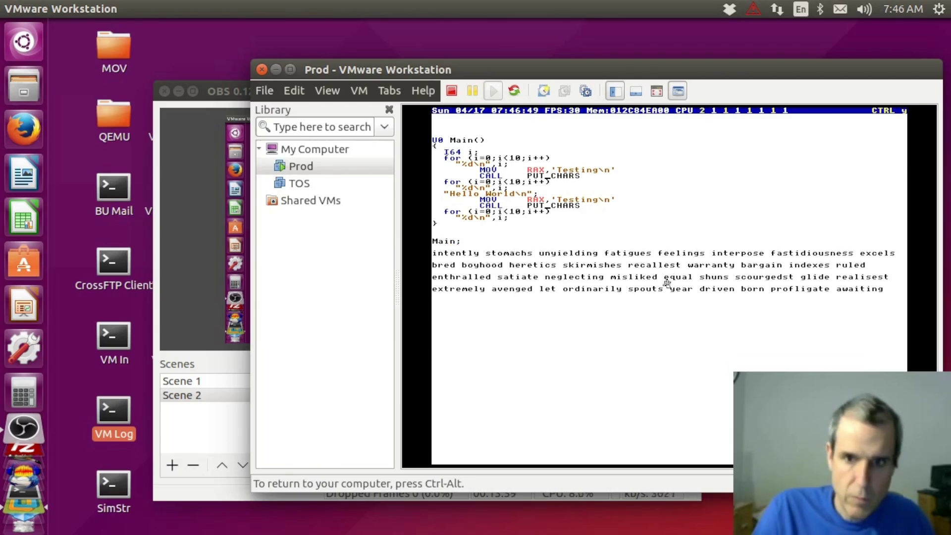
key(Escape)
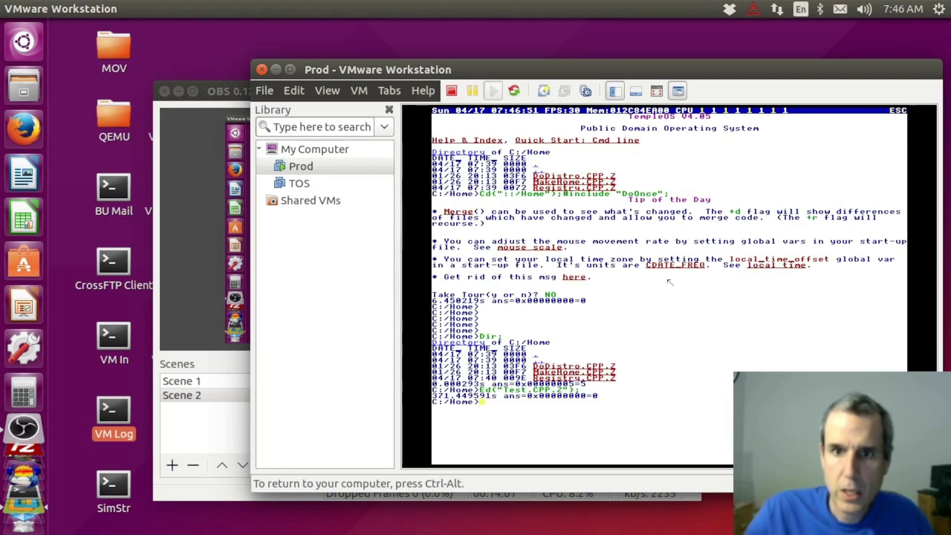
key(ctrl+alt)
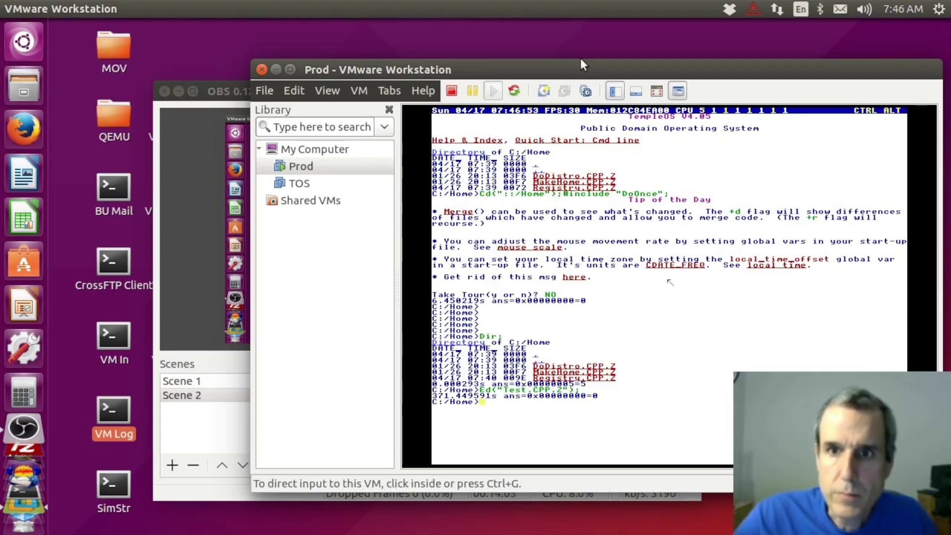
- Reload the YouTube live stream page, then restore, reposition and re-maximize the Firefox window
click(218, 91)
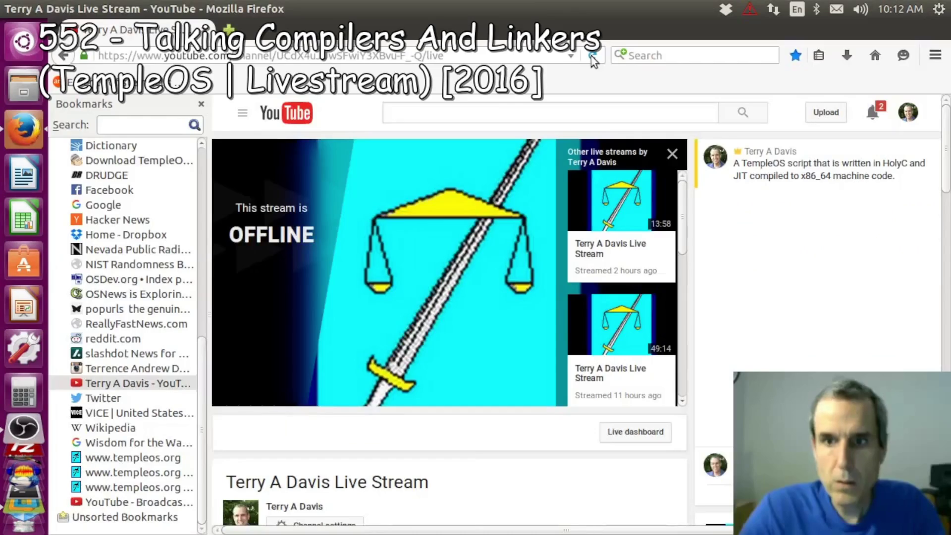
click(591, 55)
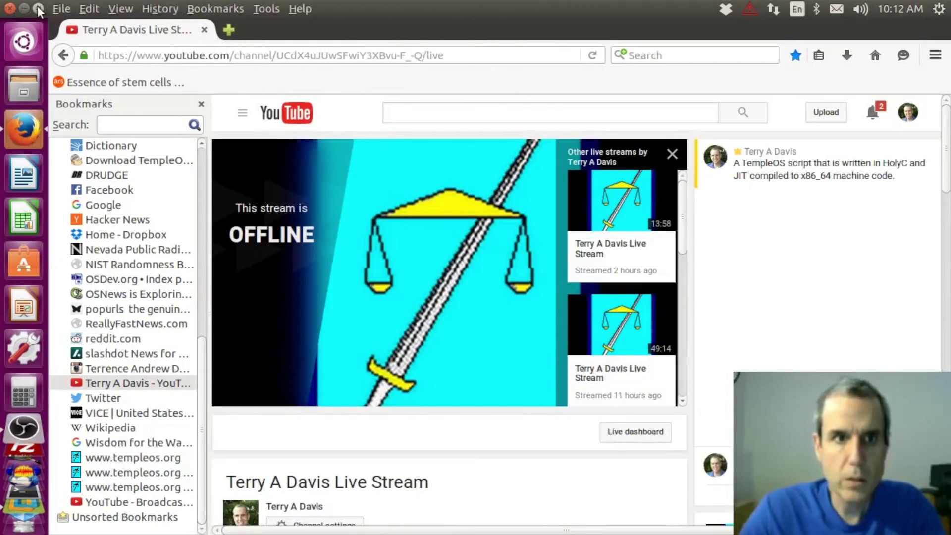
click(37, 6)
drag(532, 130, 518, 66)
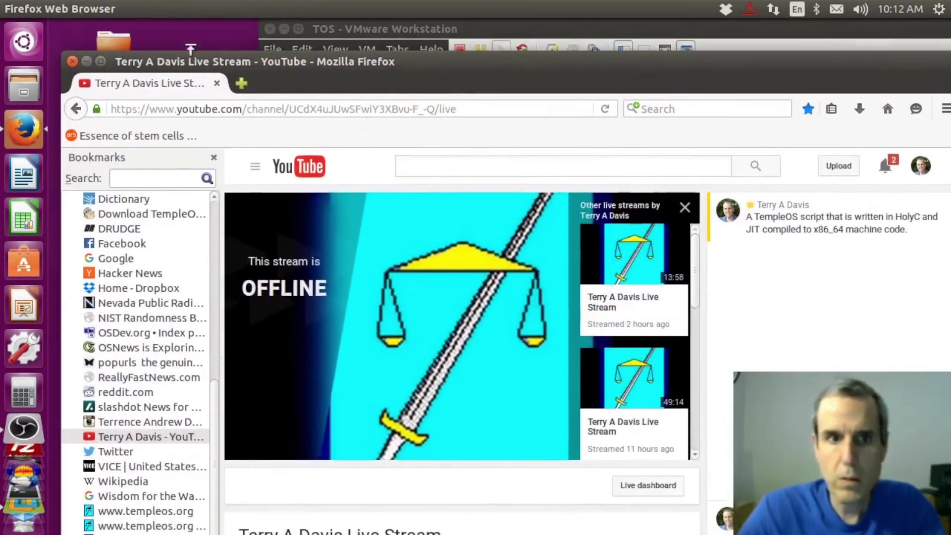
click(101, 62)
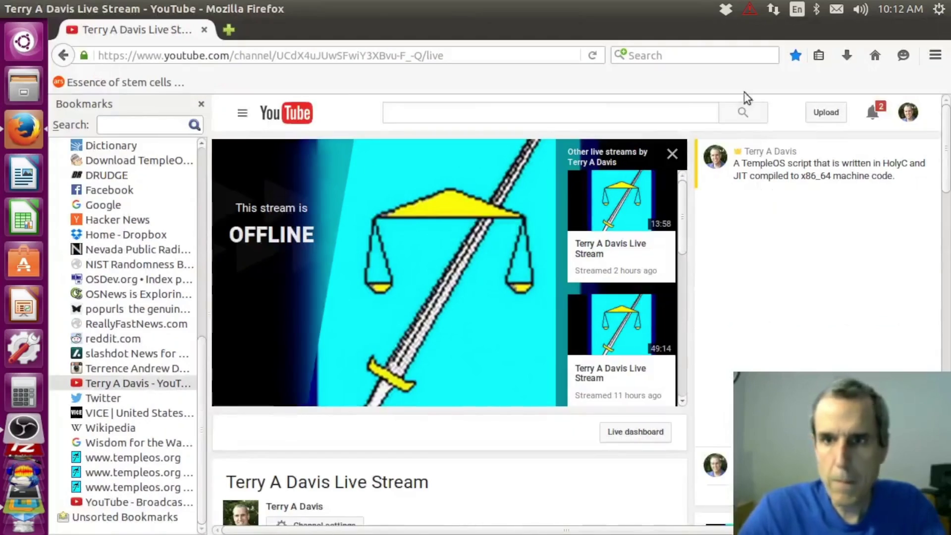
- Reload until the Terry A Davis live stream plays, then head to the OSDev.org forum bookmark
click(593, 56)
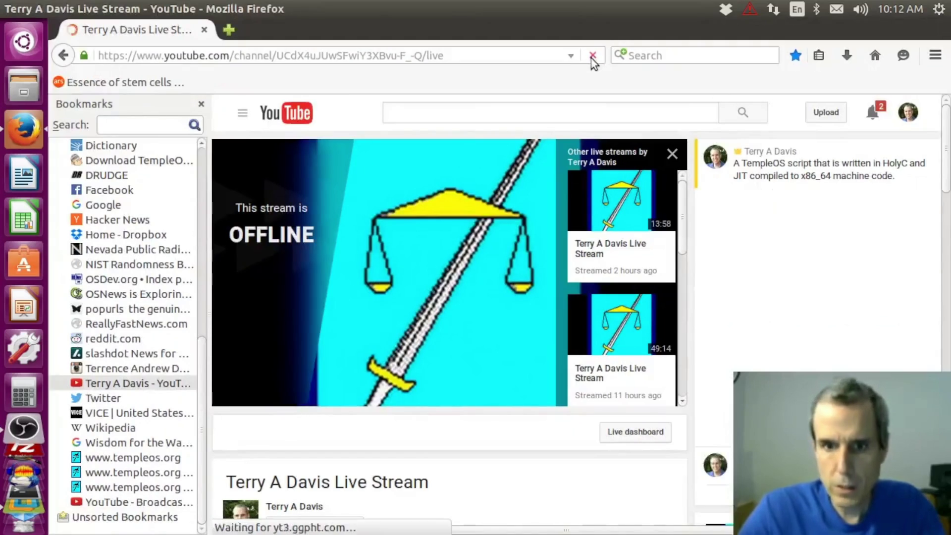
click(592, 56)
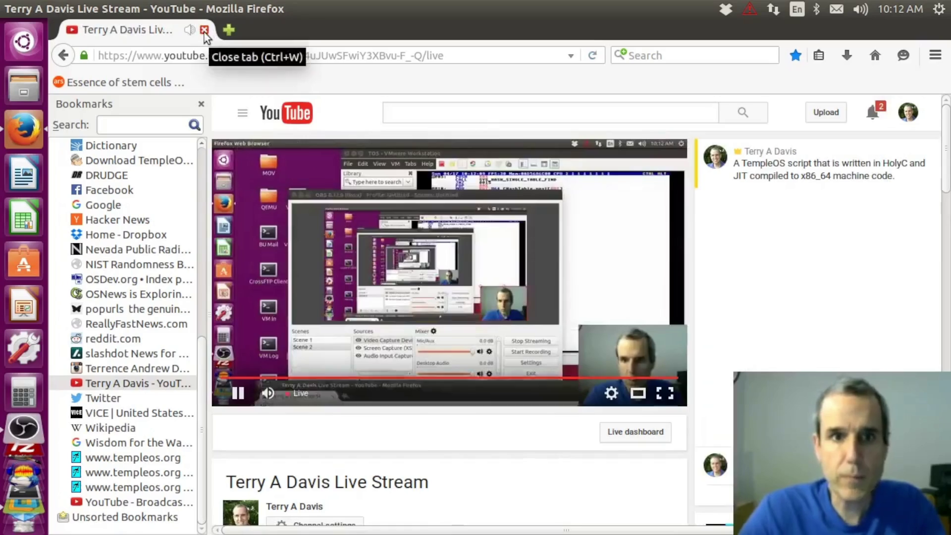
click(123, 282)
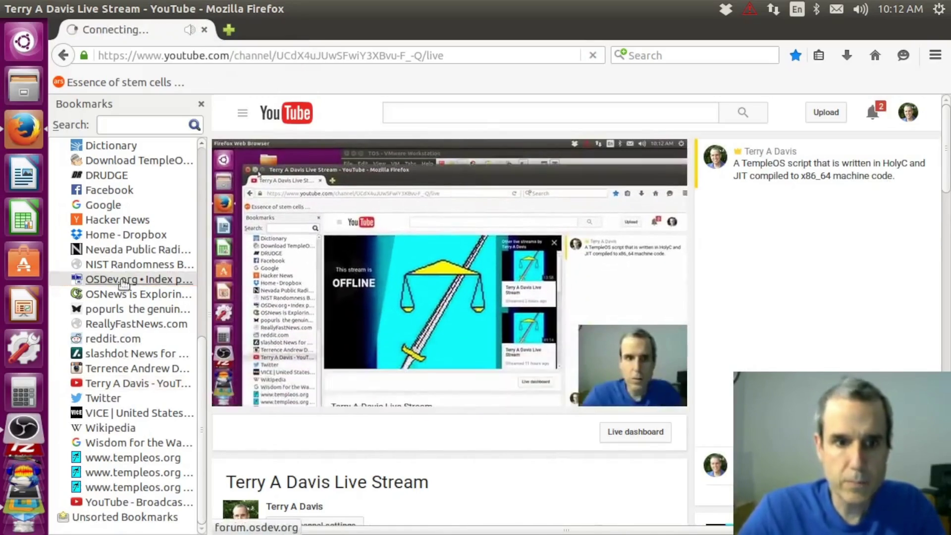
scroll(464, 449, down, 1)
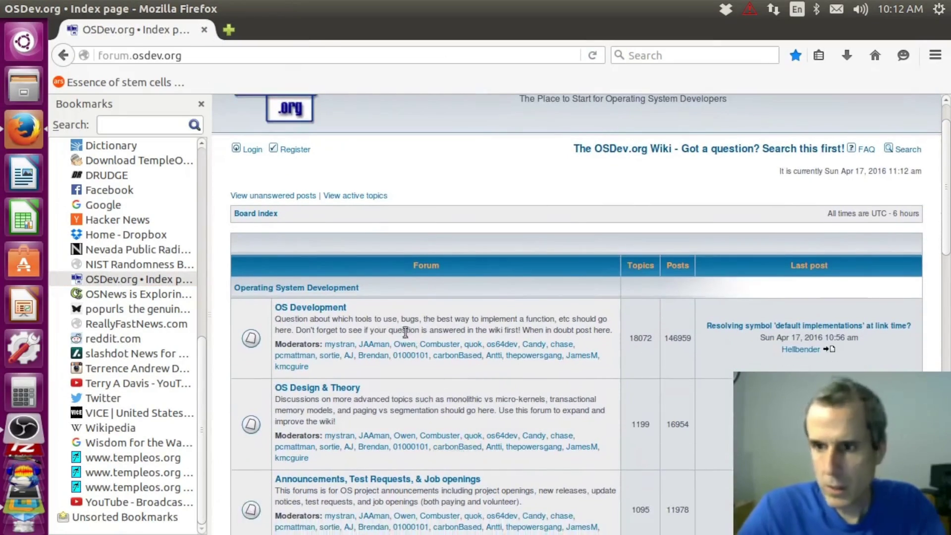
- Read the OS Development topic on resolving default implementations at link time, then close the browser
click(346, 306)
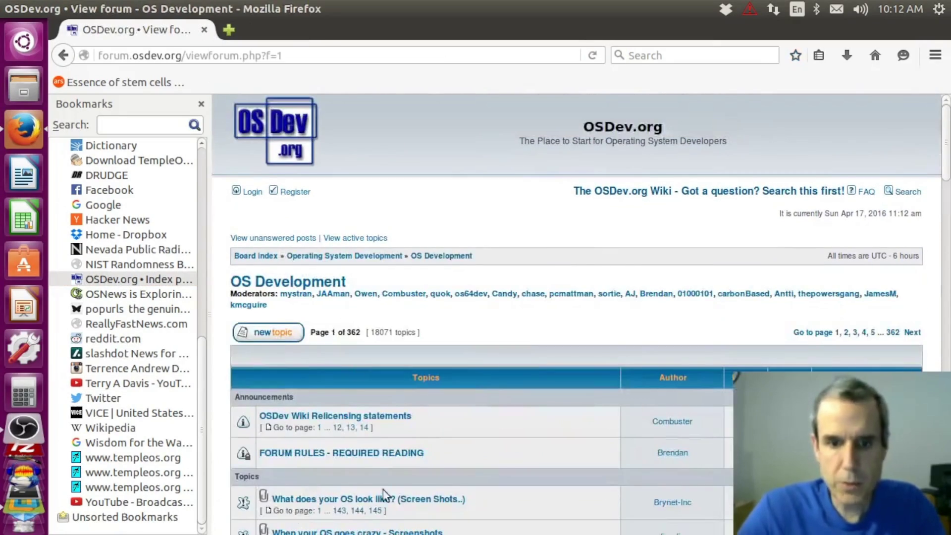
scroll(399, 496, down, 2)
scroll(402, 500, down, 2)
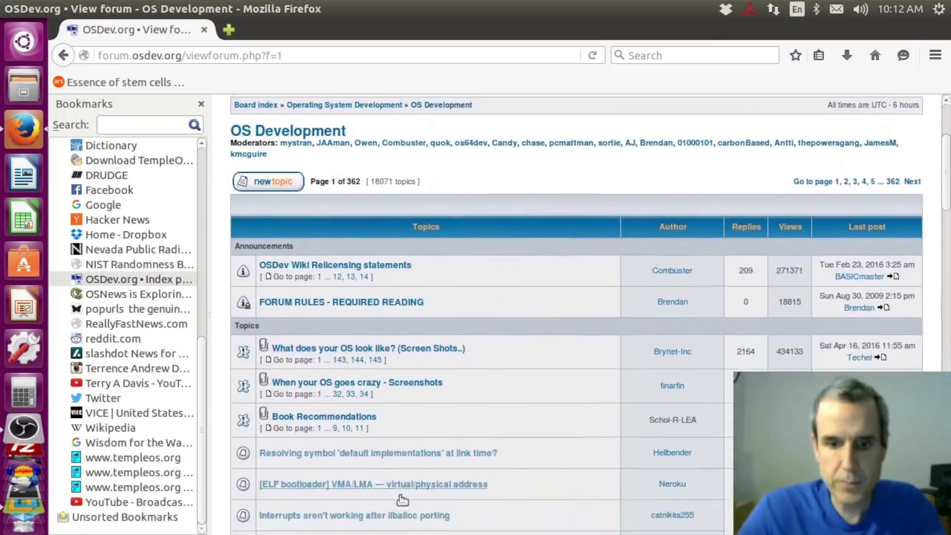
scroll(400, 496, down, 3)
click(433, 353)
scroll(612, 517, down, 5)
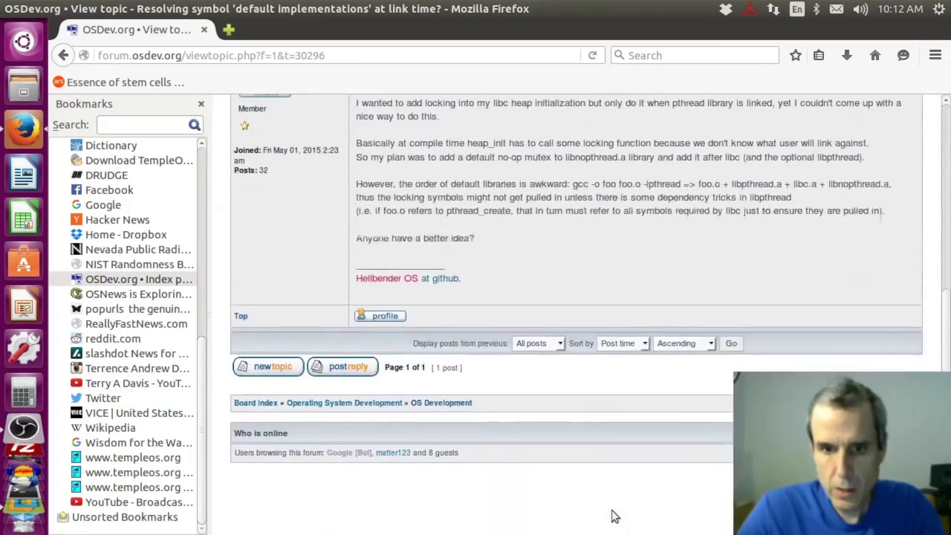
scroll(616, 513, up, 3)
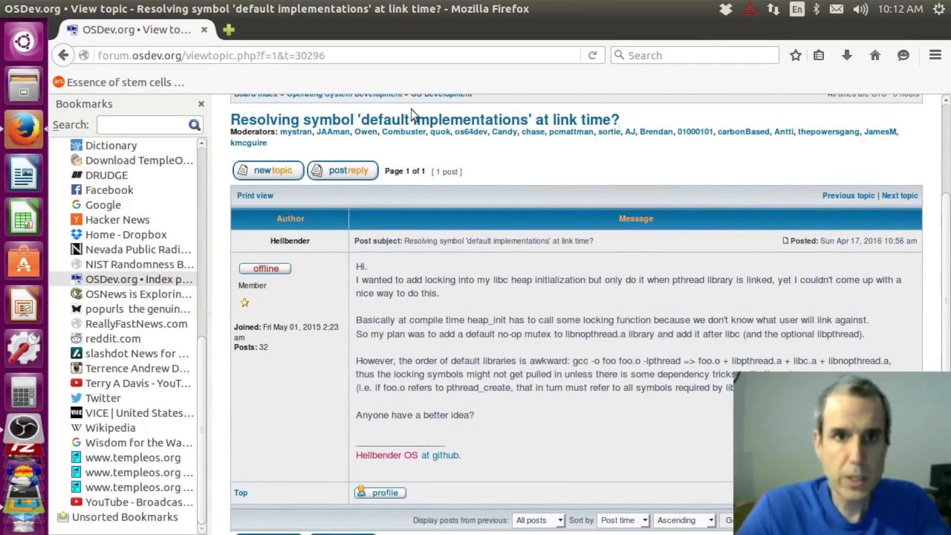
click(204, 31)
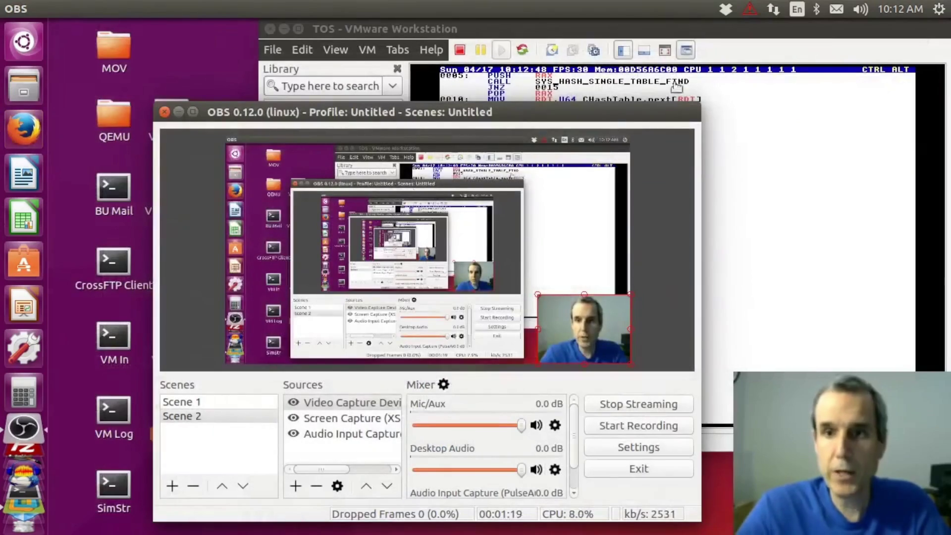
- Bring VMware forward, go full screen, and set View > Autosize to Stretch Guest
drag(683, 28, 485, 69)
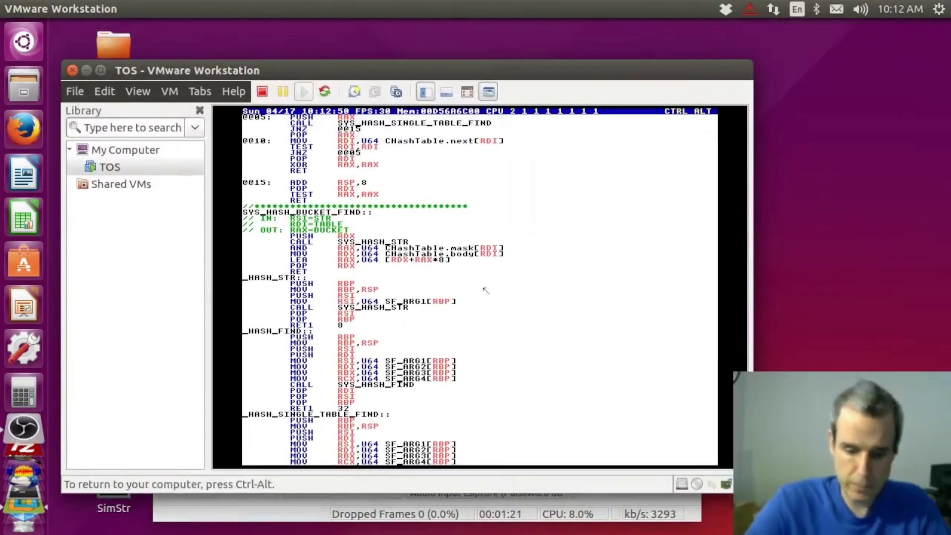
key(ctrl+alt+Return)
click(177, 10)
mouse_move(223, 147)
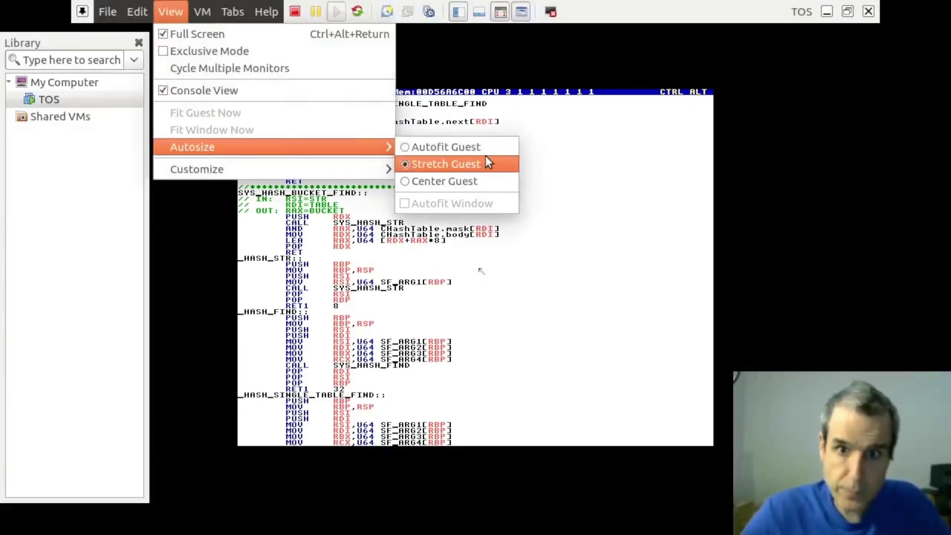
click(486, 147)
click(180, 13)
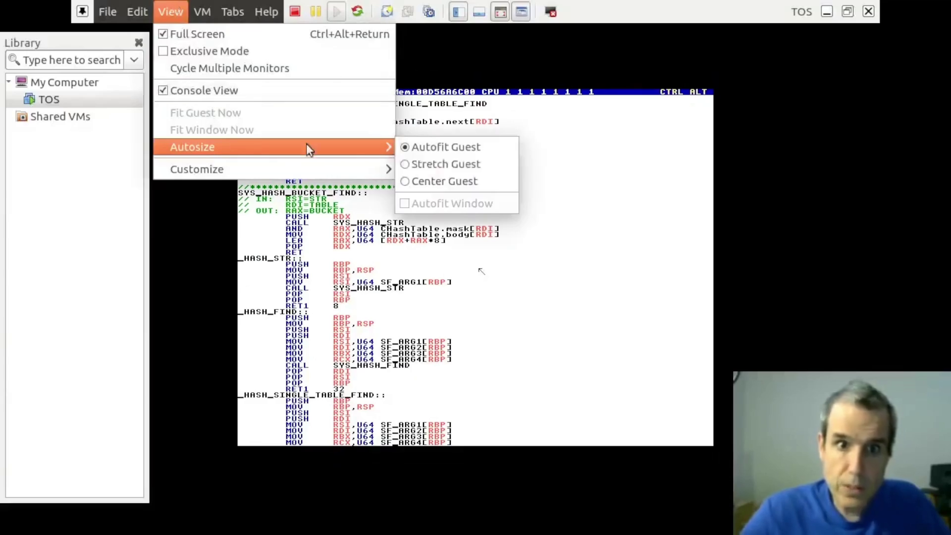
click(460, 168)
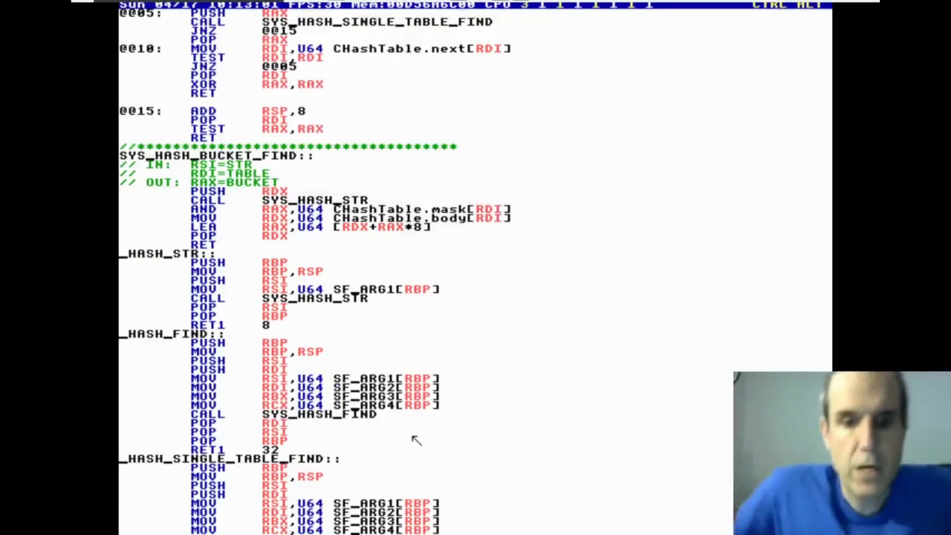
- From the Cd link menu go to Demo/Lectures and open the mini compiler lecture source
key(shift+Escape)
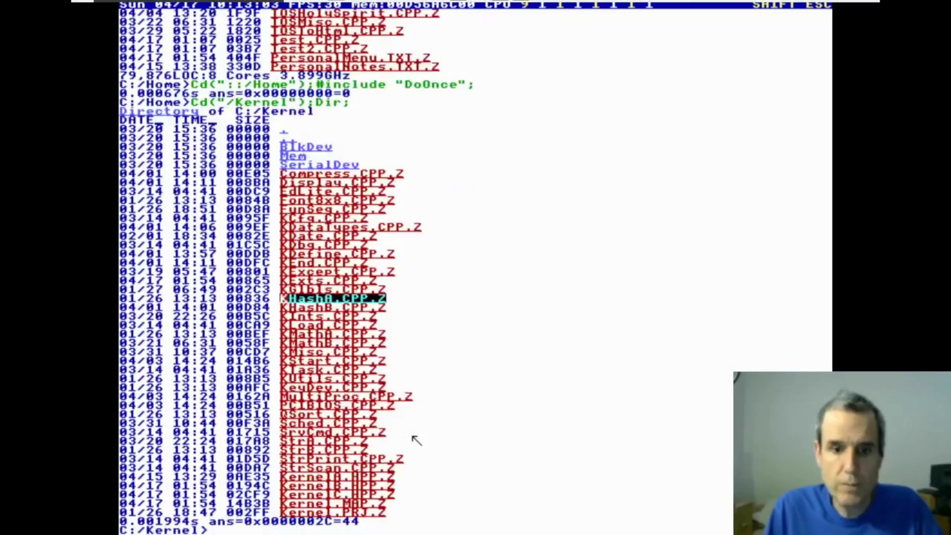
key(ctrl+m)
key(Down)
key(Down)
key(Down)
key(Down)
key(Down)
key(Down)
key(Down)
key(Down)
key(Down)
key(Down)
key(Down)
key(Down)
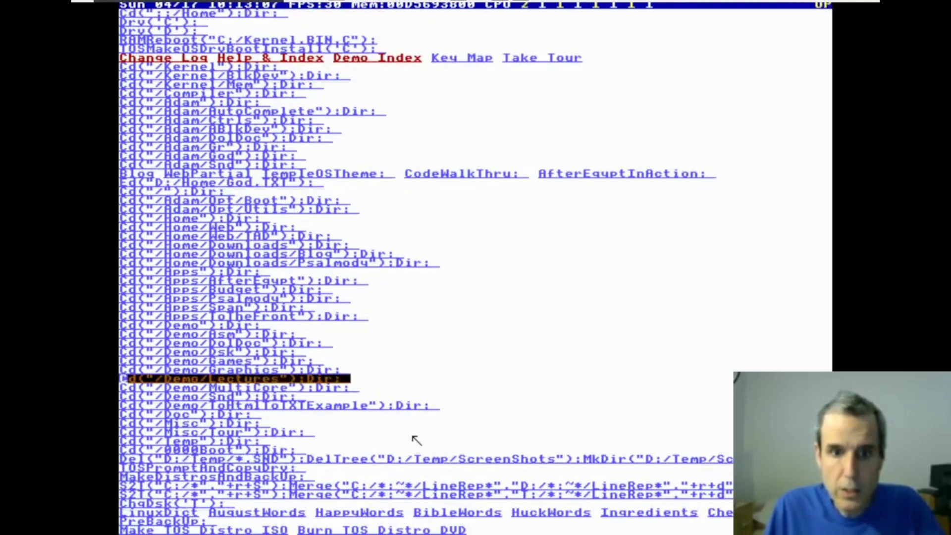
key(space)
key(Up)
key(Up)
key(Up)
key(space)
key(Down)
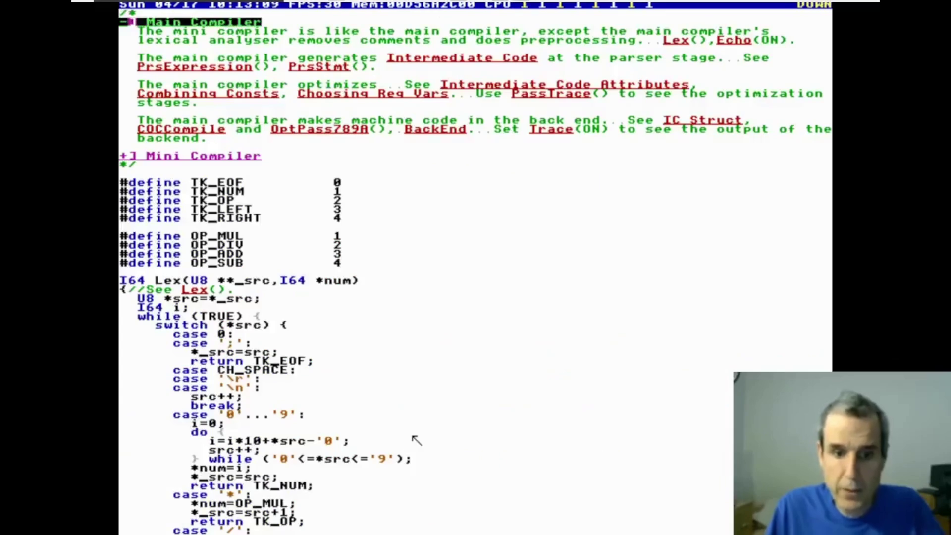